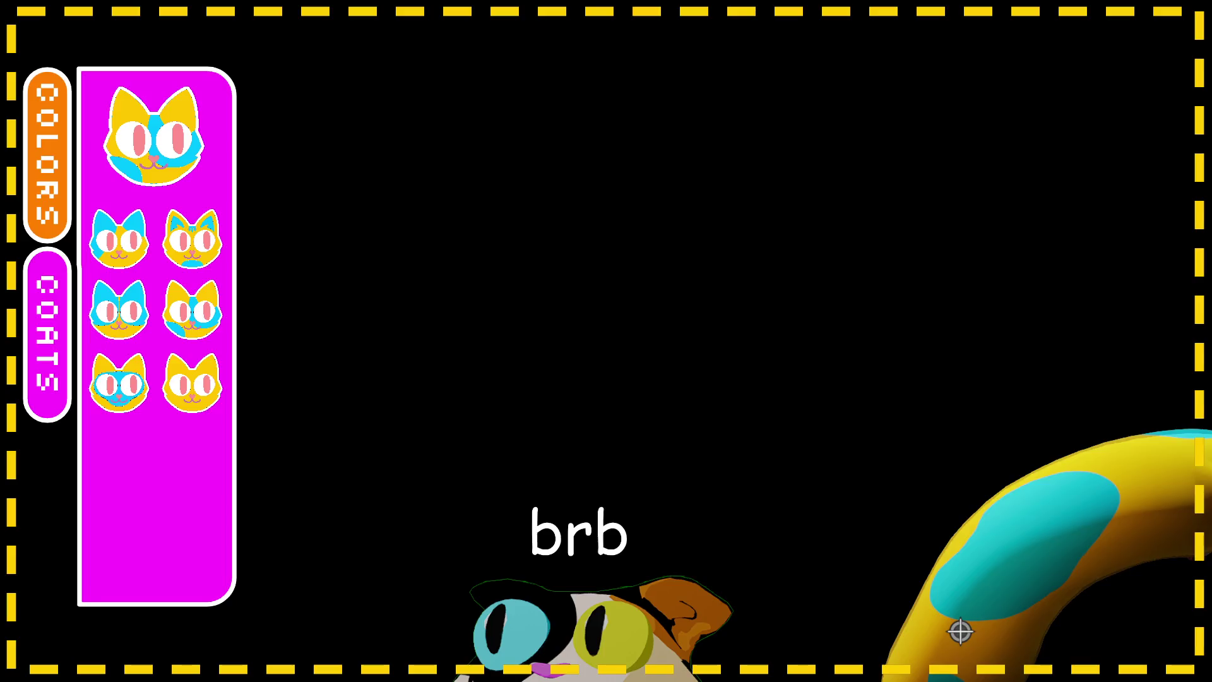
# Step: Collapse the COATS selection panel on the brb overlay screen
pyautogui.click(93, 354)
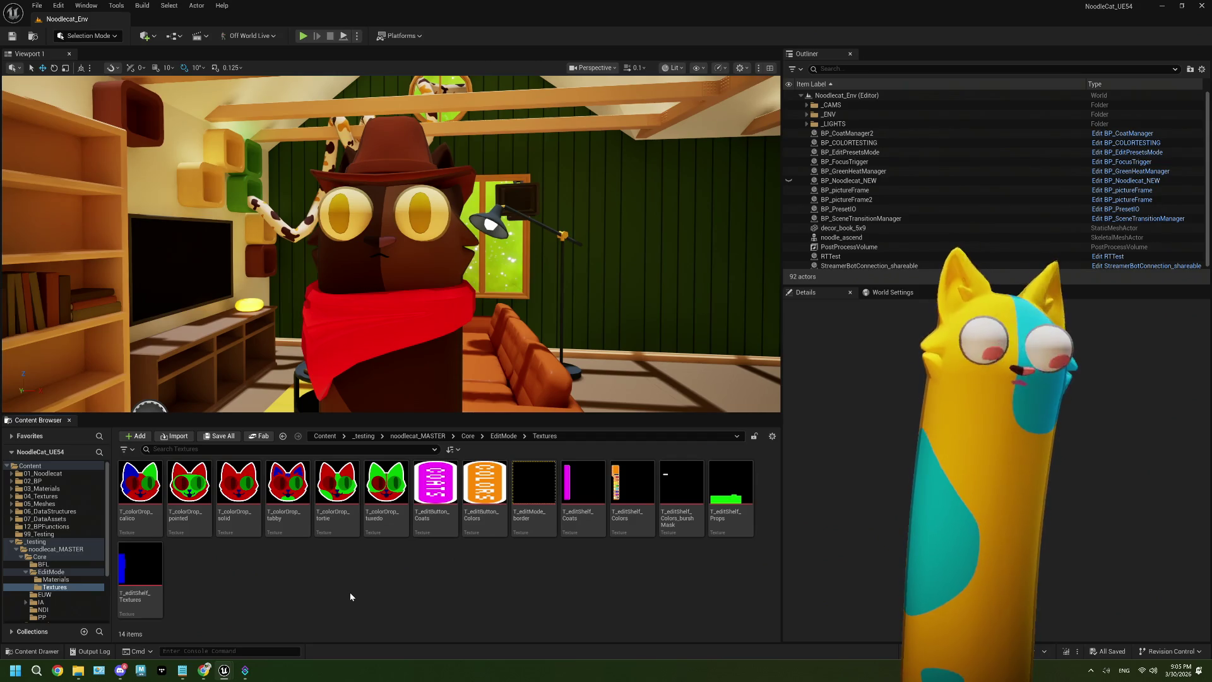
# Step: Delete the 'update coats to have better mouth selection' line from ThePlan.txt
pyautogui.moveTo(185, 673)
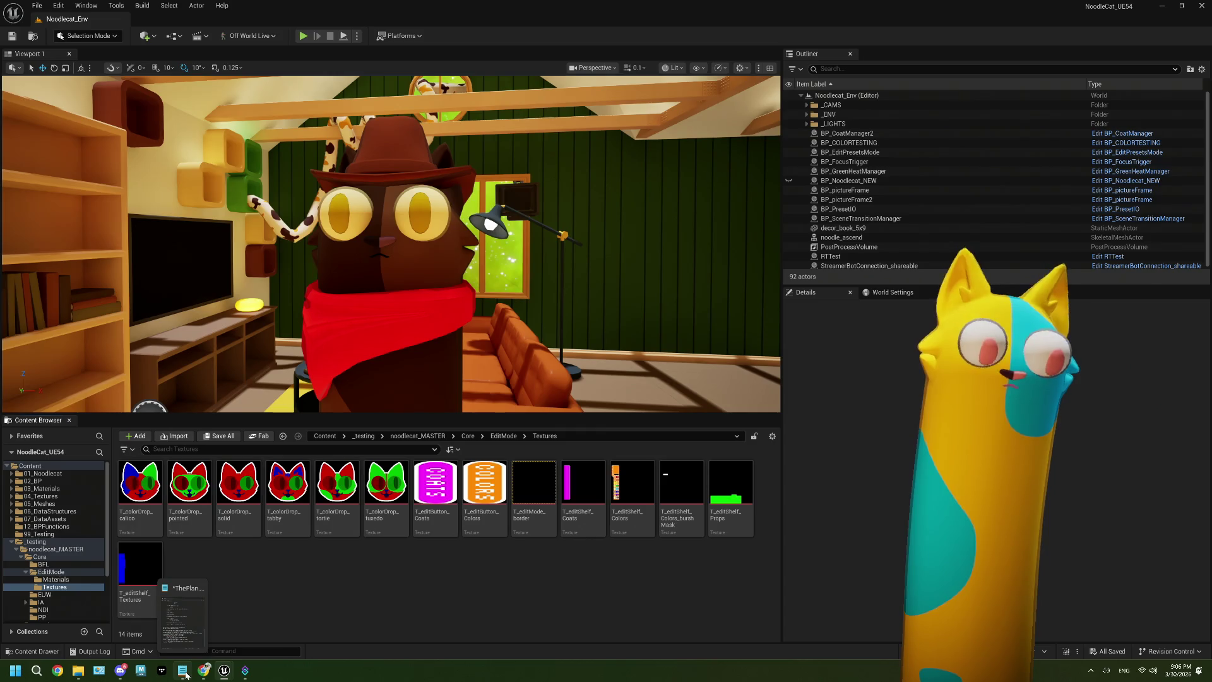
pyautogui.click(187, 646)
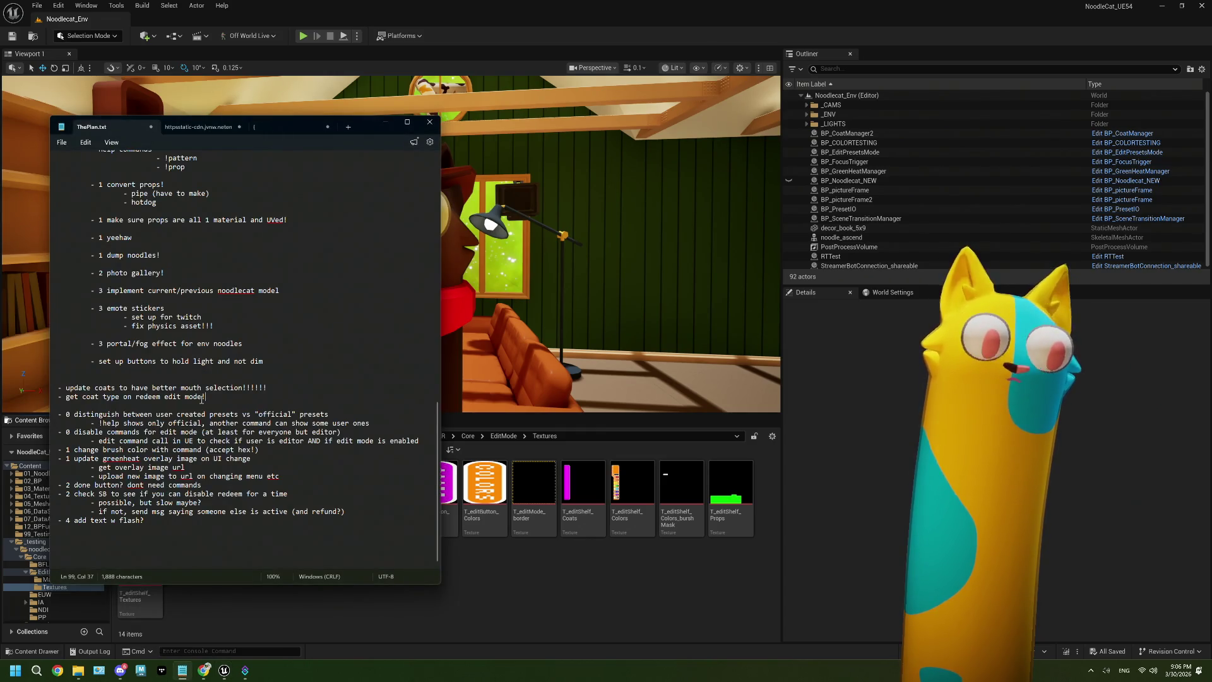
pyautogui.moveTo(290, 390); pyautogui.dragTo(31, 387)
pyautogui.press('BackSpace')
pyautogui.press('BackSpace')
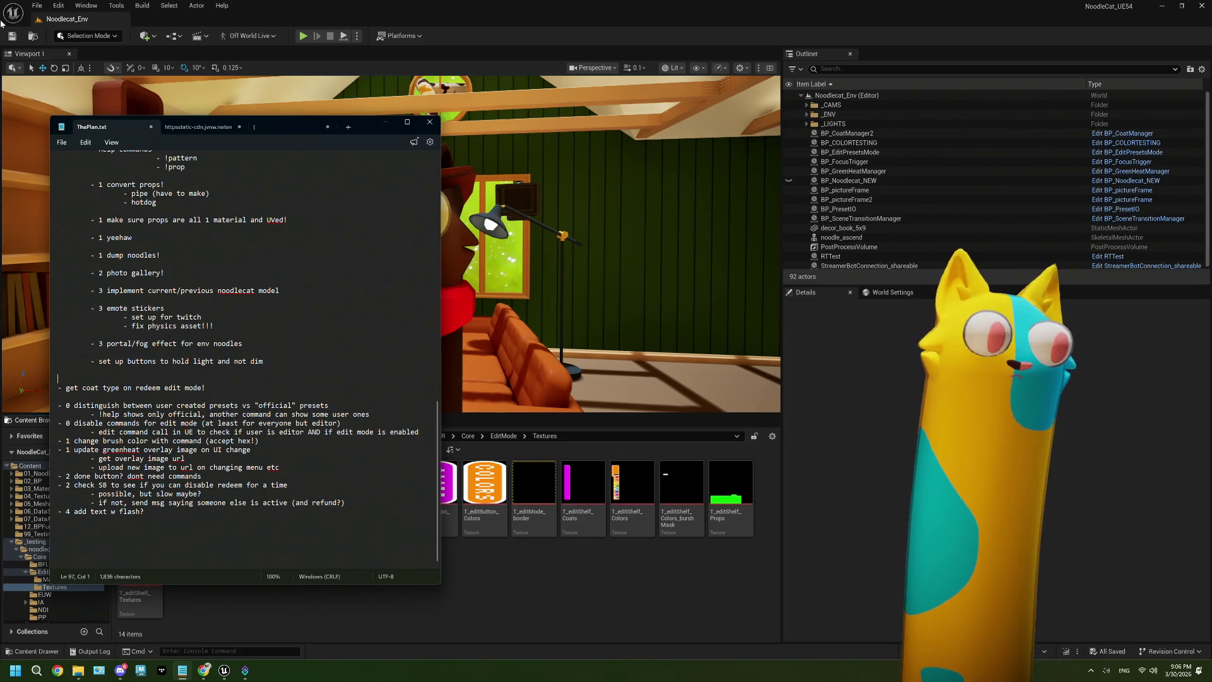
pyautogui.click(1, 23)
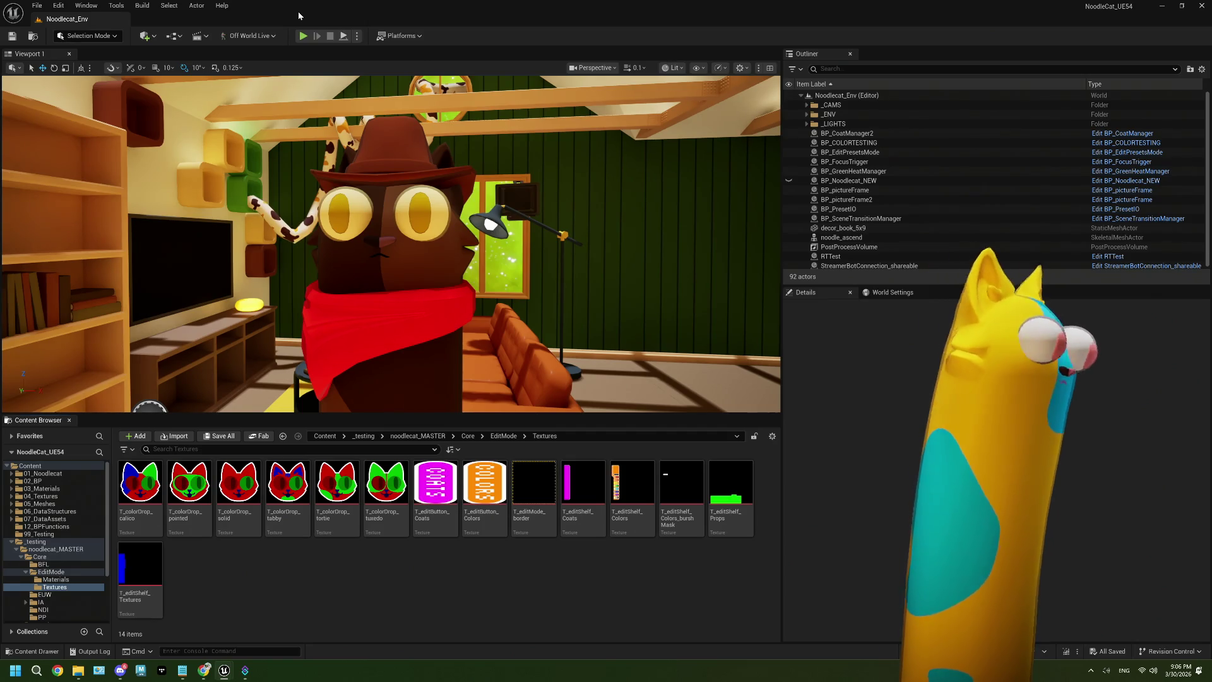
pyautogui.click(209, 670)
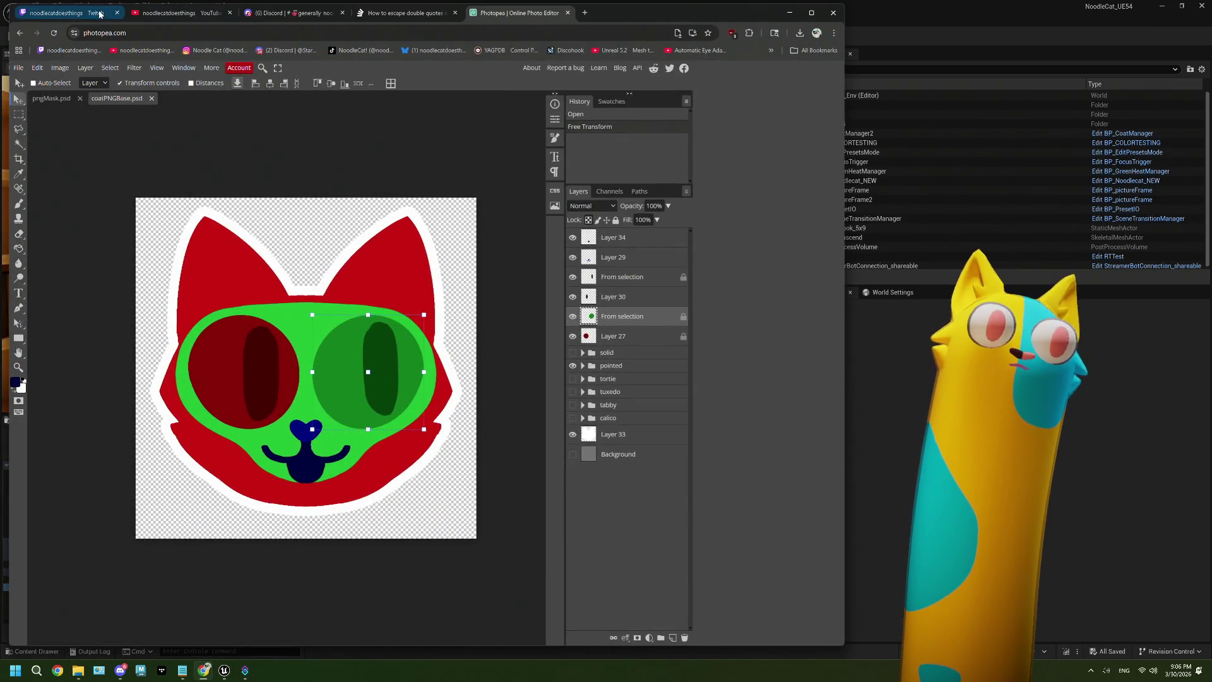
# Step: Redeem the Edit Mode channel reward on the Twitch page
pyautogui.click(100, 13)
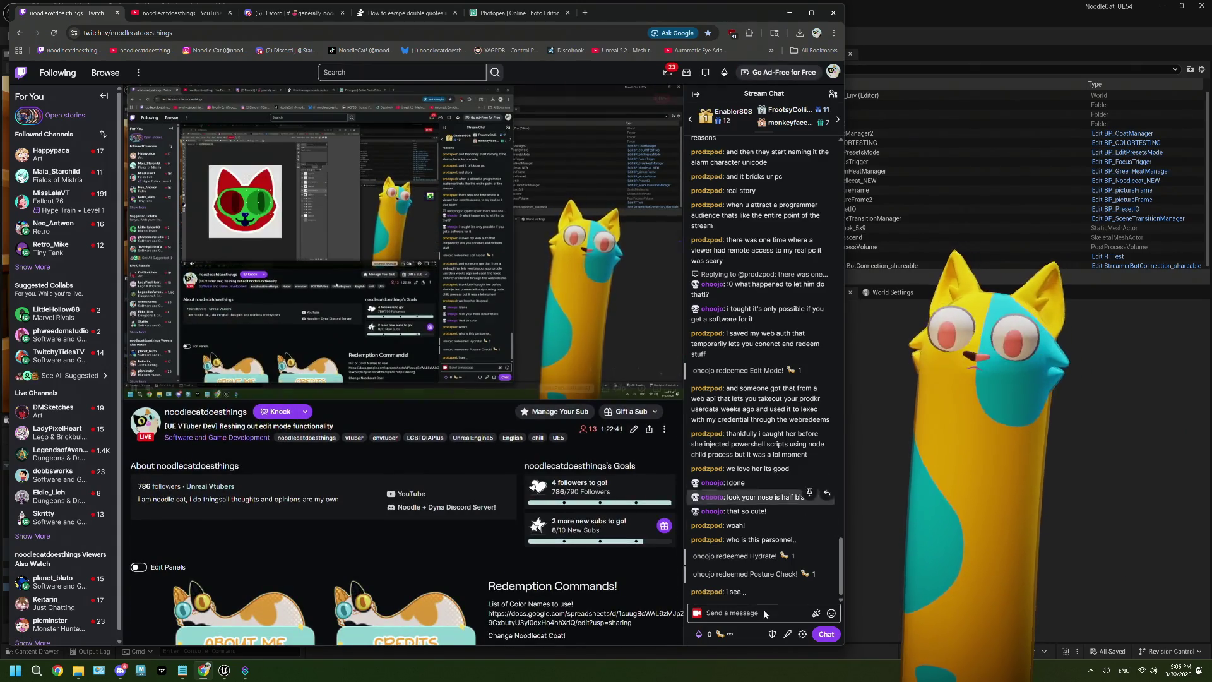
pyautogui.click(704, 633)
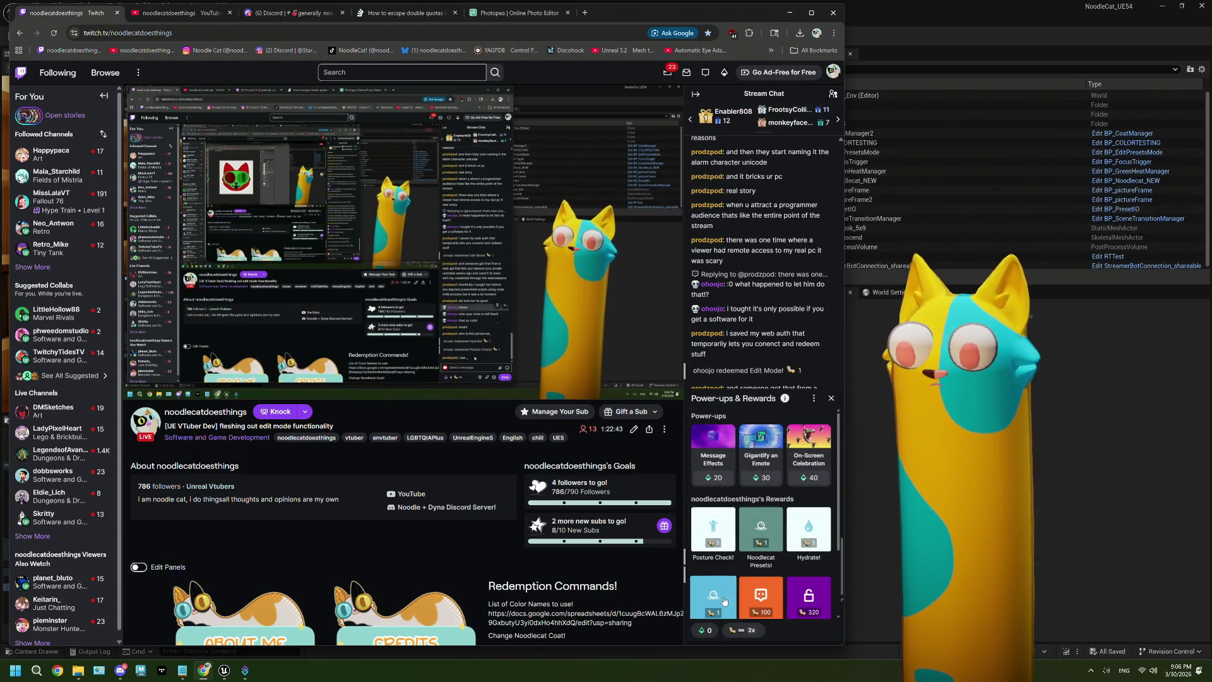
pyautogui.click(723, 597)
pyautogui.click(760, 517)
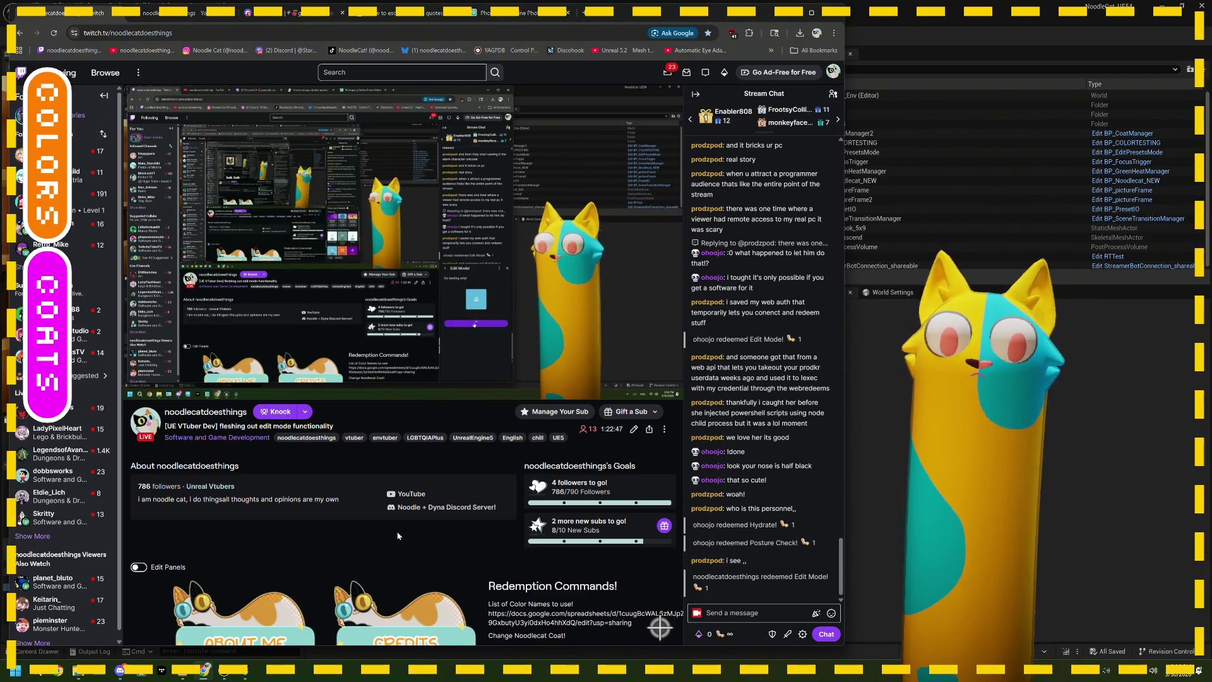
# Step: Try the cyan-mask coat on the cat, then switch back to the yellow/blue split coat
pyautogui.click(94, 220)
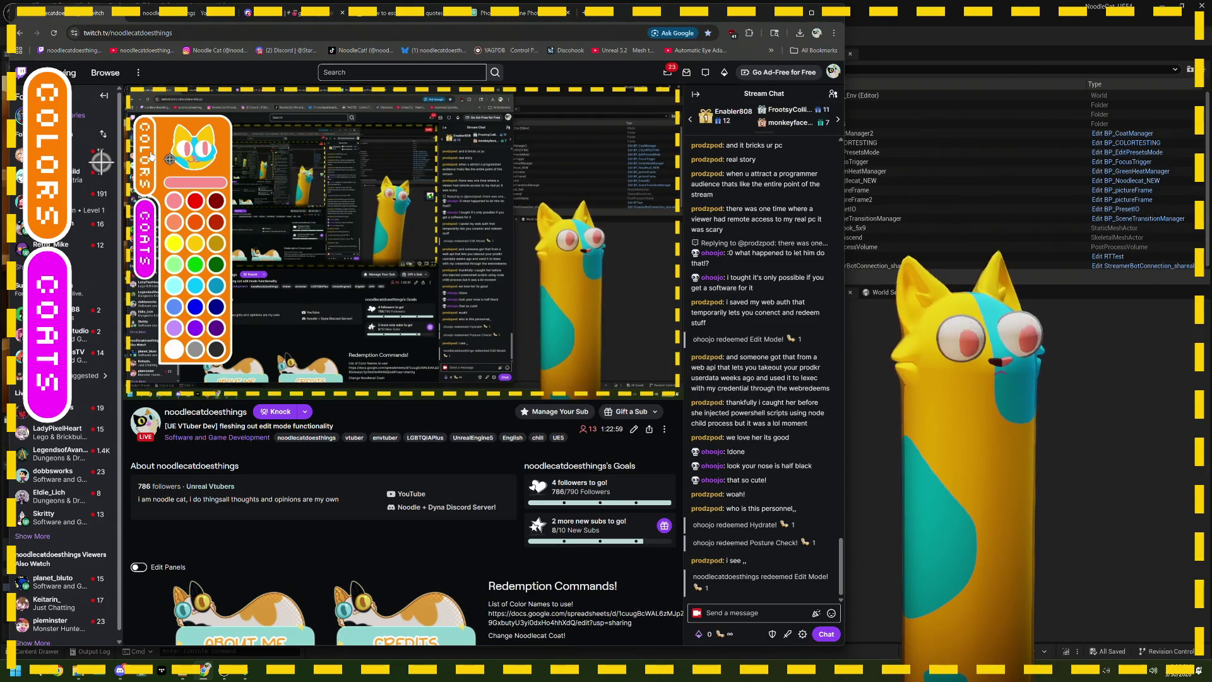
pyautogui.click(81, 301)
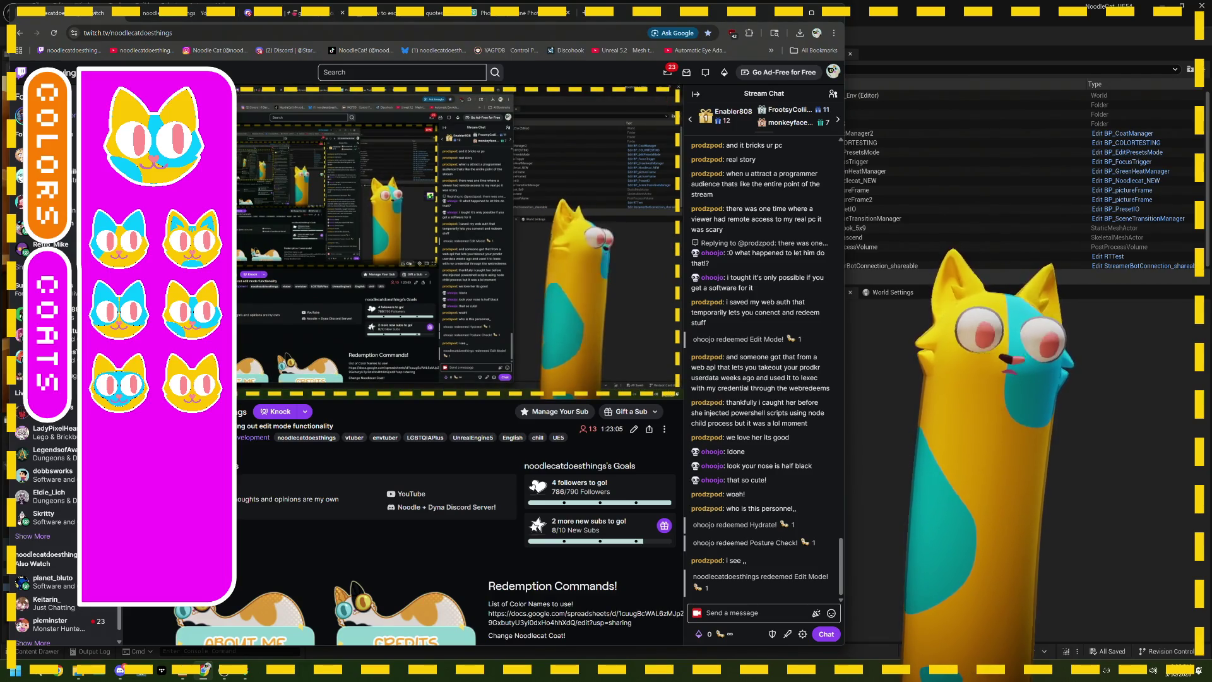
pyautogui.click(140, 390)
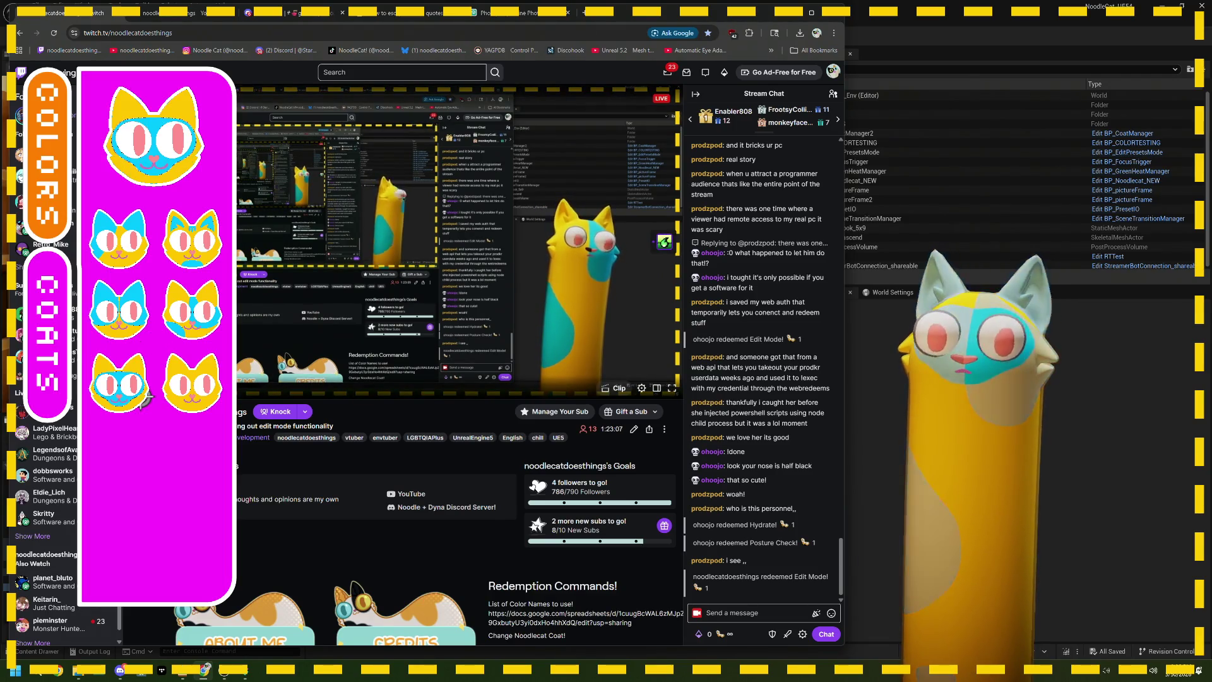
pyautogui.click(65, 343)
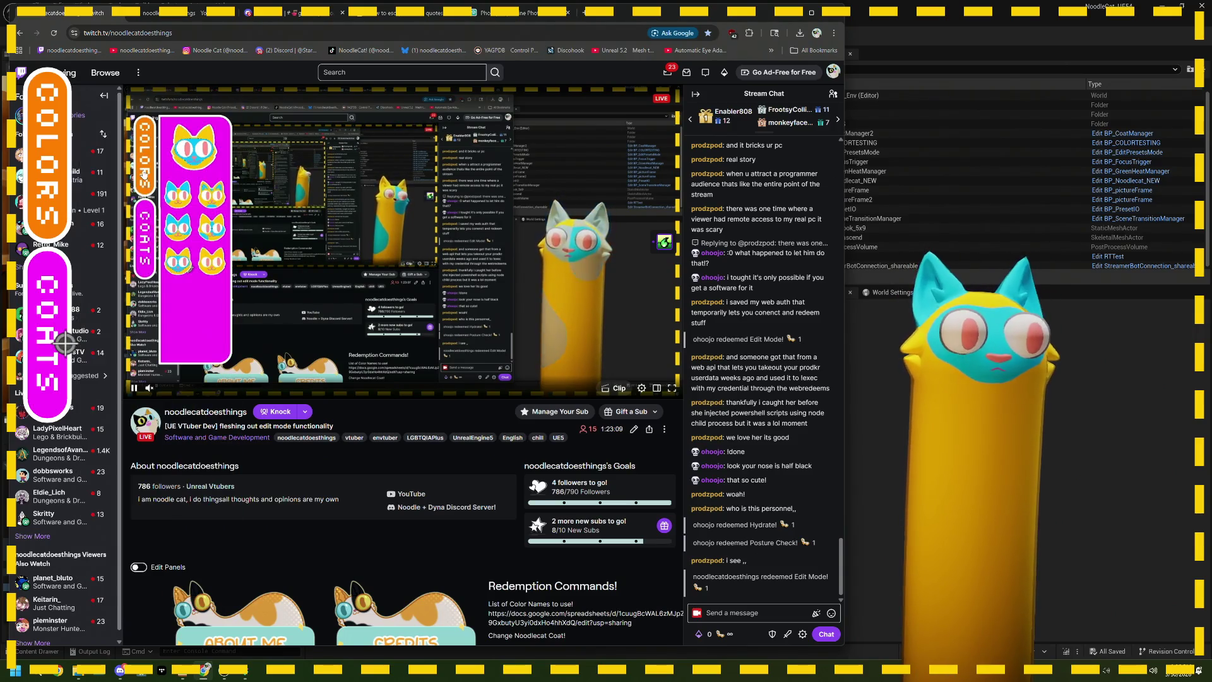
pyautogui.click(60, 193)
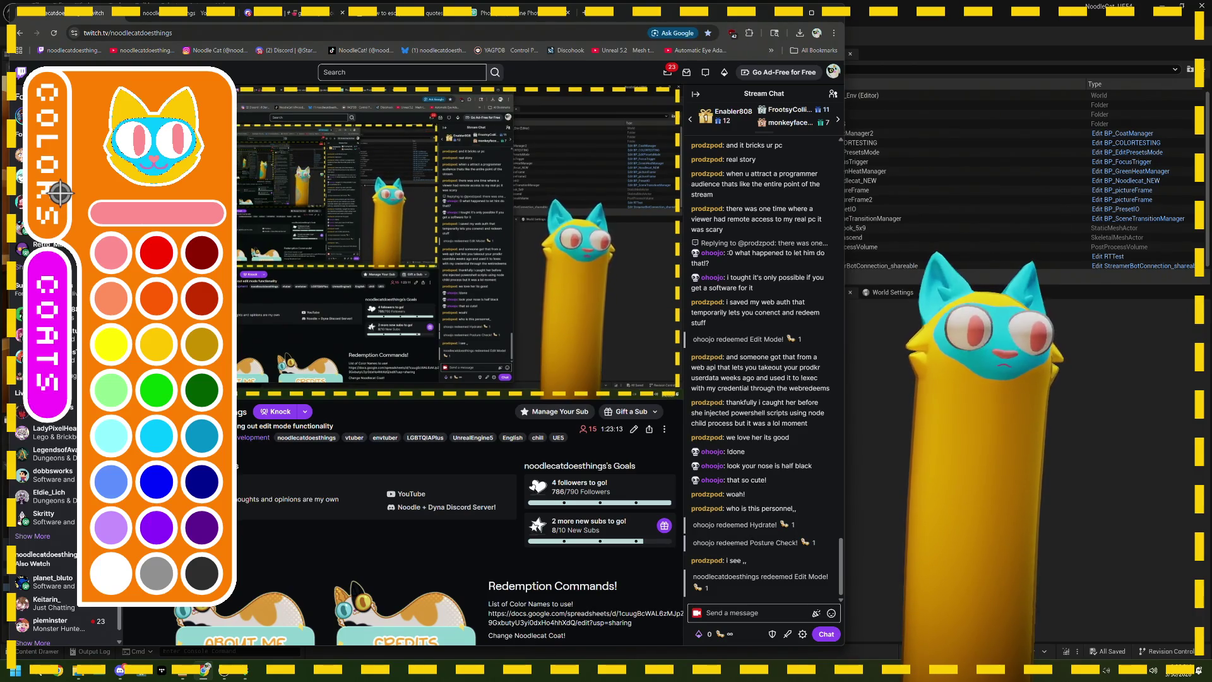
pyautogui.click(60, 193)
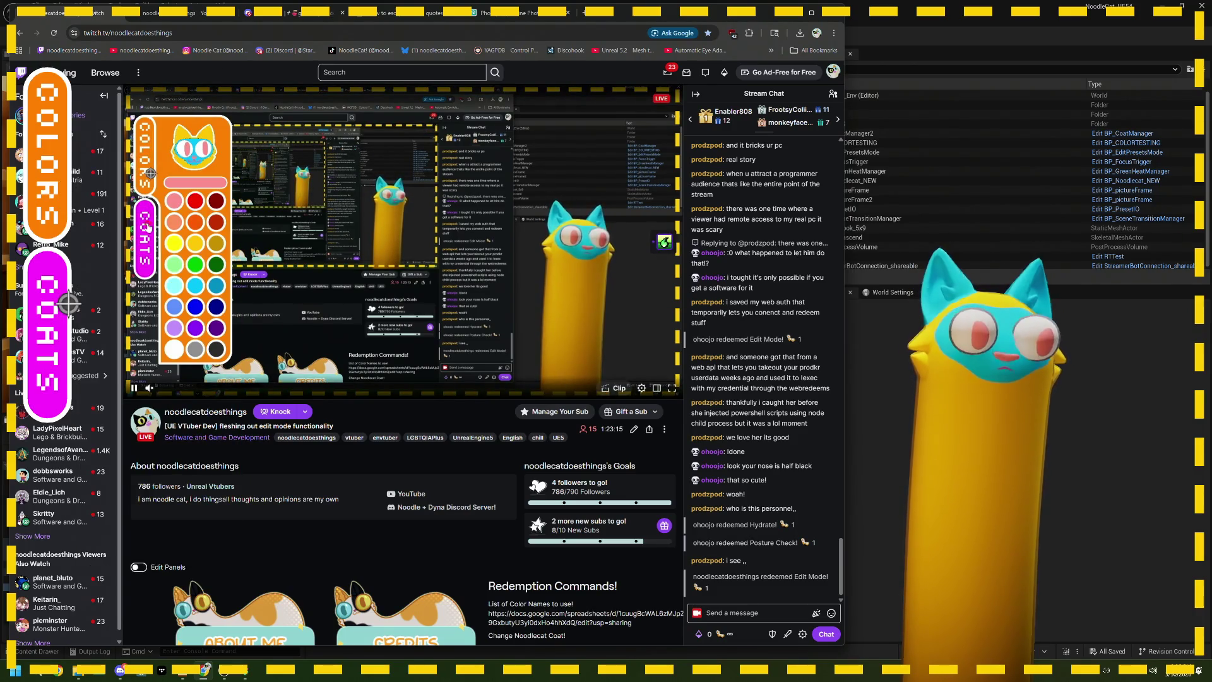
pyautogui.click(68, 304)
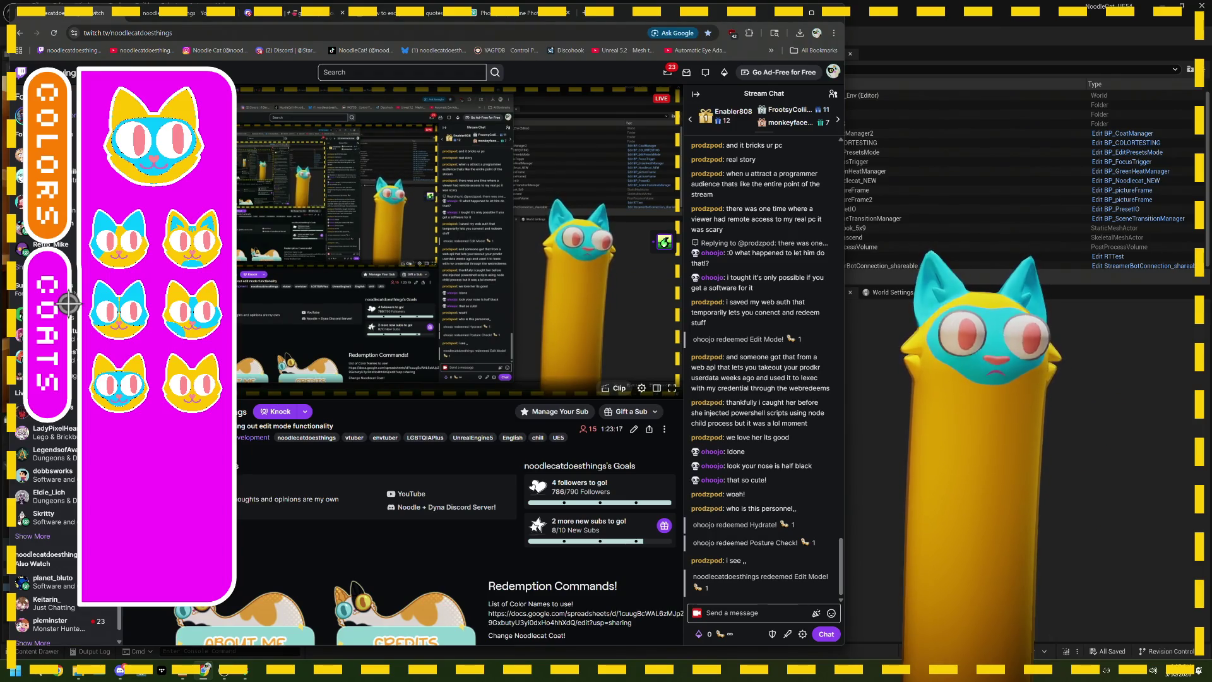
pyautogui.click(195, 344)
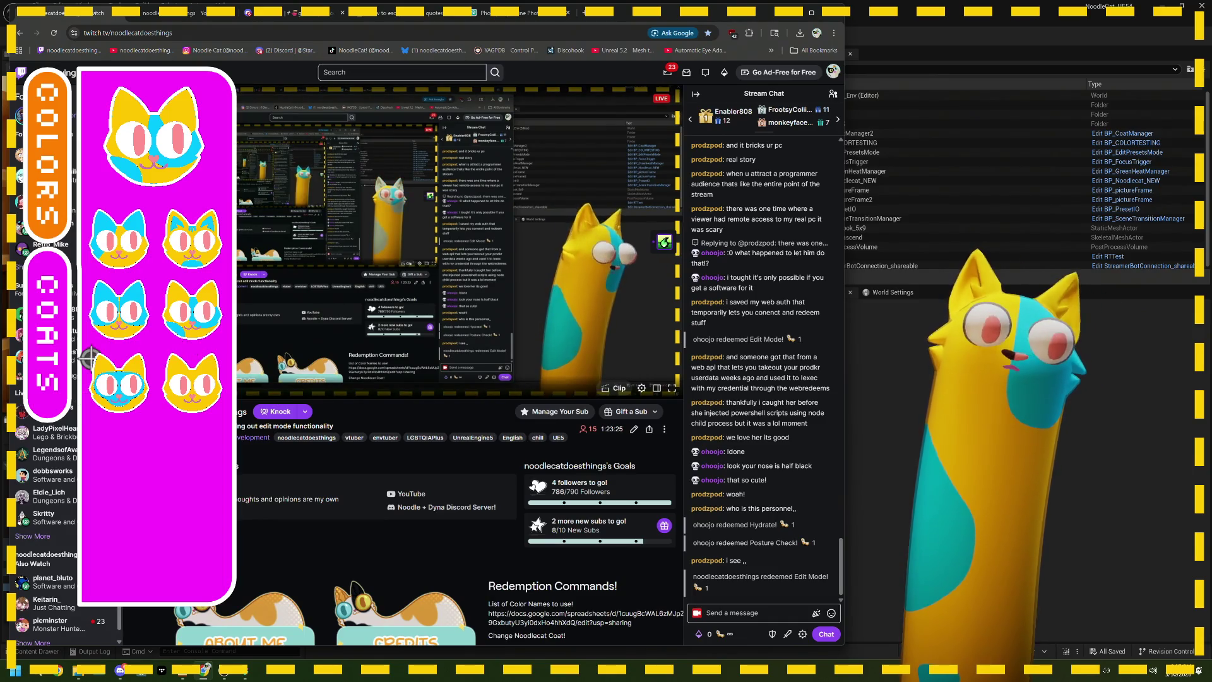
# Step: Post '!done' in the Twitch chat
pyautogui.click(753, 616)
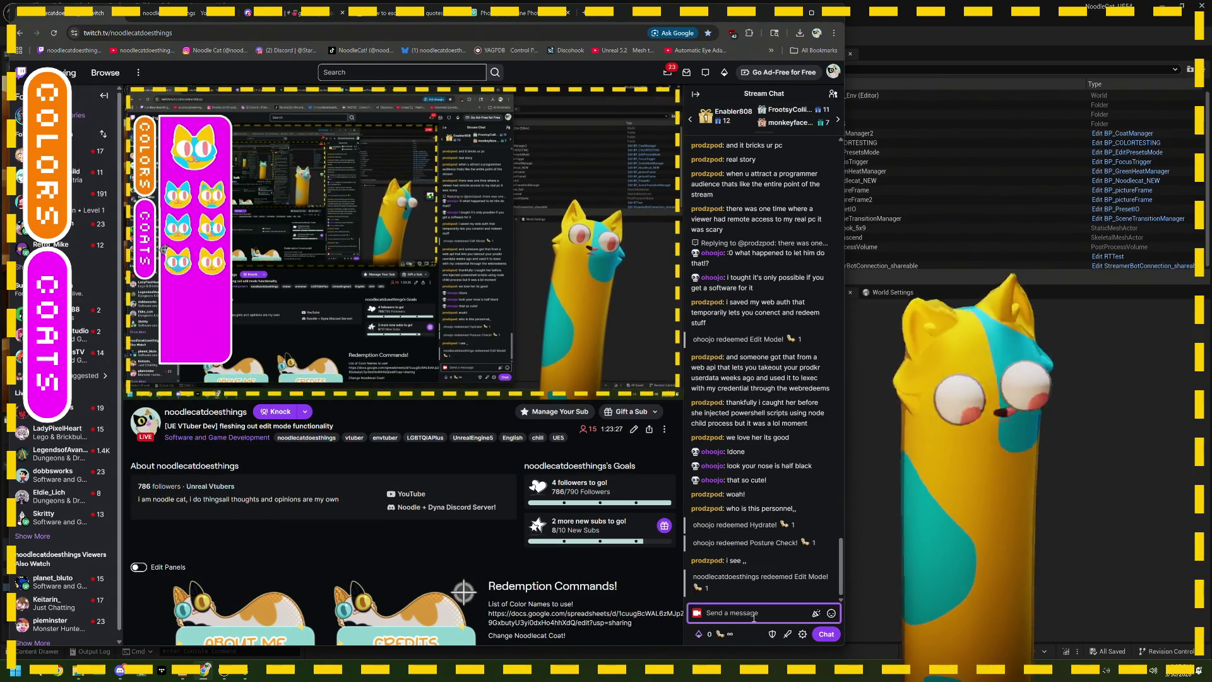
pyautogui.write('!done')
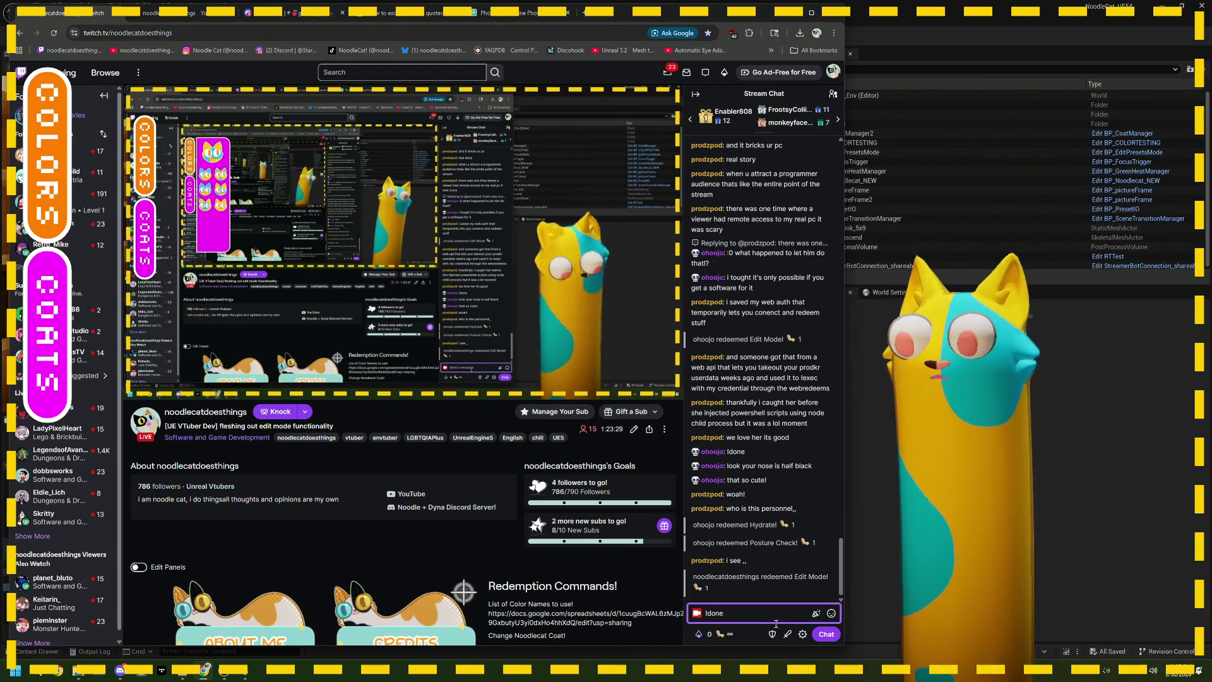
pyautogui.press('Return')
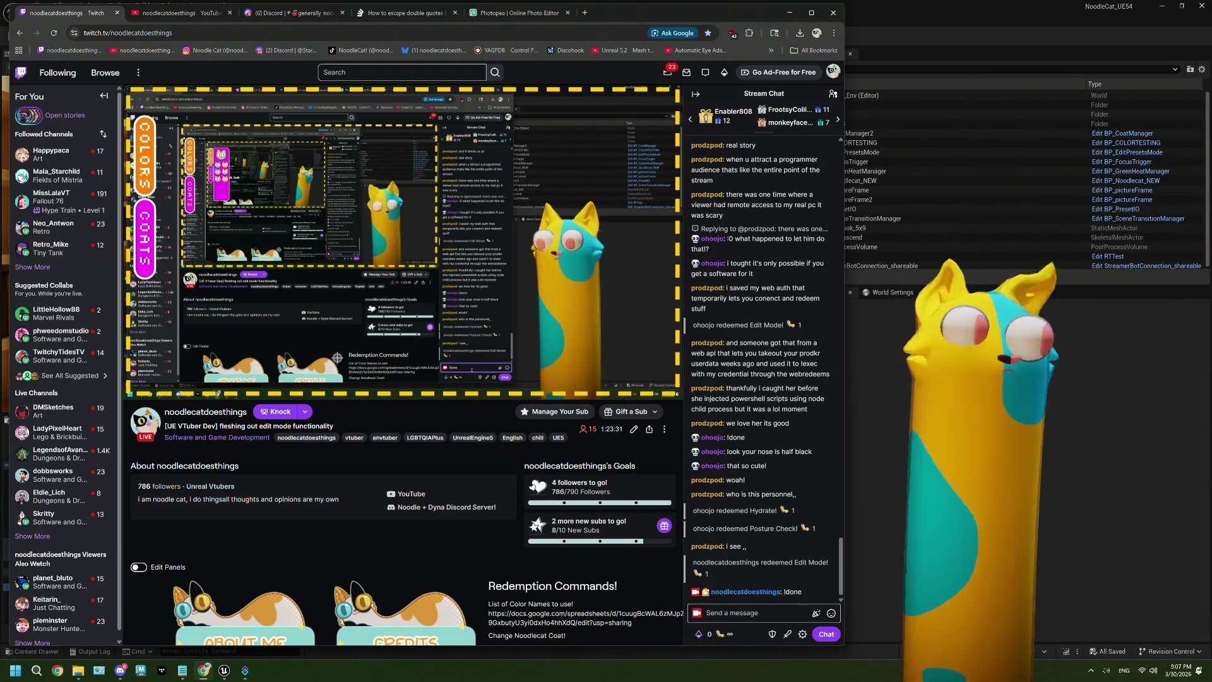
pyautogui.hotkey('alt', 'Tab')
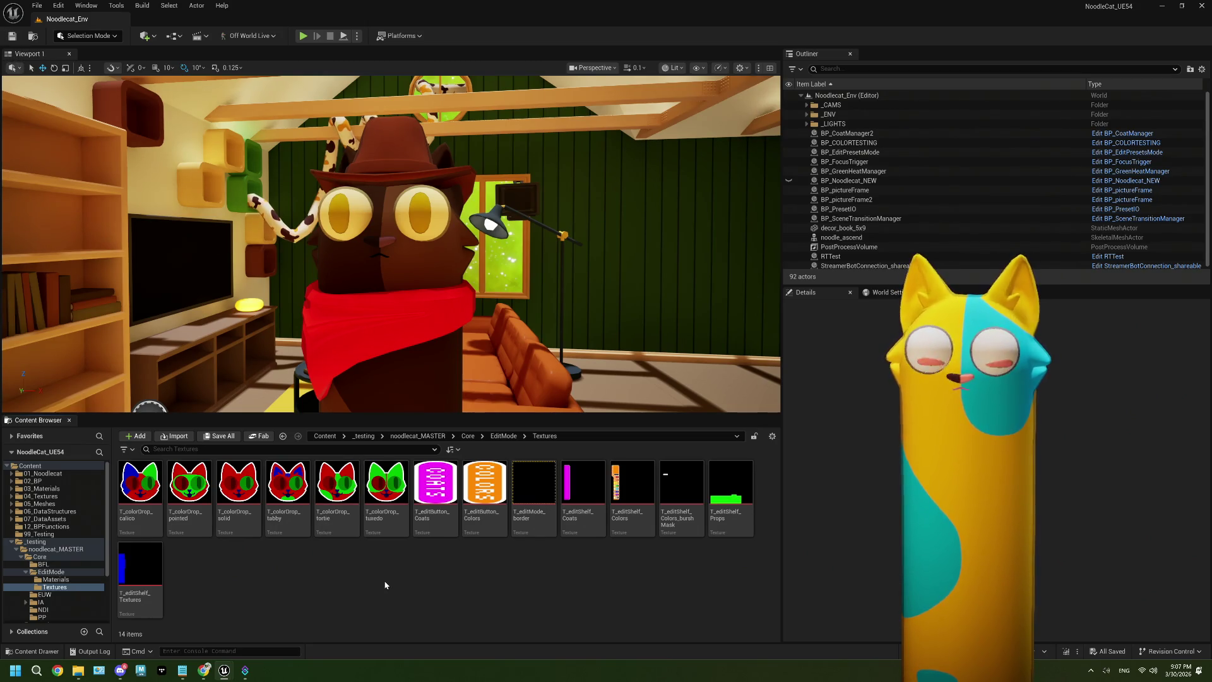
# Step: Append '(maybe not?)' to the 'get coat type on redeem edit mode!' line in ThePlan.txt
pyautogui.click(193, 670)
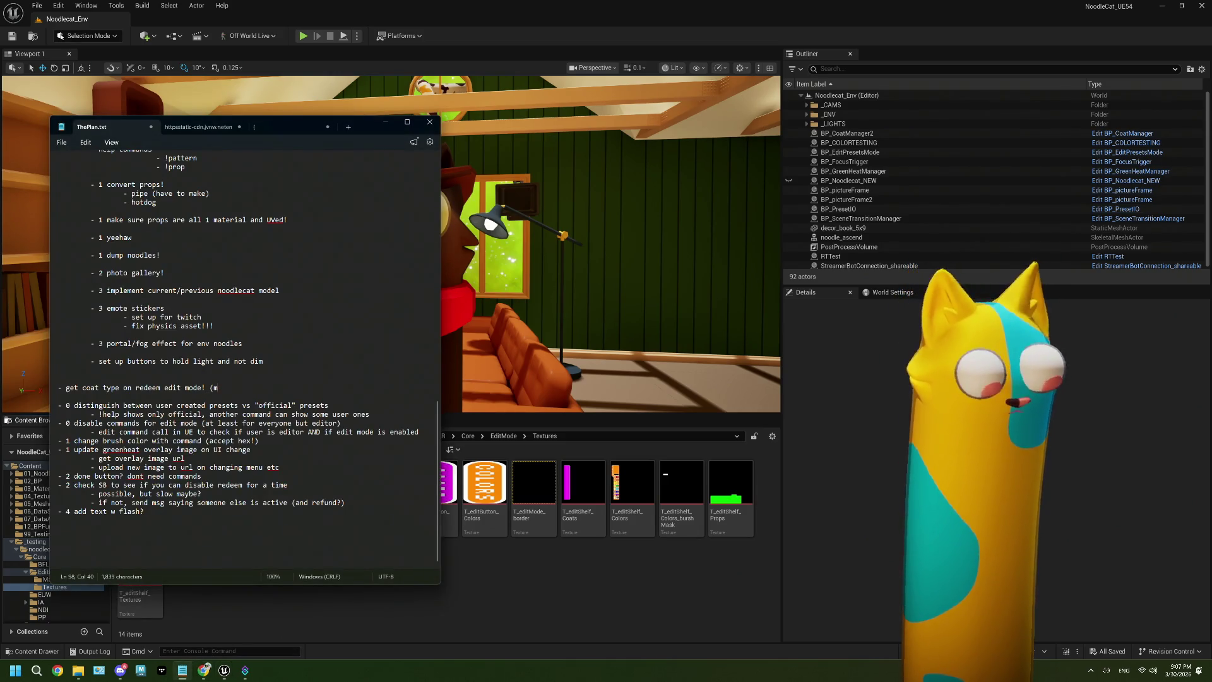
pyautogui.write('aybe not?')
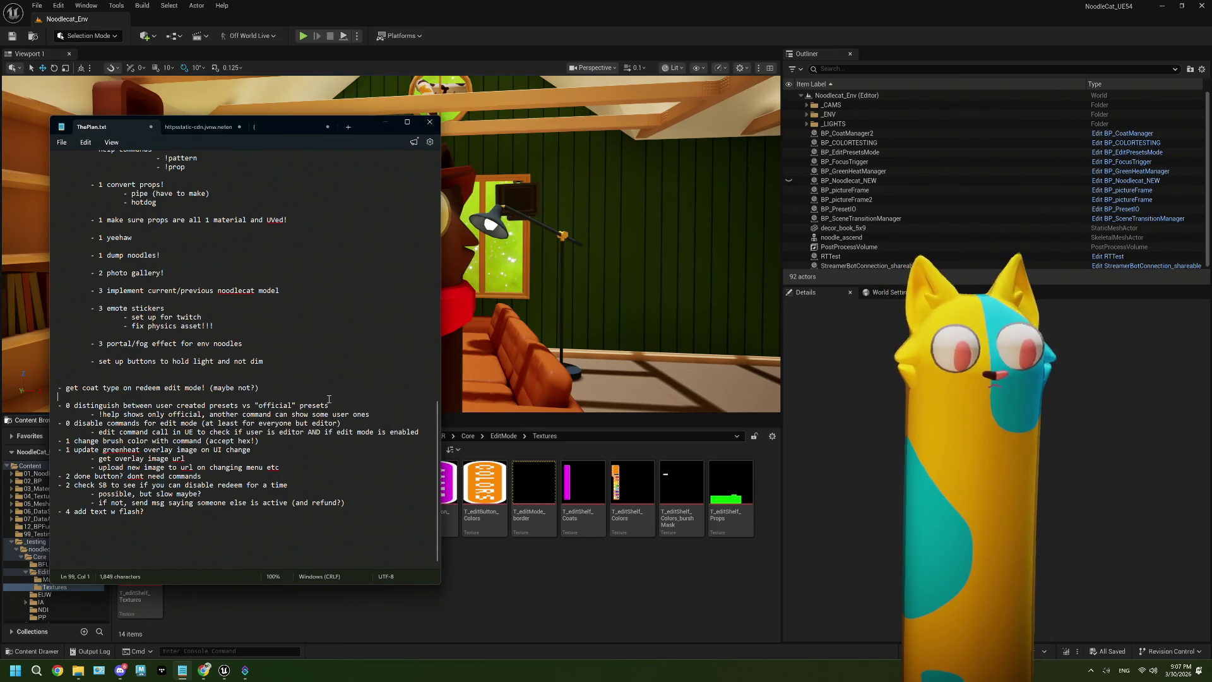
pyautogui.click(296, 393)
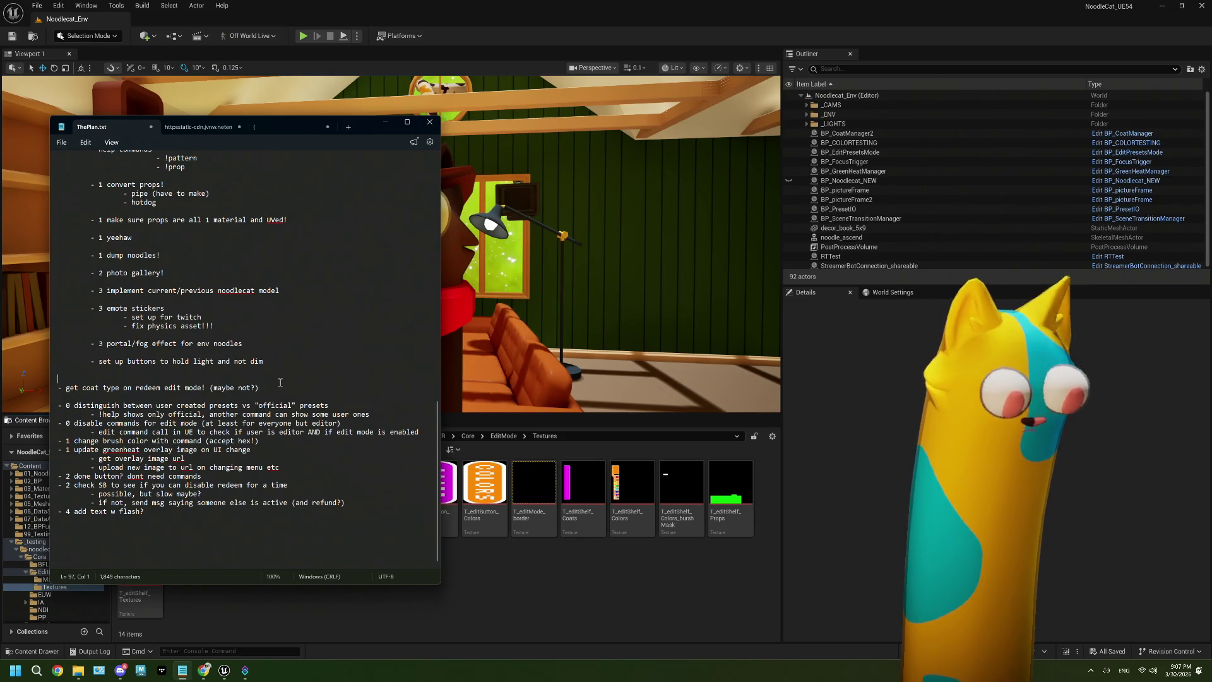
pyautogui.click(539, 592)
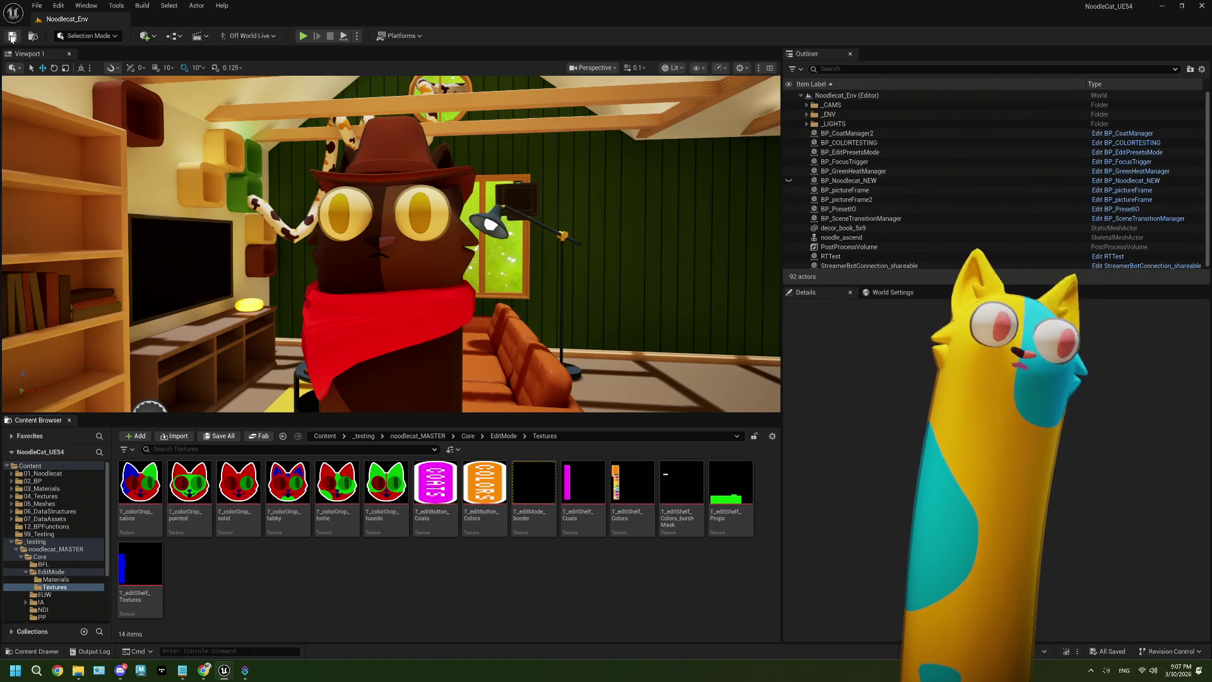
# Step: Package the project for Windows into the _GameBuilds/20260330 folder
pyautogui.click(400, 36)
pyautogui.moveTo(479, 165)
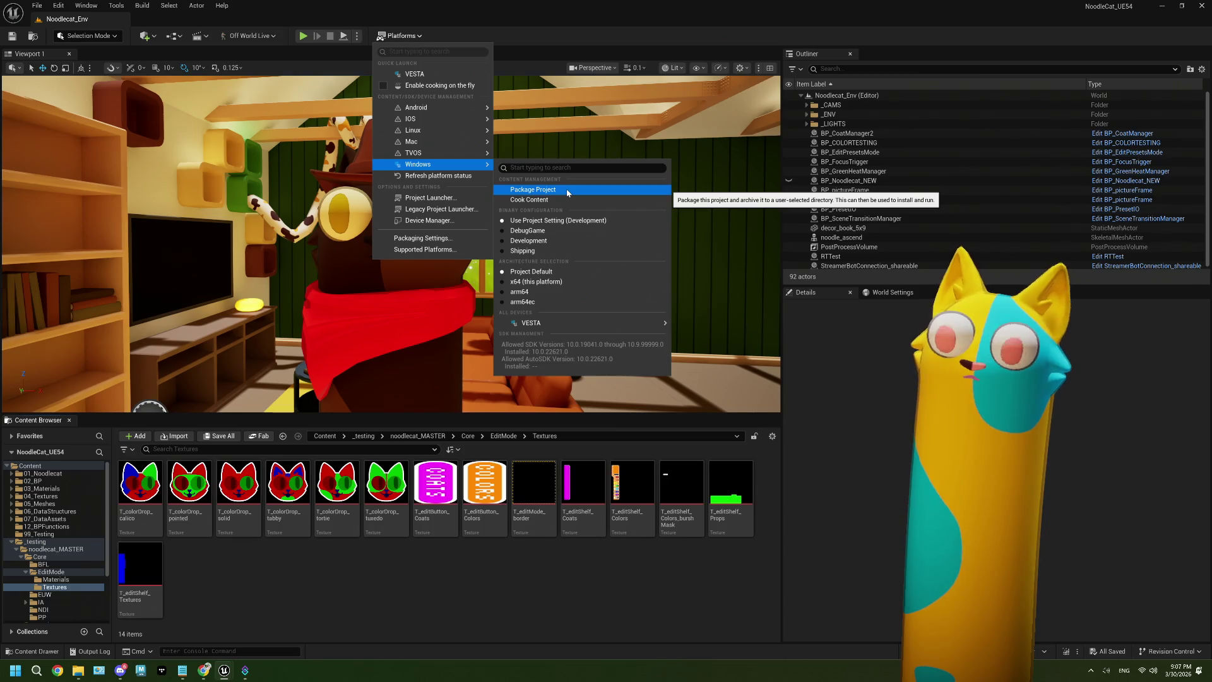
pyautogui.click(566, 193)
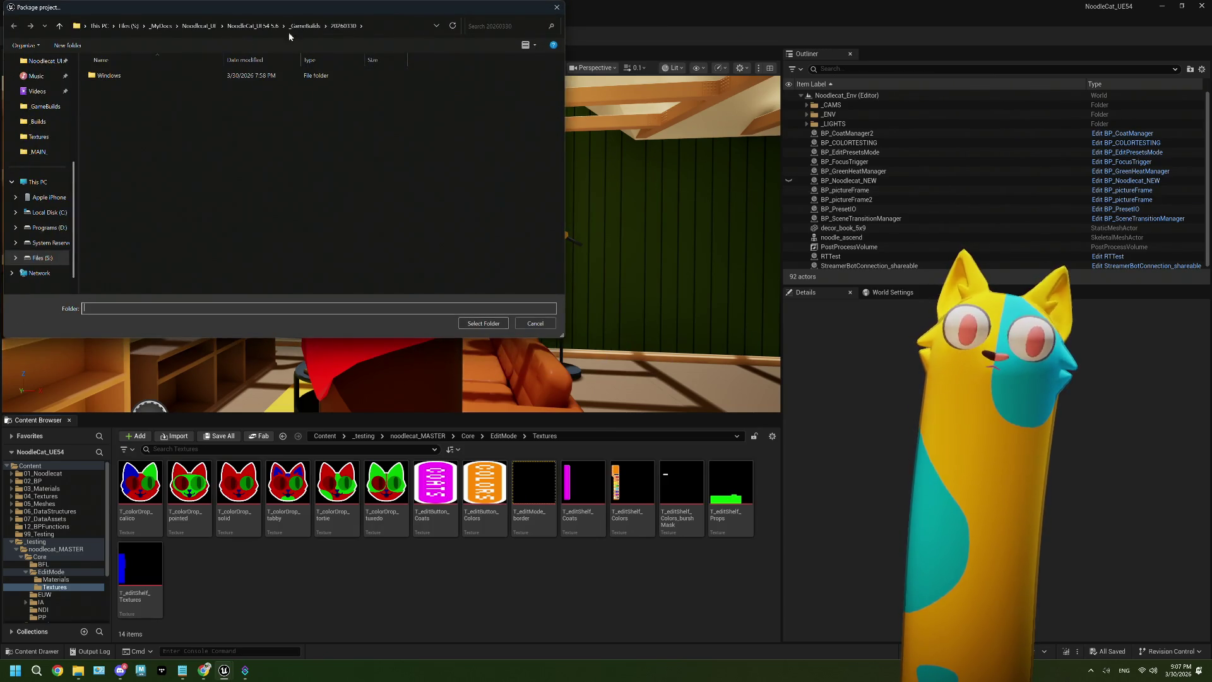
pyautogui.click(155, 77)
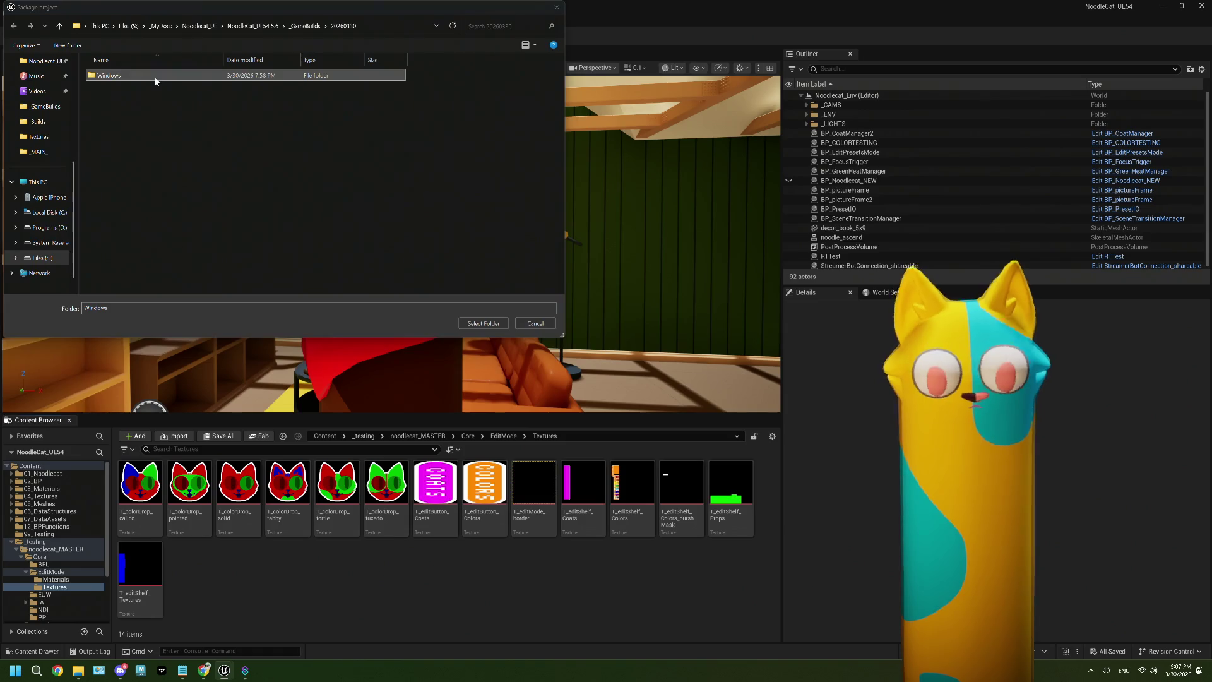
pyautogui.click(306, 25)
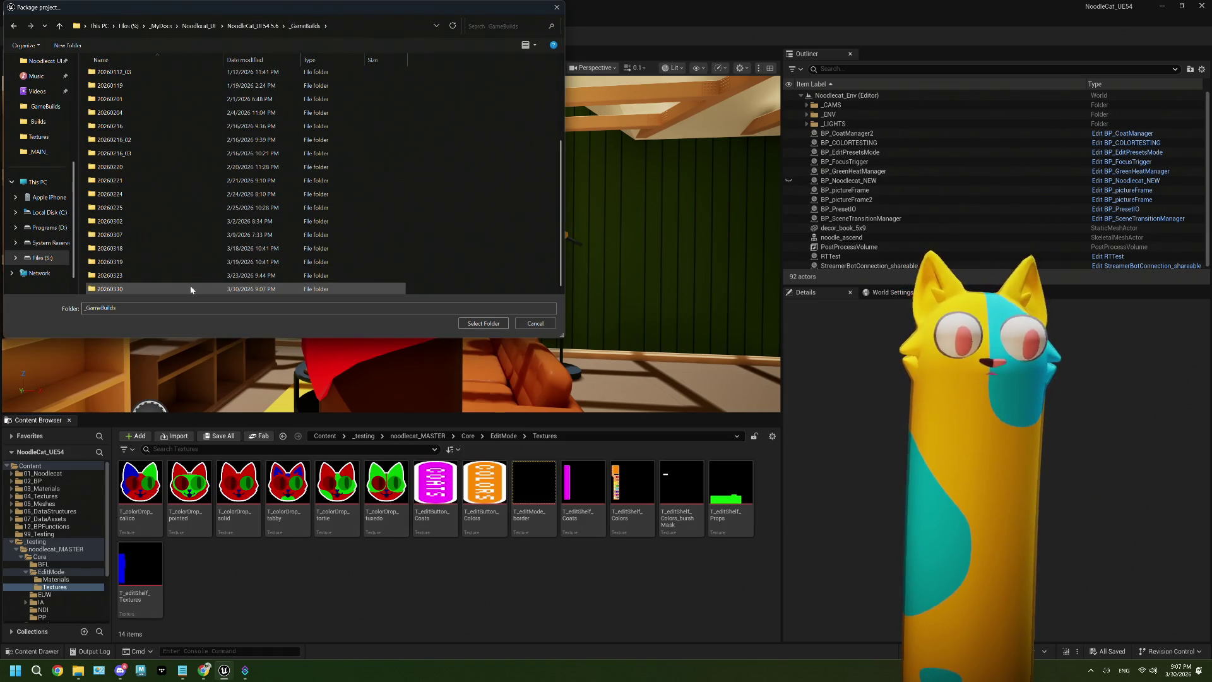
pyautogui.doubleClick(181, 291)
pyautogui.click(483, 324)
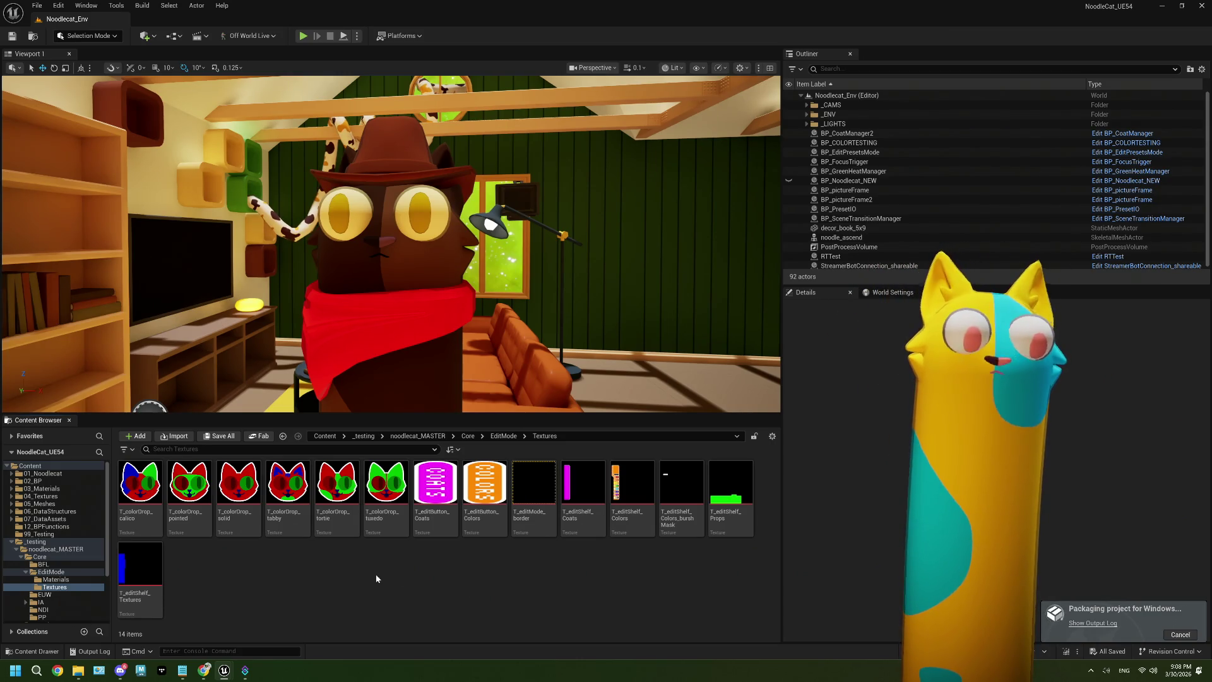
pyautogui.click(182, 672)
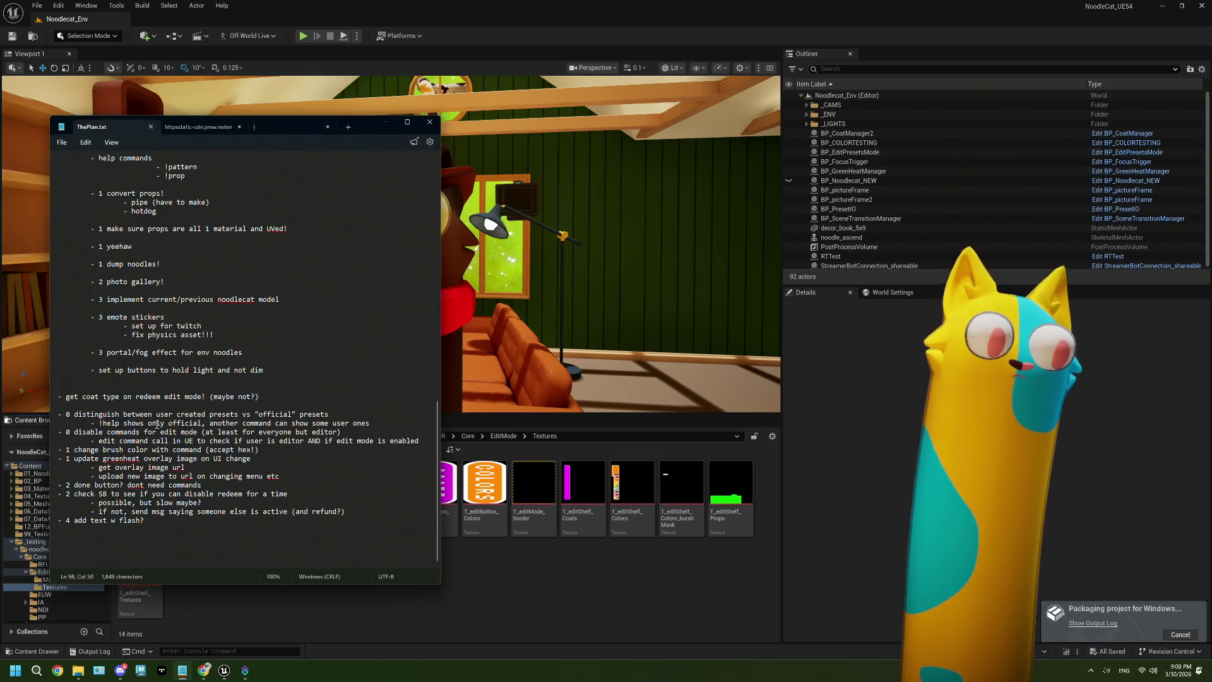
pyautogui.moveTo(95, 422); pyautogui.dragTo(368, 422)
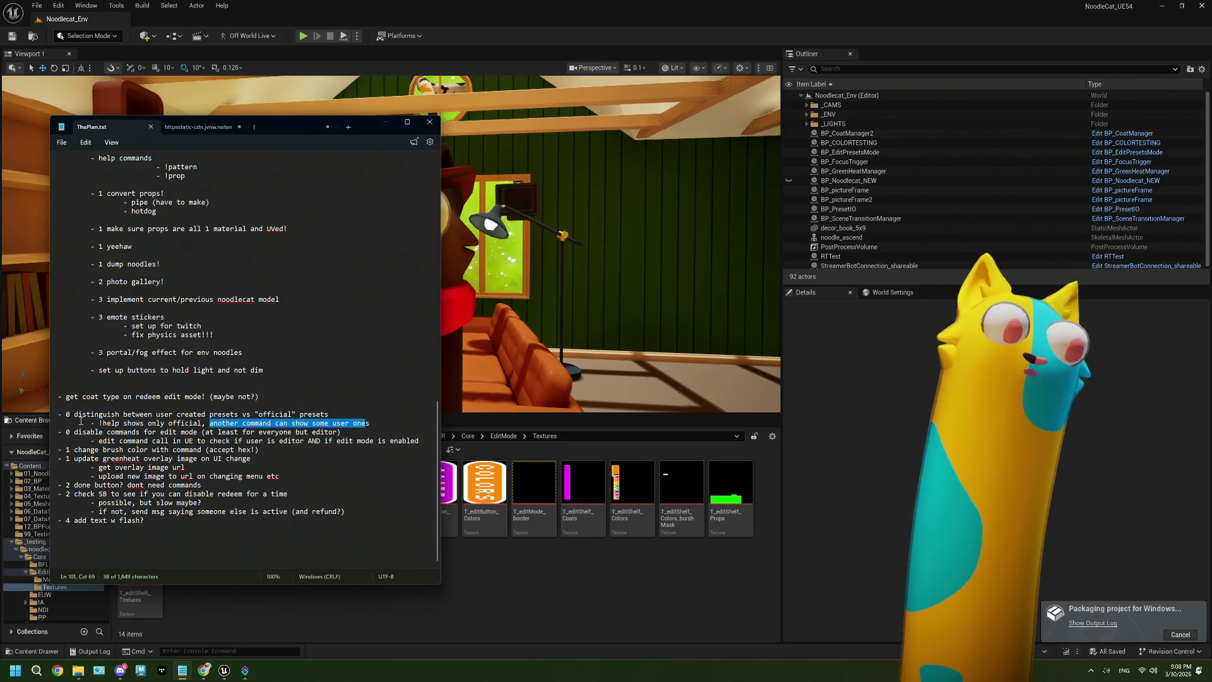
pyautogui.moveTo(99, 423); pyautogui.dragTo(201, 423)
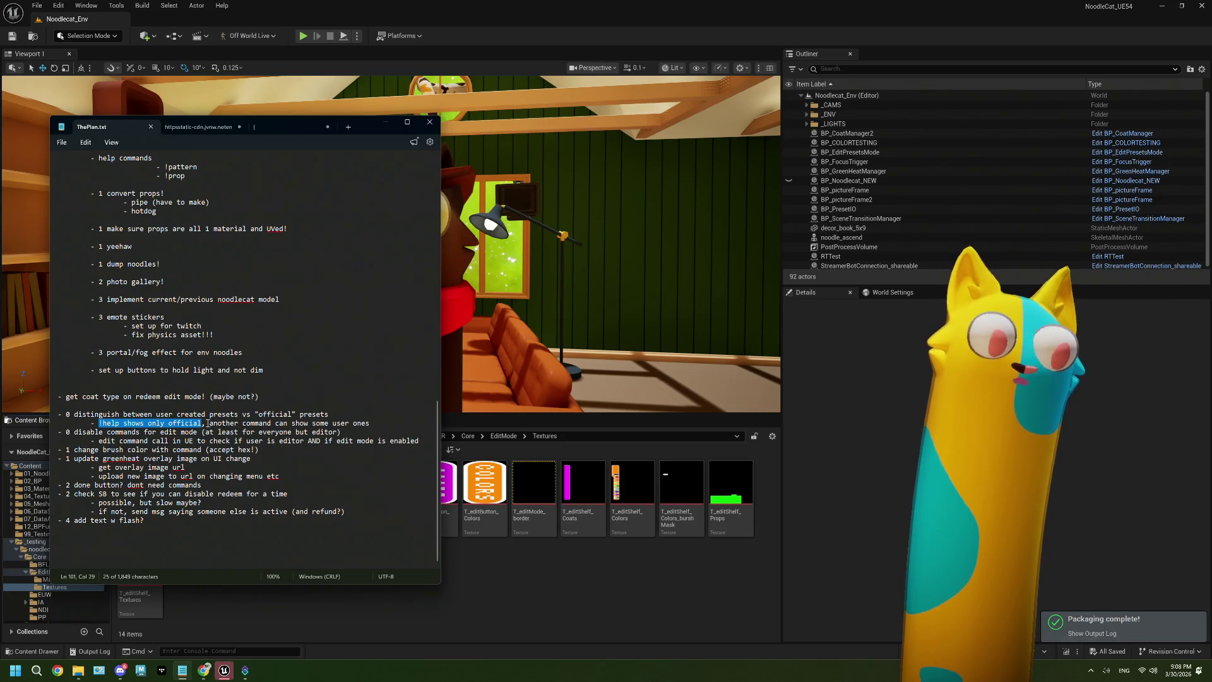
pyautogui.click(204, 424)
pyautogui.moveTo(240, 426)
pyautogui.mouseDown()
pyautogui.moveTo(398, 425)
pyautogui.moveTo(210, 427)
pyautogui.mouseUp()
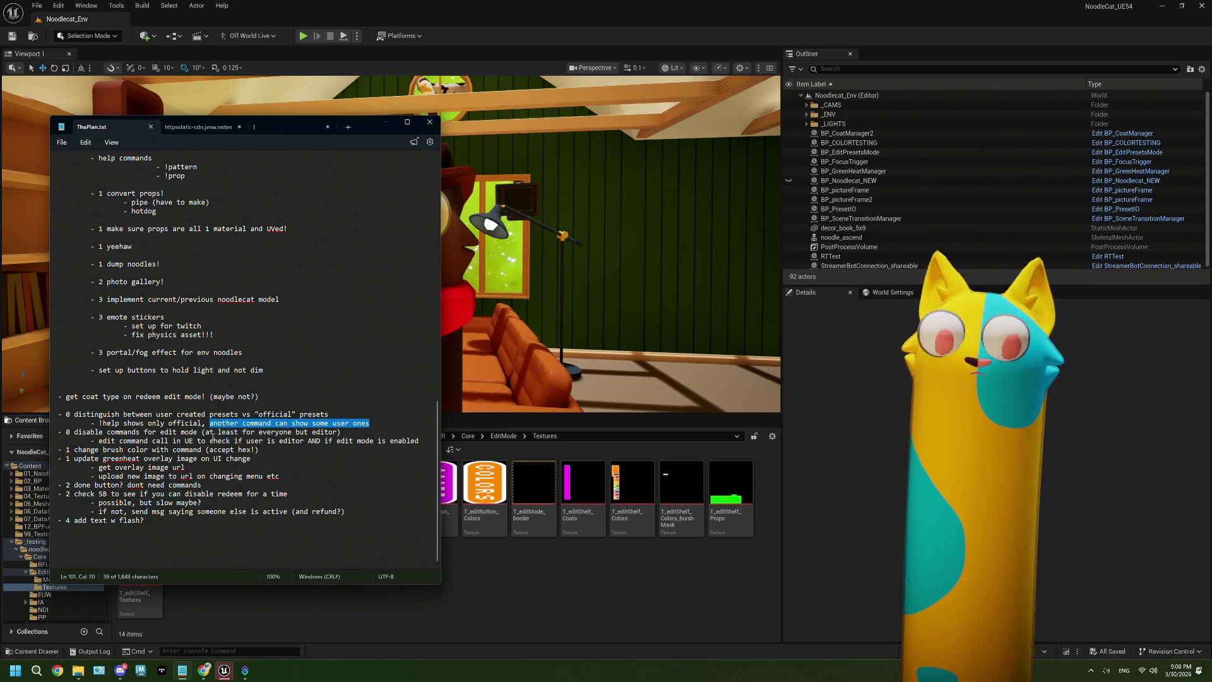
pyautogui.click(569, 620)
pyautogui.moveTo(225, 670)
pyautogui.click(266, 622)
pyautogui.click(1162, 5)
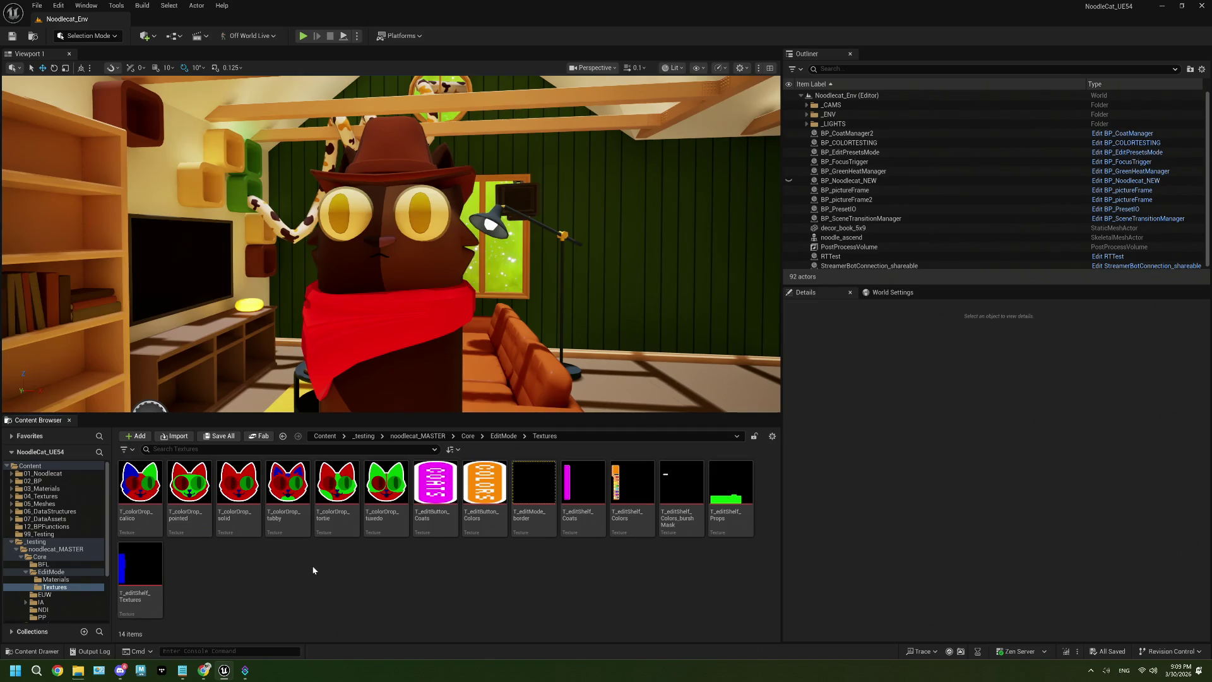
# Step: Move the Content Browser up from Textures to the EditMode folder
pyautogui.click(183, 670)
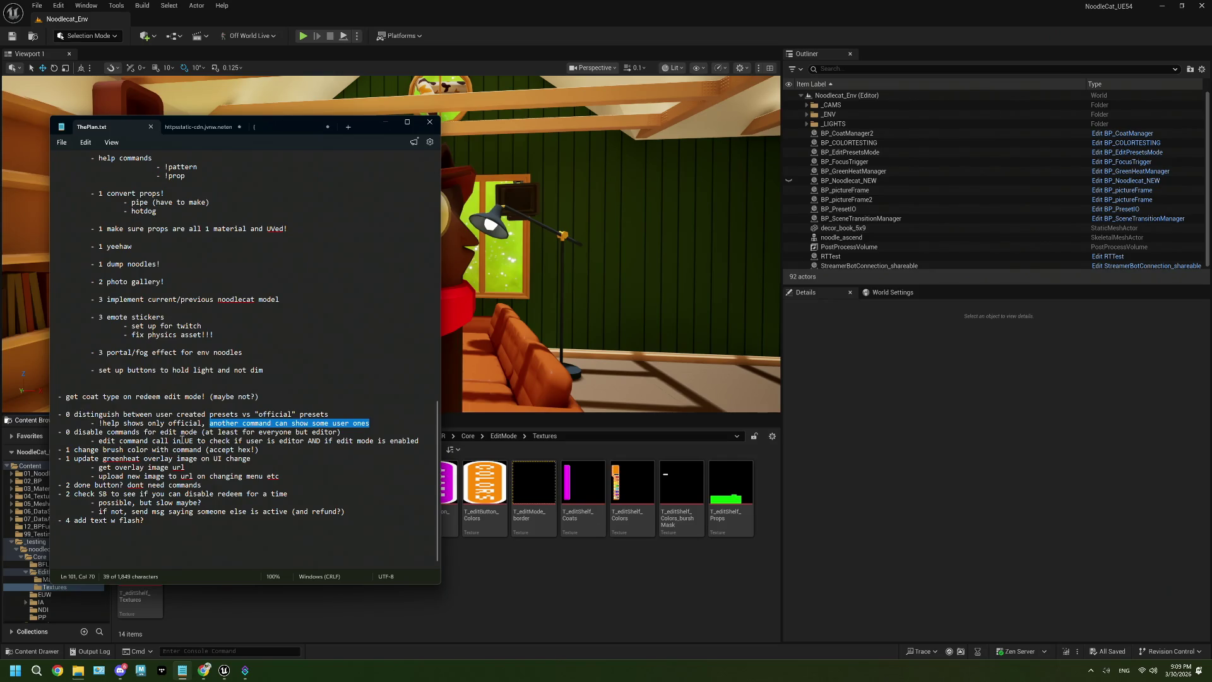
pyautogui.click(585, 572)
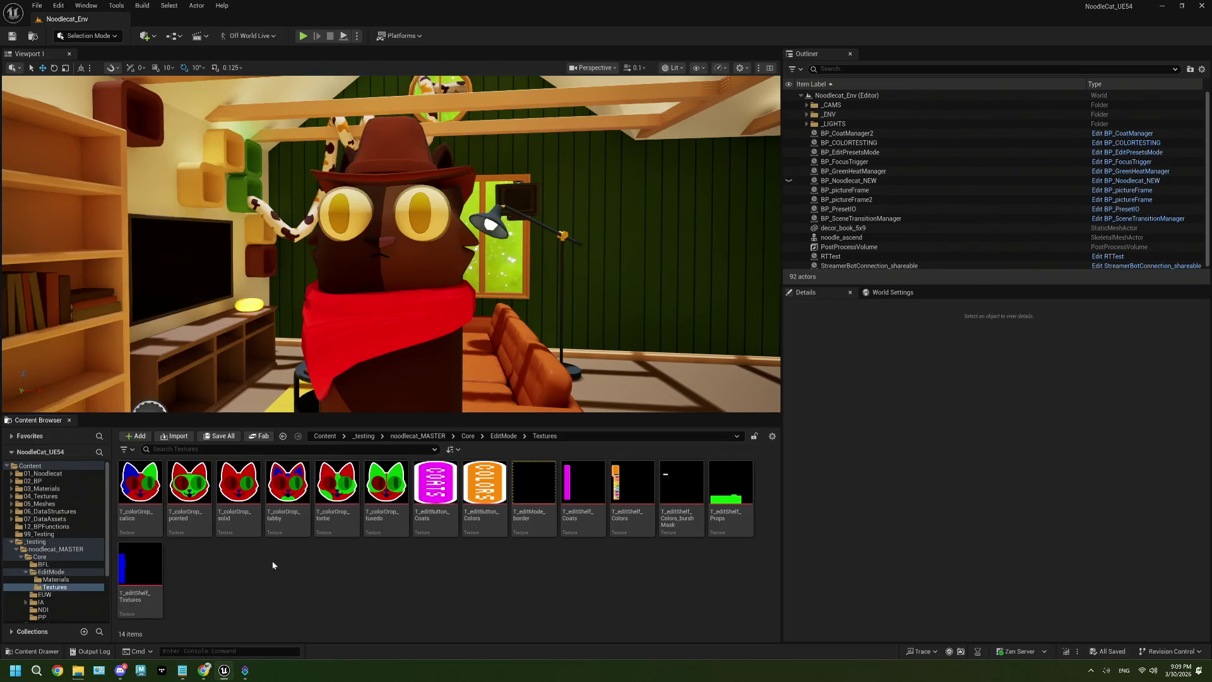
pyautogui.click(505, 435)
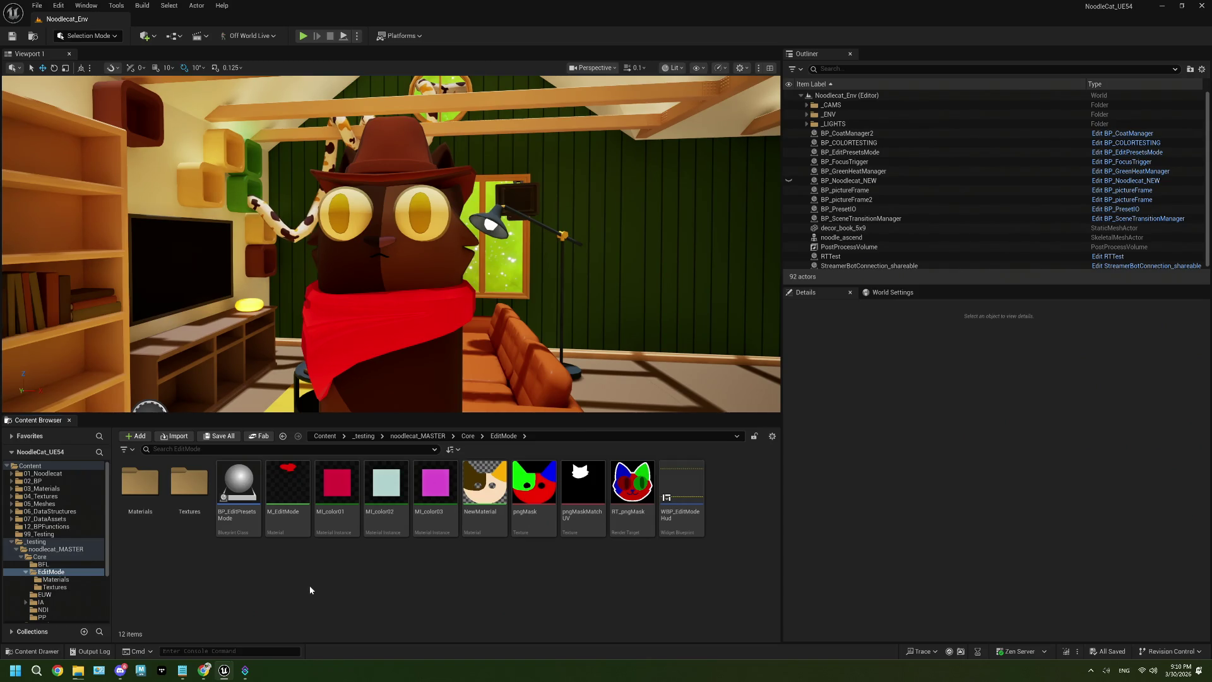
pyautogui.click(182, 671)
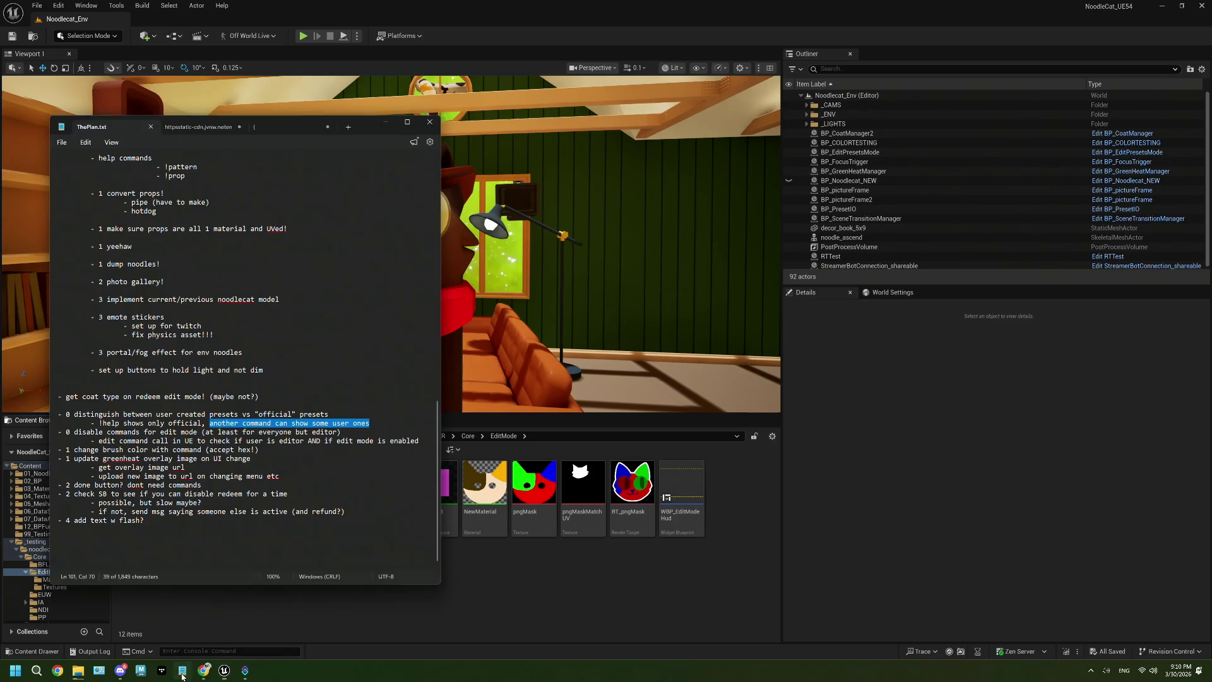
# Step: Add blank lines after the 'edit command call' line, before the '1 change brush color' task
pyautogui.click(371, 423)
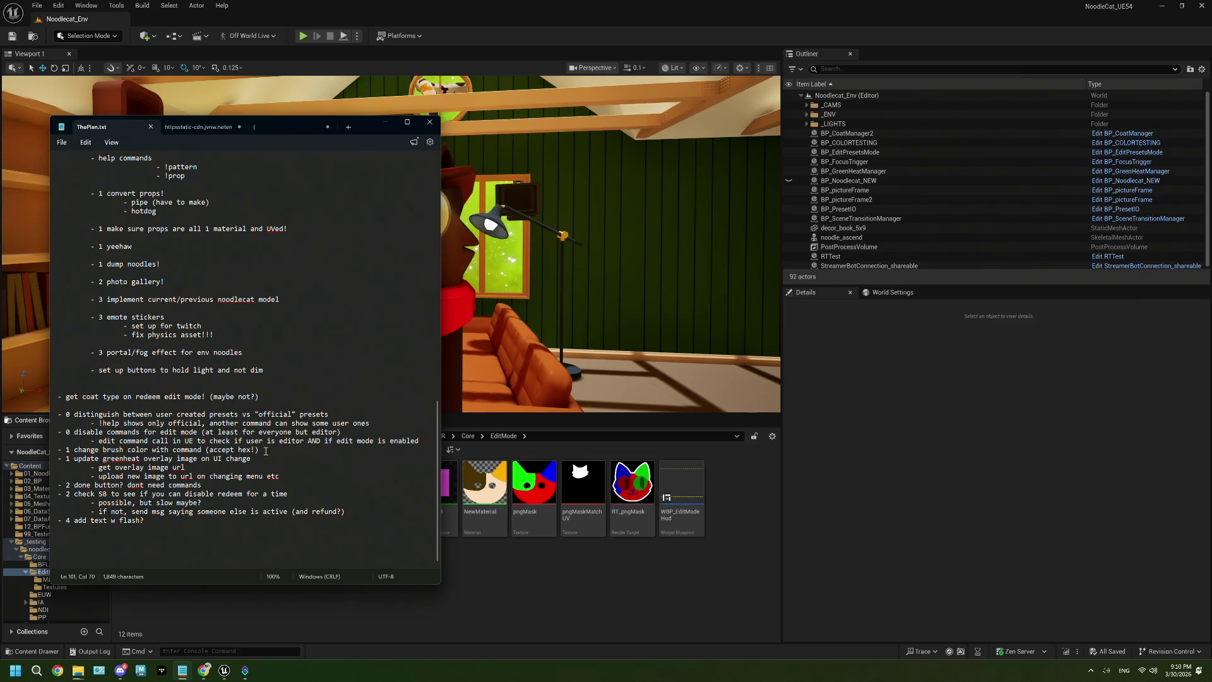
pyautogui.click(61, 449)
pyautogui.click(430, 437)
pyautogui.press('Return')
pyautogui.press('Return')
pyautogui.press('Return')
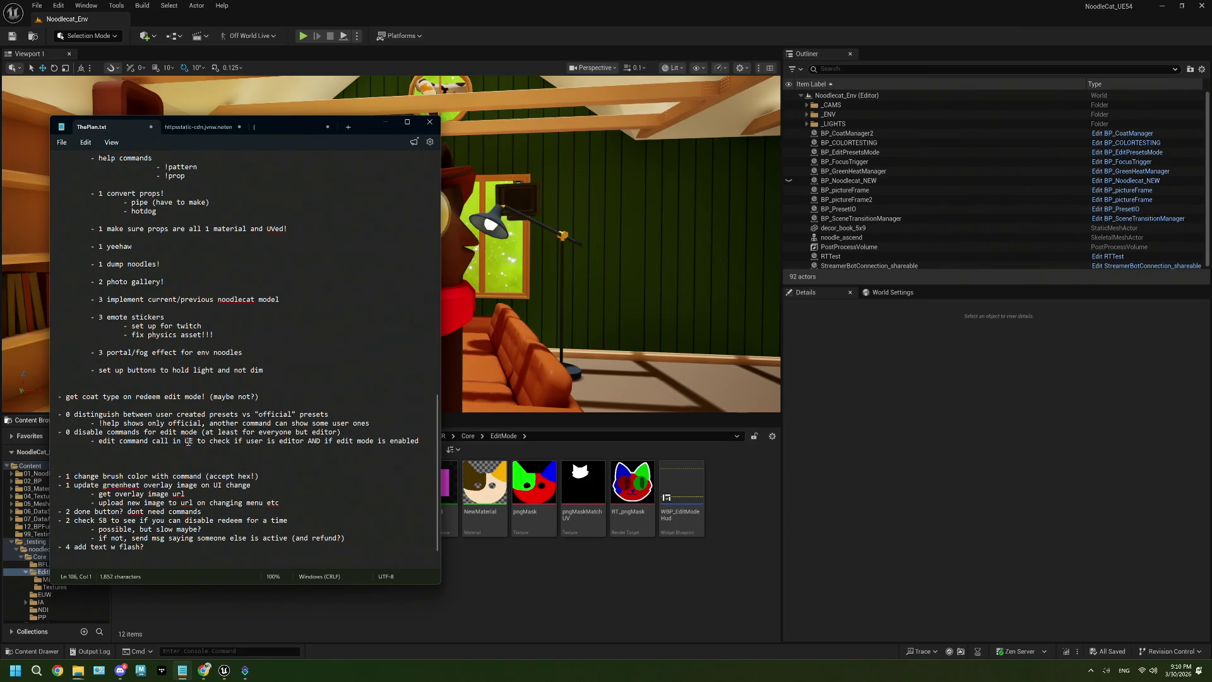
pyautogui.click(74, 476)
pyautogui.hotkey('shift', 'End')
pyautogui.moveTo(264, 476); pyautogui.dragTo(51, 477)
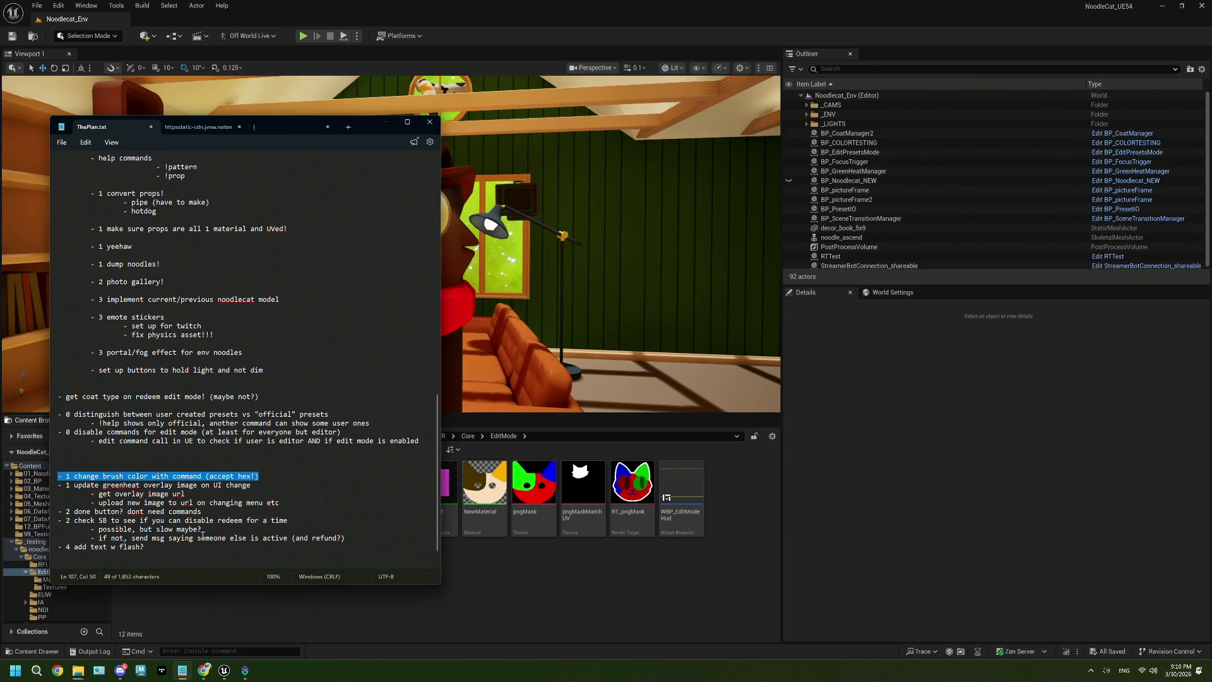
pyautogui.moveTo(294, 521); pyautogui.dragTo(66, 524)
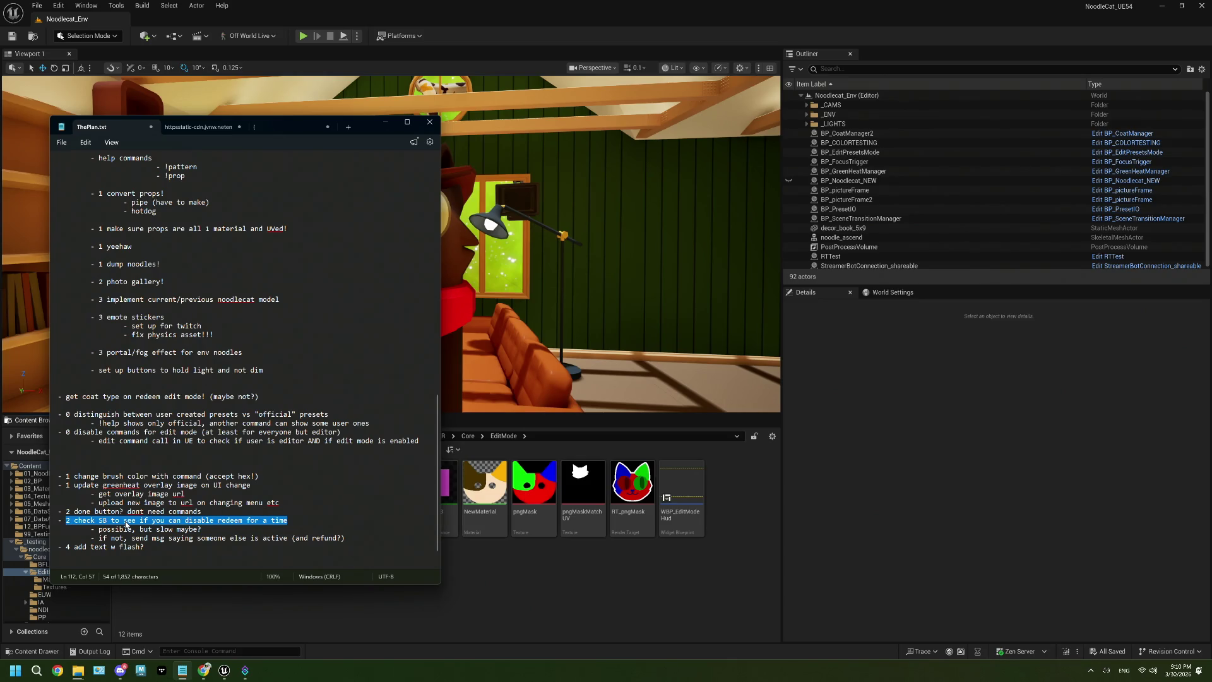
pyautogui.click(146, 528)
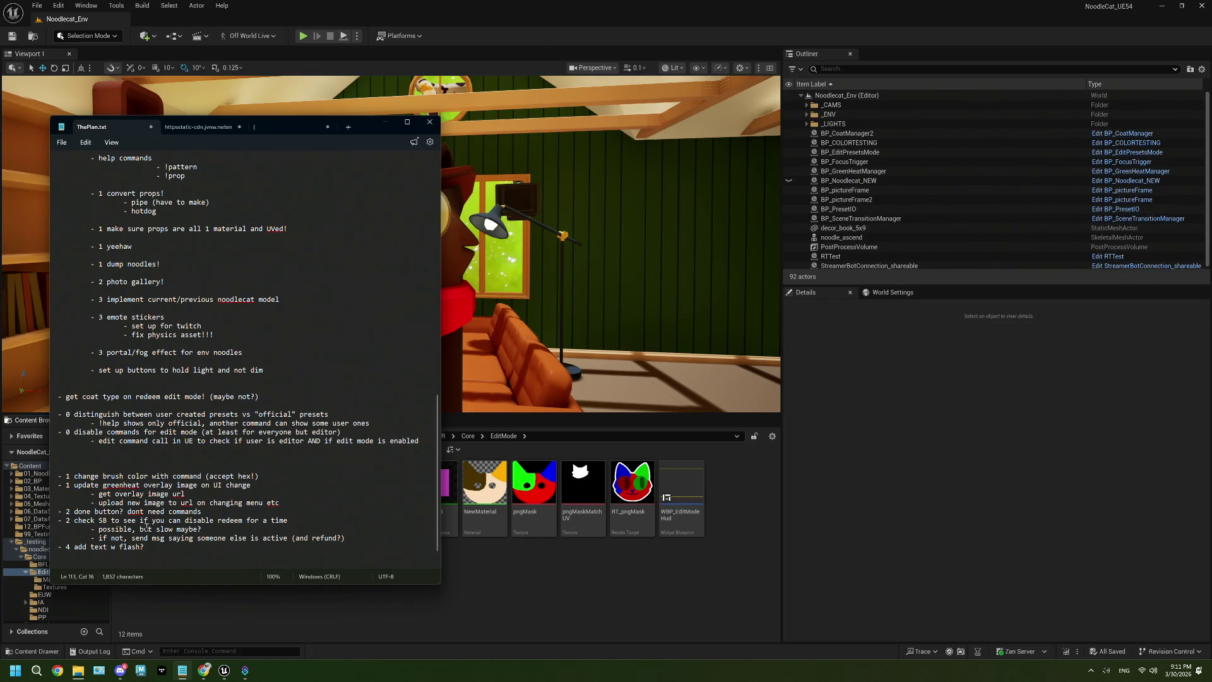
pyautogui.click(511, 592)
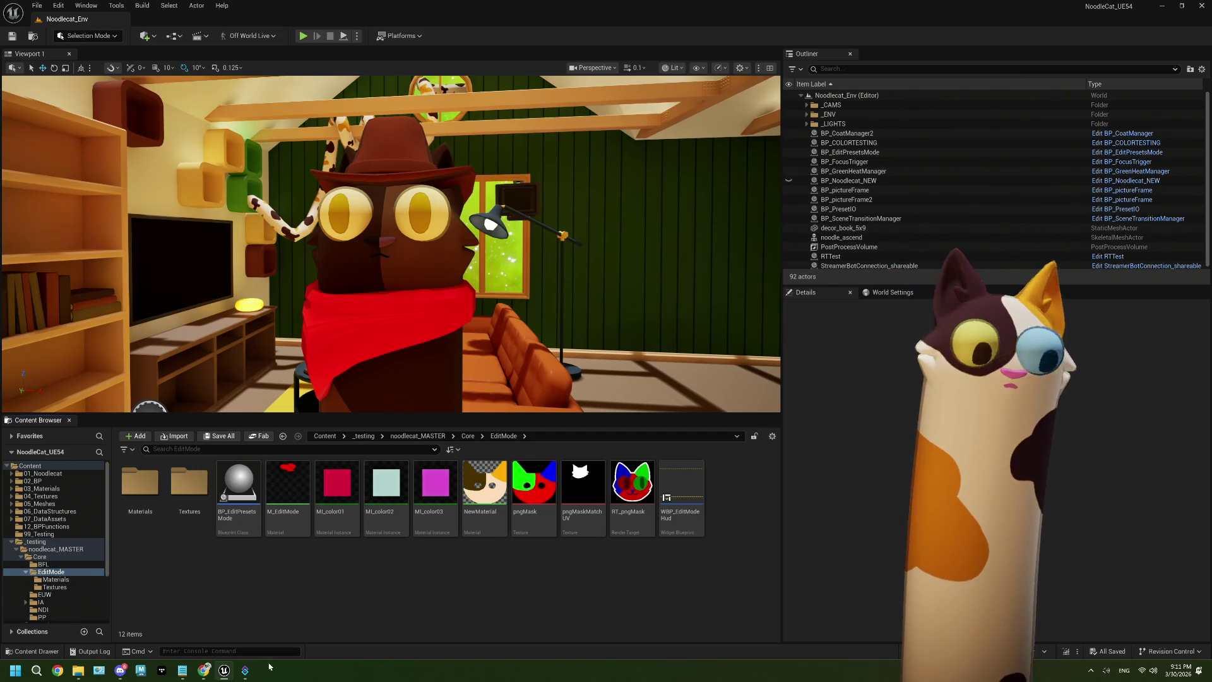
# Step: Bring the Twitch stream page in Chrome in front of the editor
pyautogui.click(202, 672)
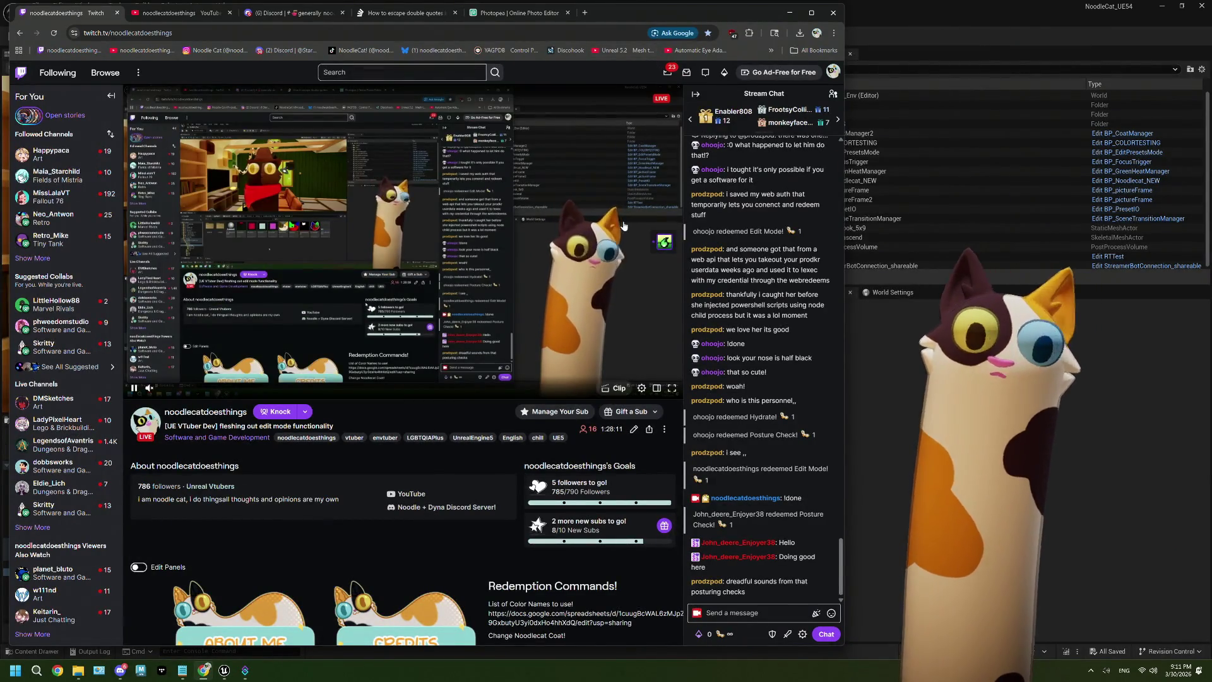
# Step: Redeem the Edit Mode! channel reward and show the overlay's COLORS palette
pyautogui.click(718, 633)
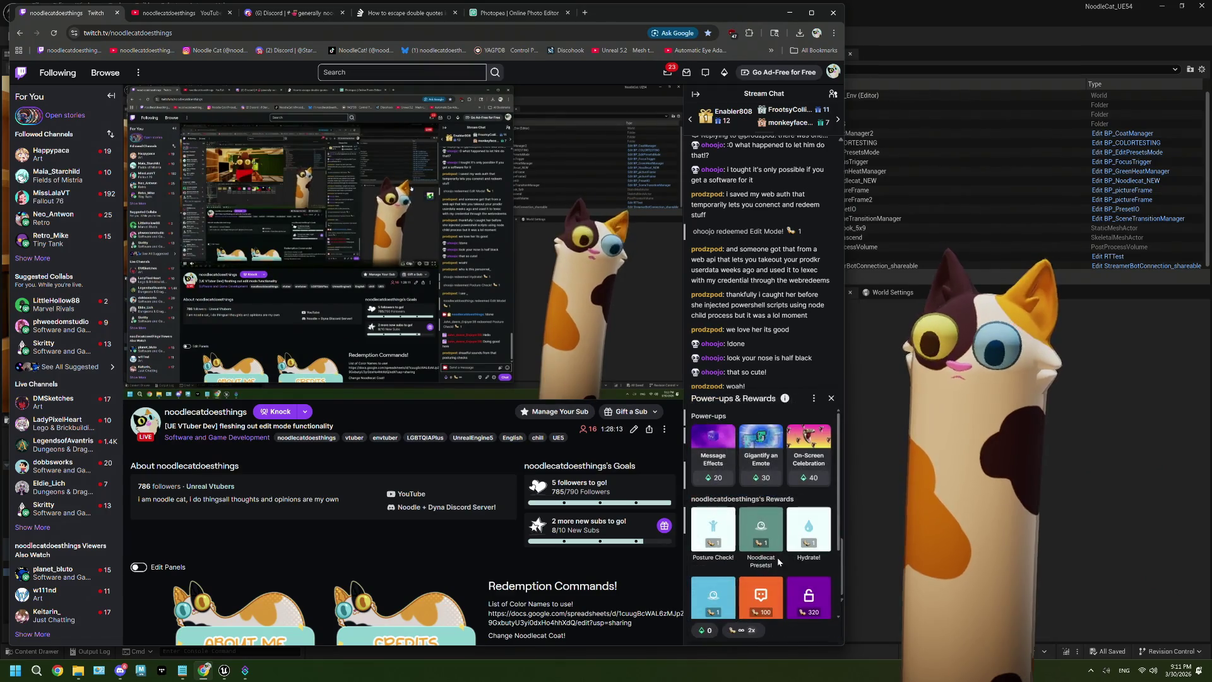
pyautogui.click(758, 587)
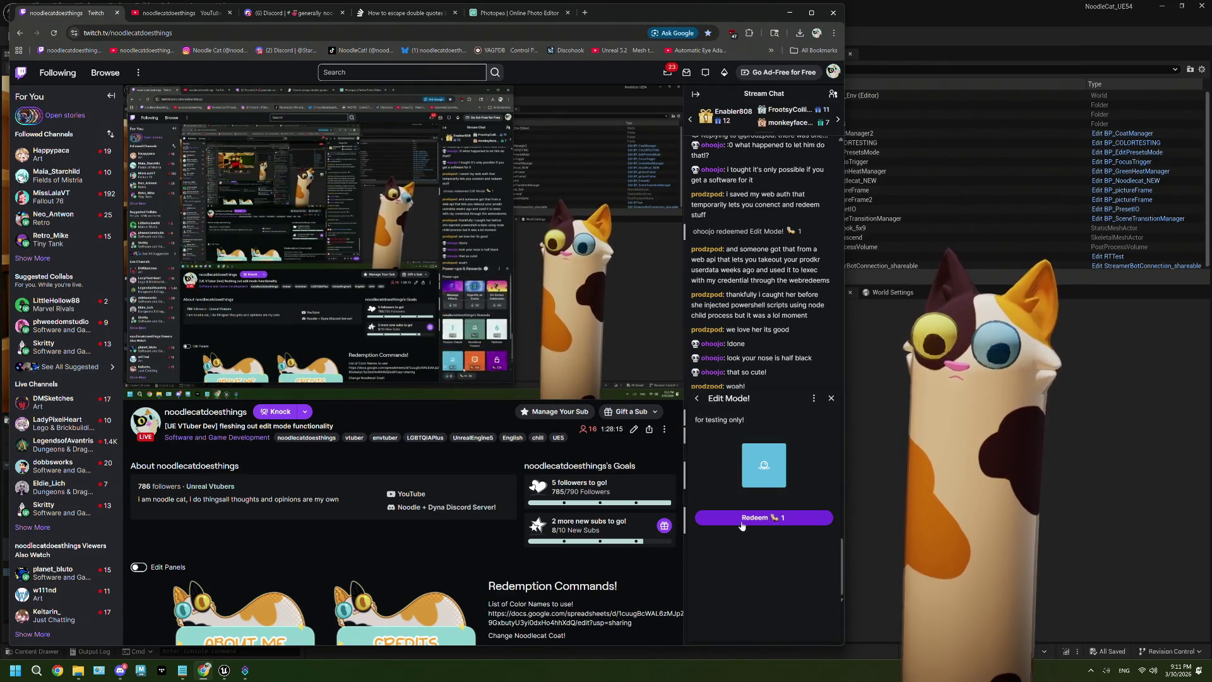
pyautogui.click(741, 519)
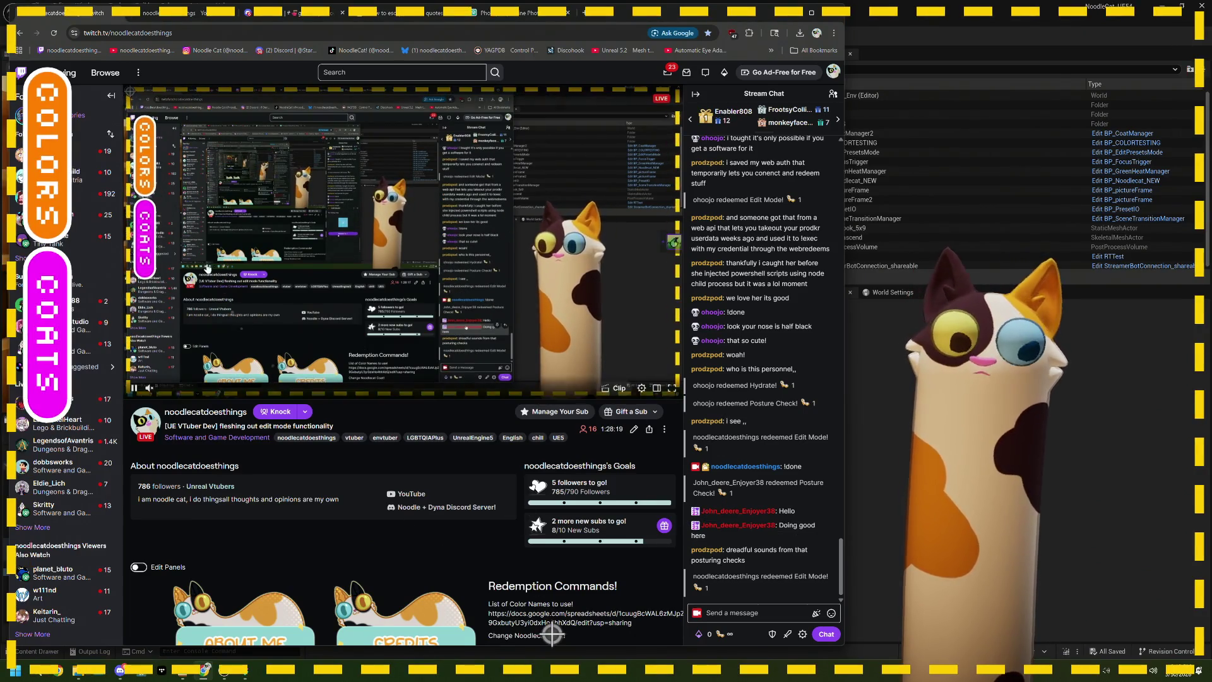
pyautogui.click(47, 154)
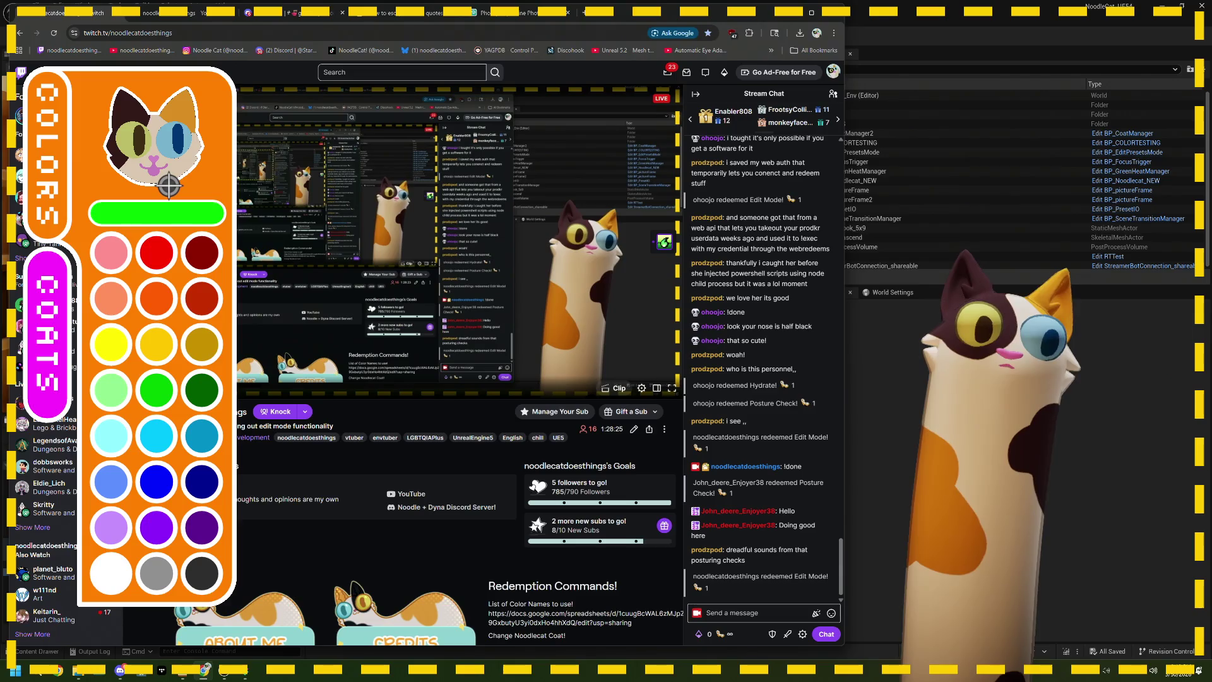
# Step: Paint the cat's mouth and ear/eye patch dark green, body patches bright green, and cream fur pale green
pyautogui.click(195, 387)
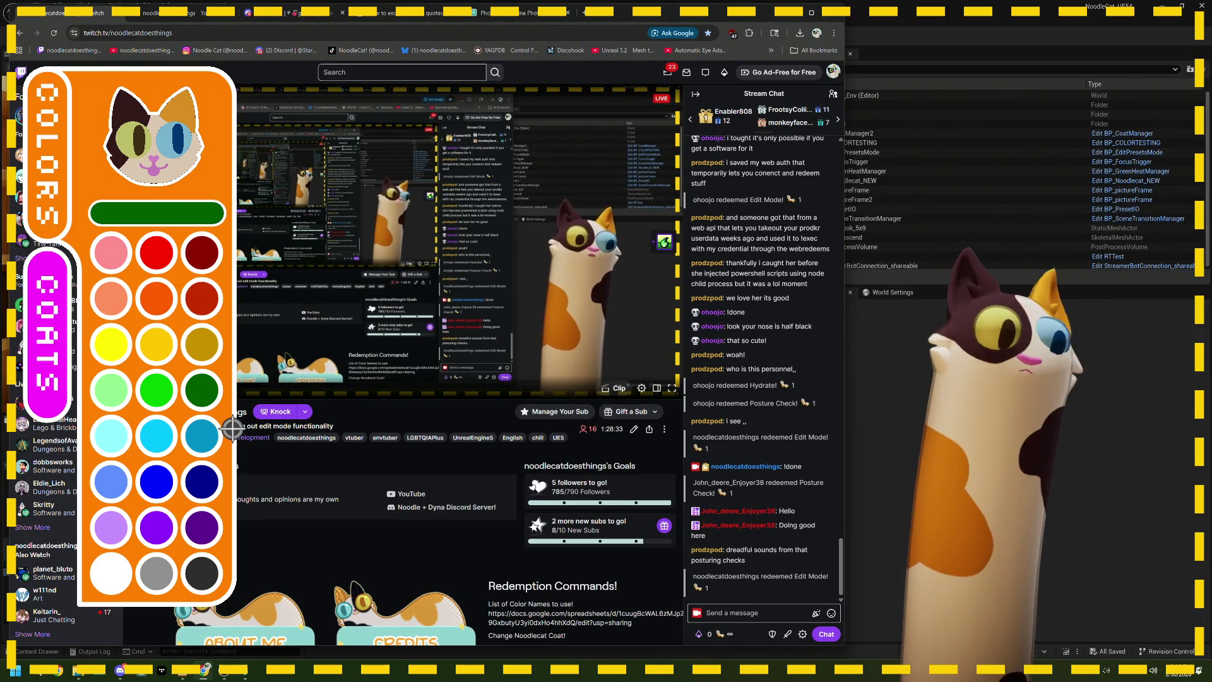
pyautogui.click(168, 214)
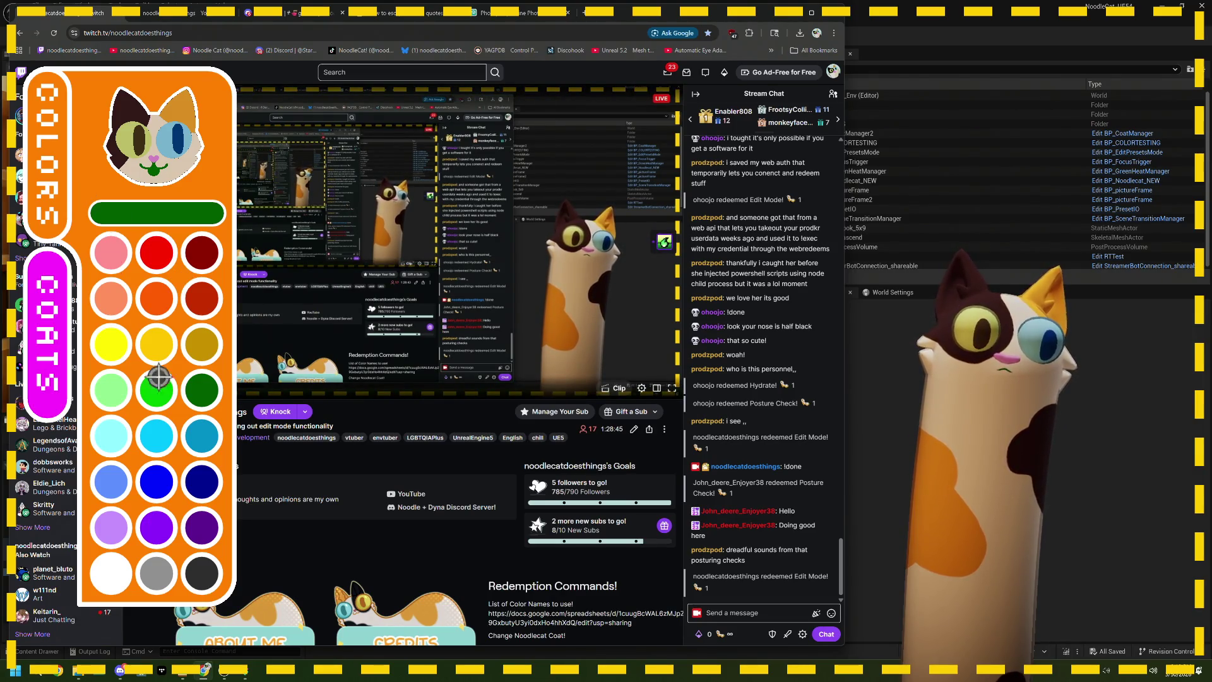
pyautogui.click(169, 397)
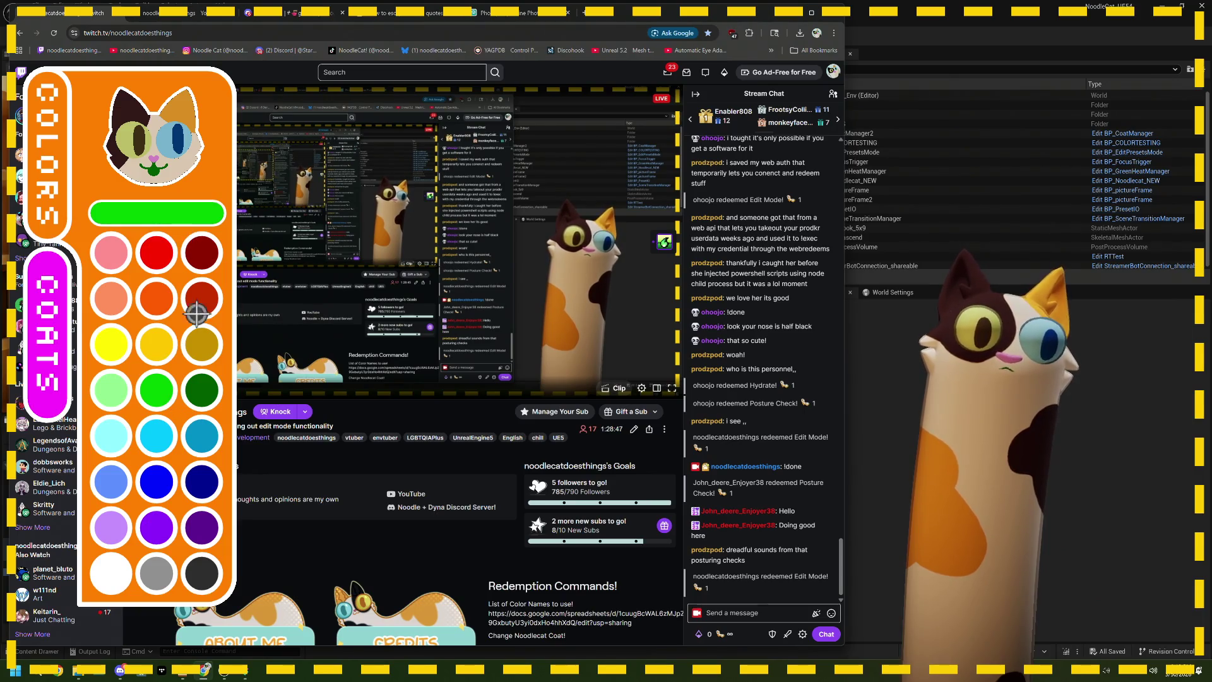
pyautogui.click(217, 392)
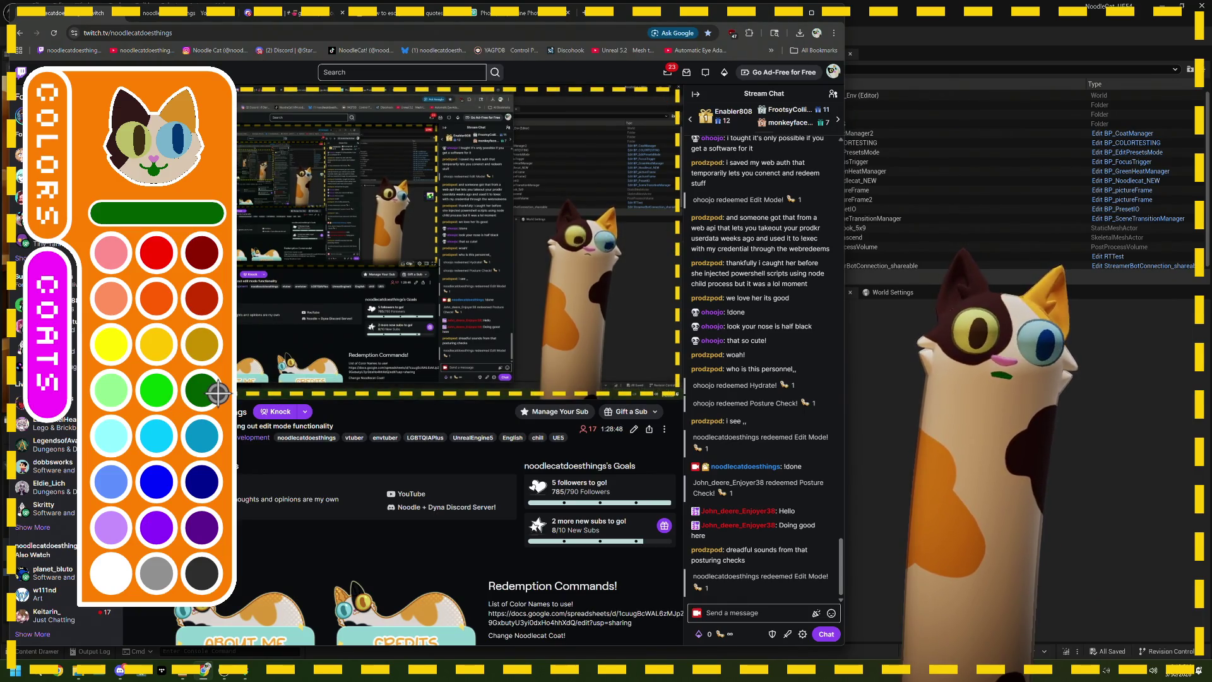
pyautogui.click(151, 162)
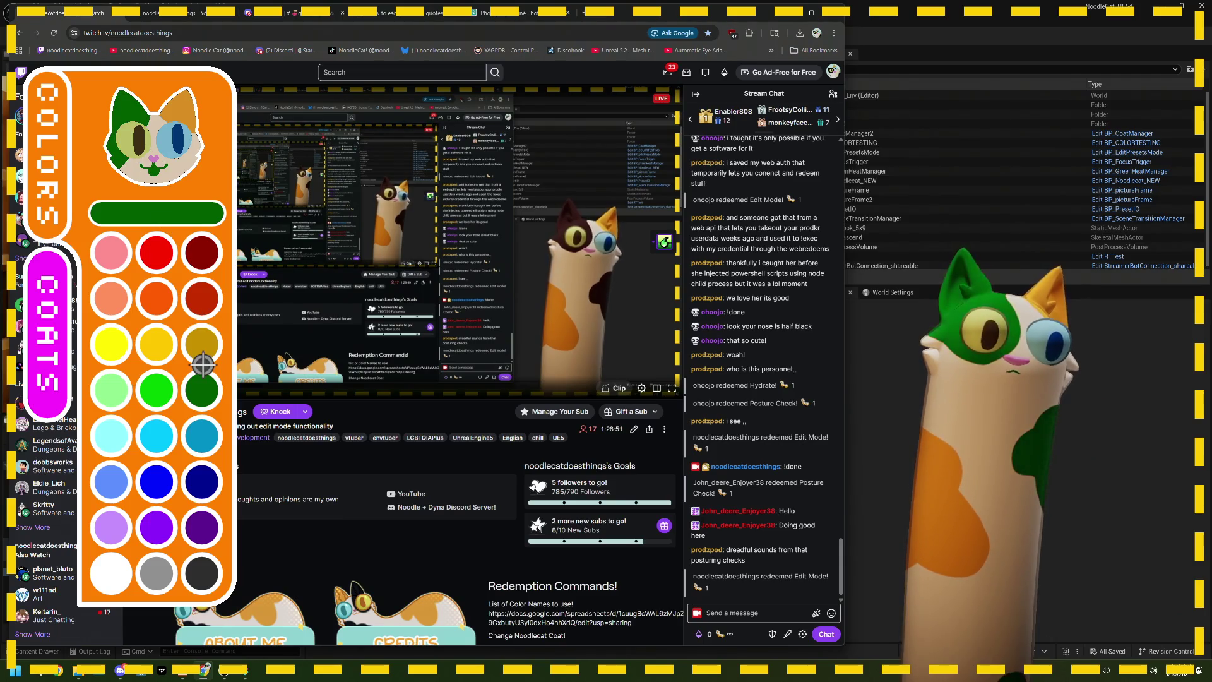
pyautogui.click(175, 390)
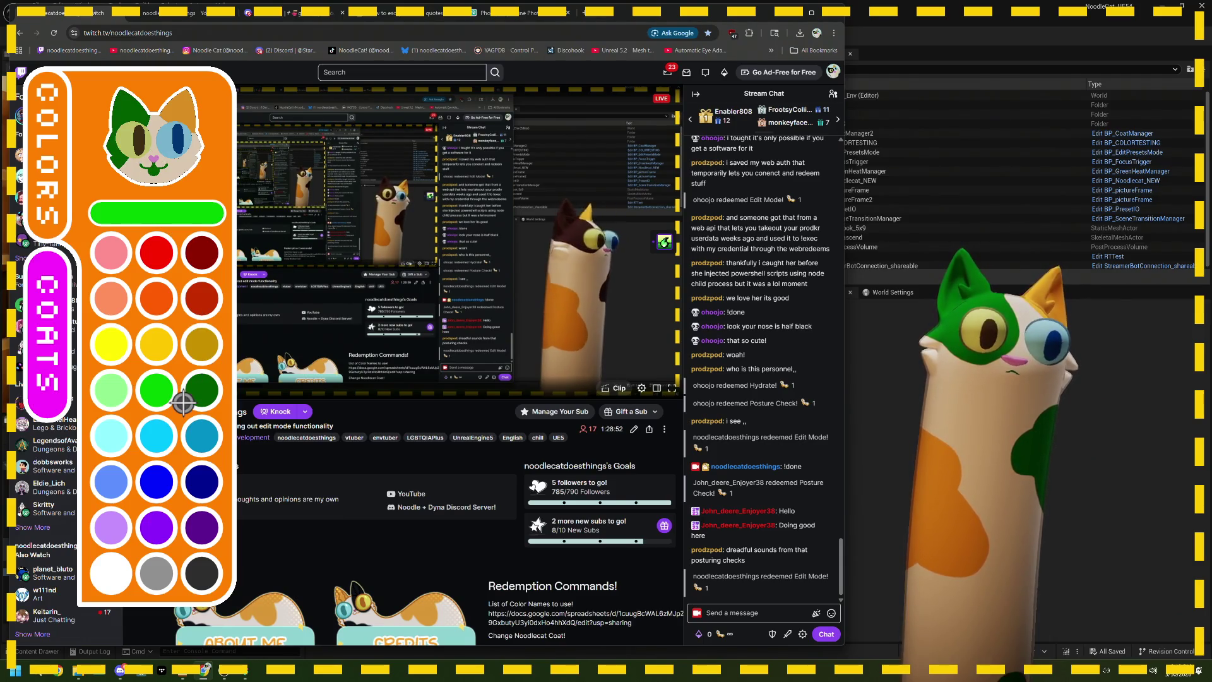
pyautogui.click(201, 144)
pyautogui.click(129, 399)
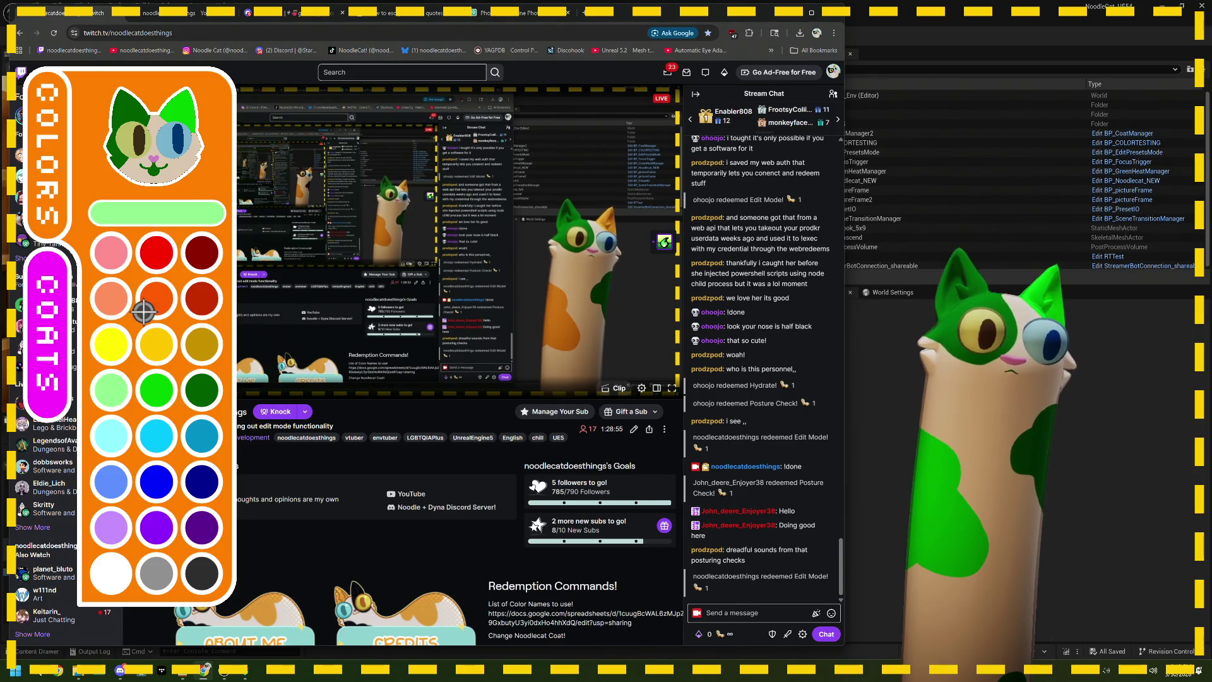
pyautogui.click(187, 190)
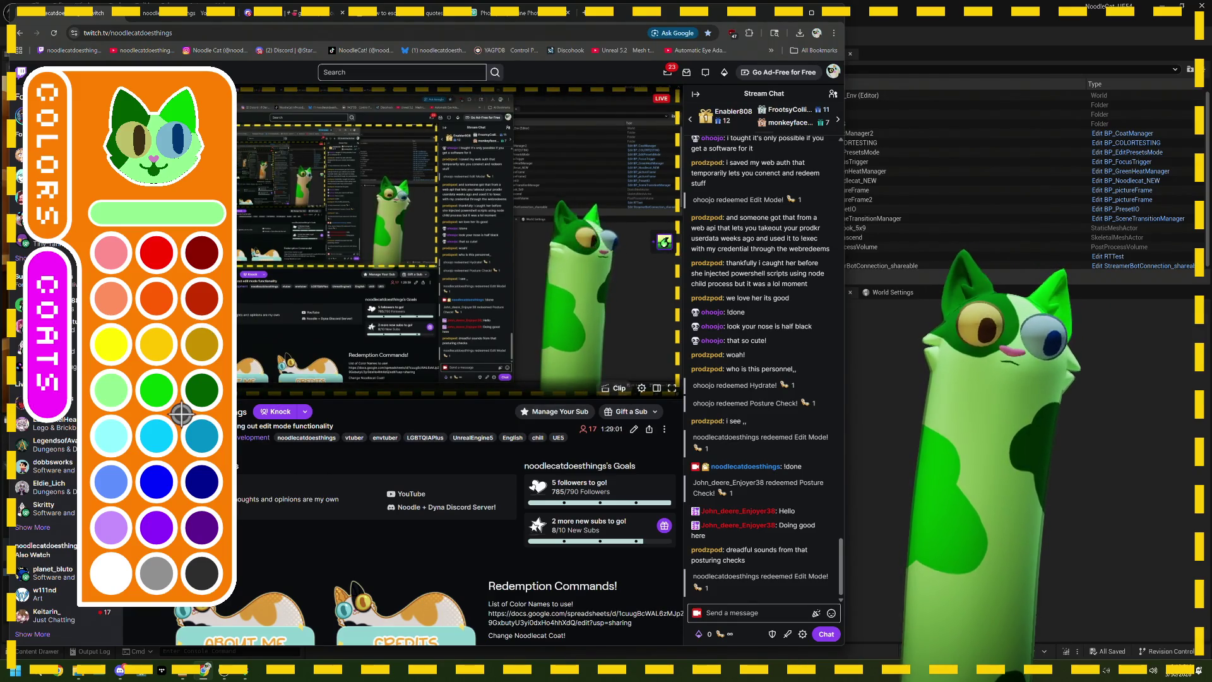
pyautogui.click(156, 389)
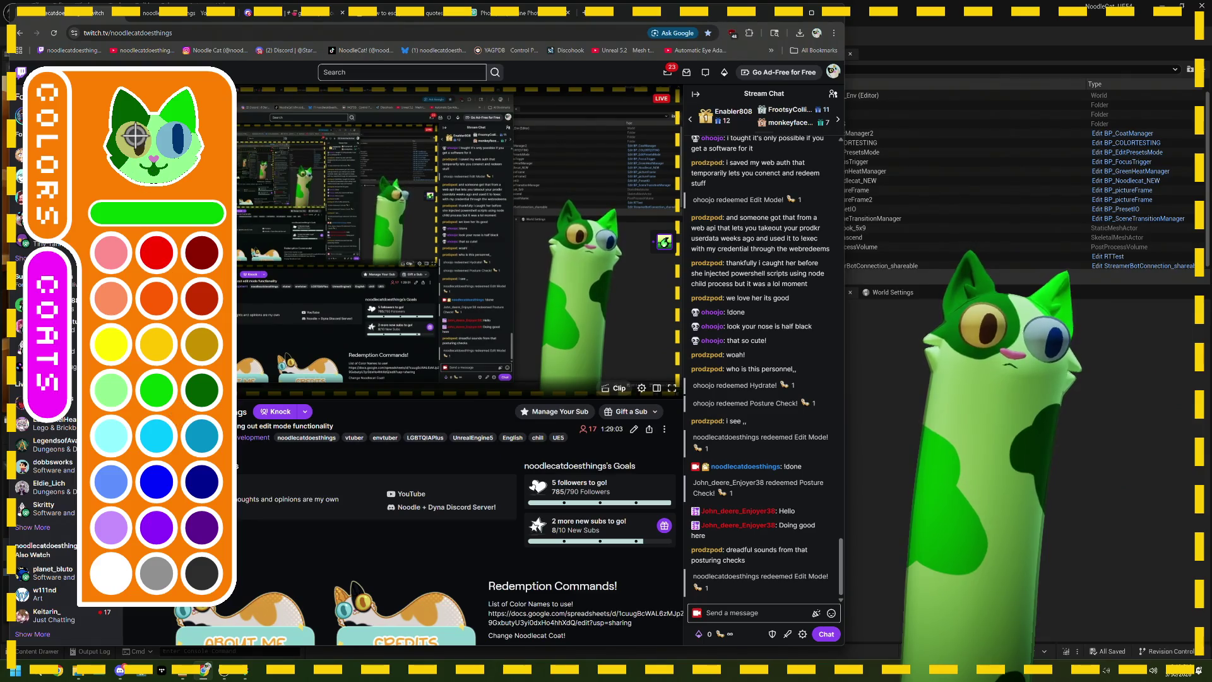
pyautogui.click(197, 388)
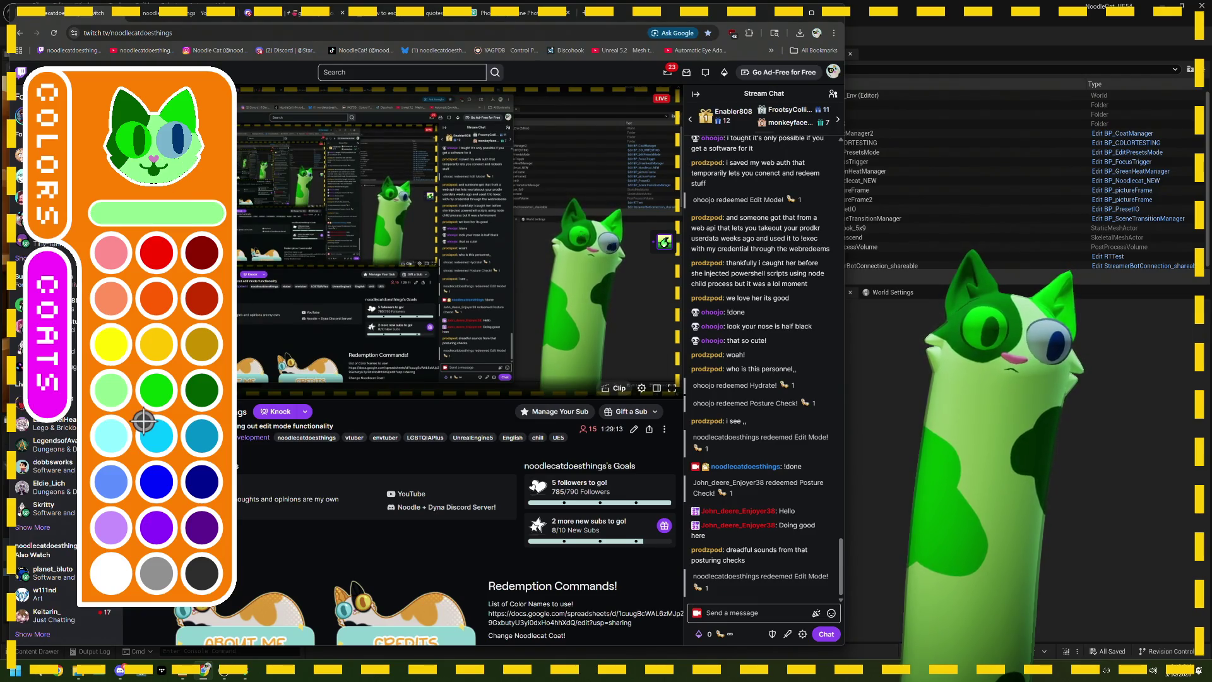
# Step: Repaint the cat preview with pale, bright and dark green, then move on to coat patterns
pyautogui.click(178, 171)
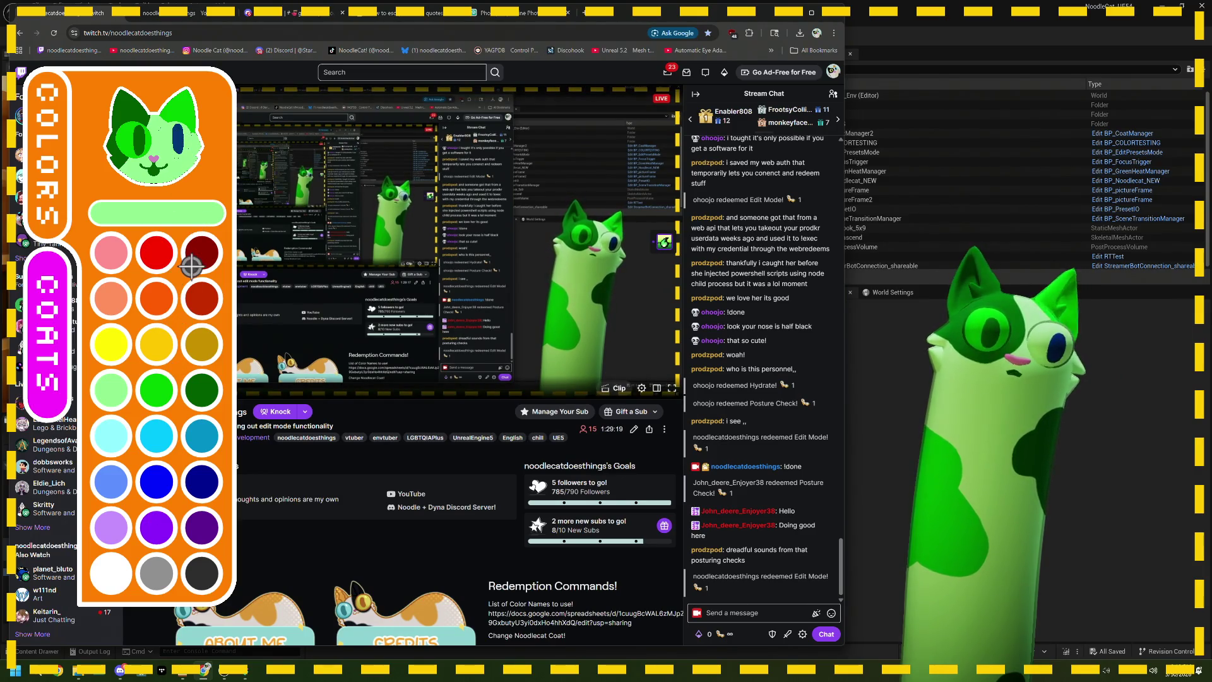
pyautogui.click(175, 408)
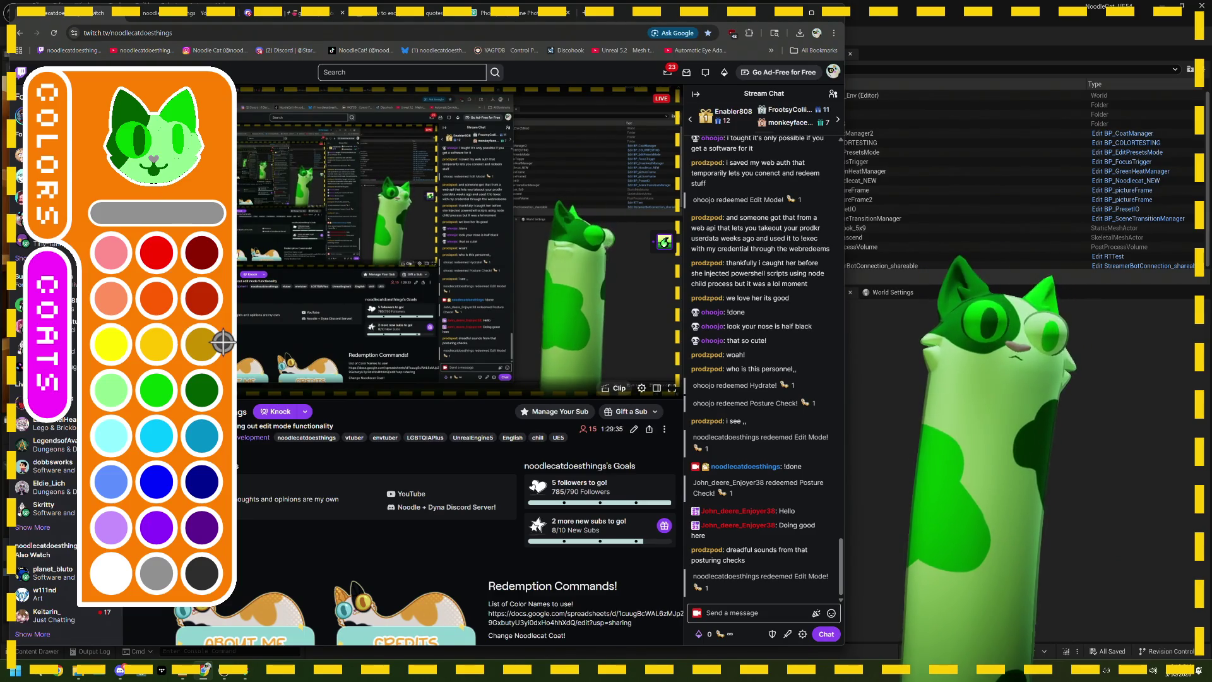
pyautogui.click(208, 392)
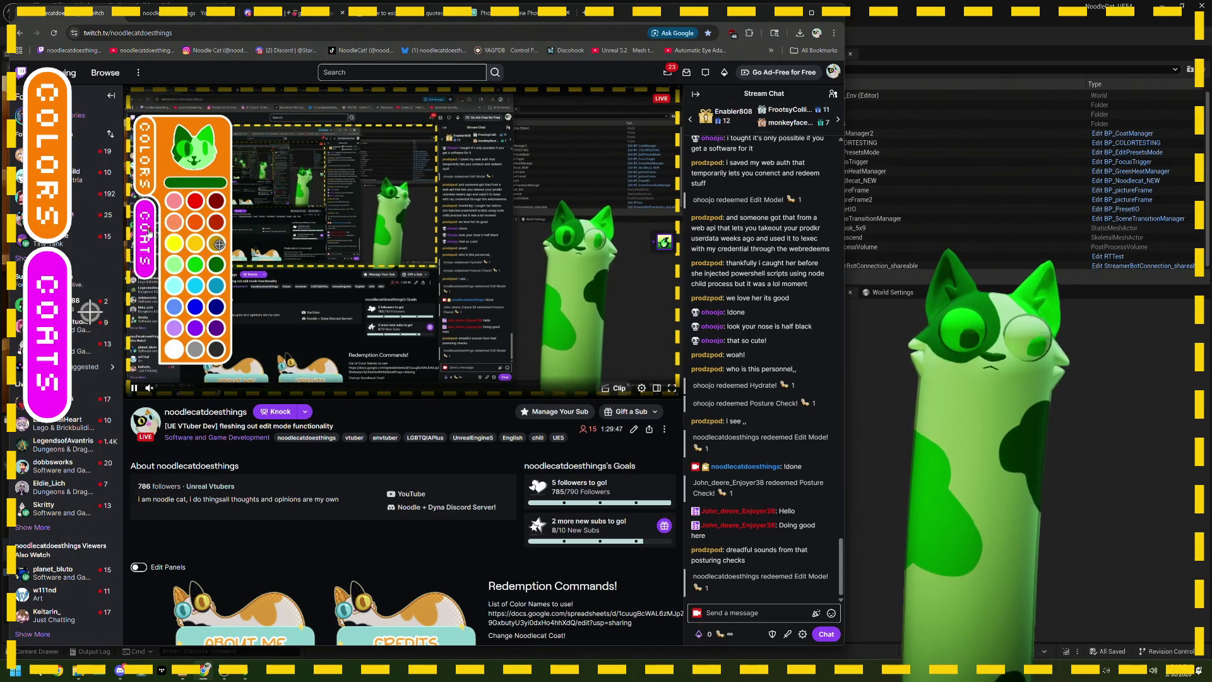
pyautogui.click(149, 233)
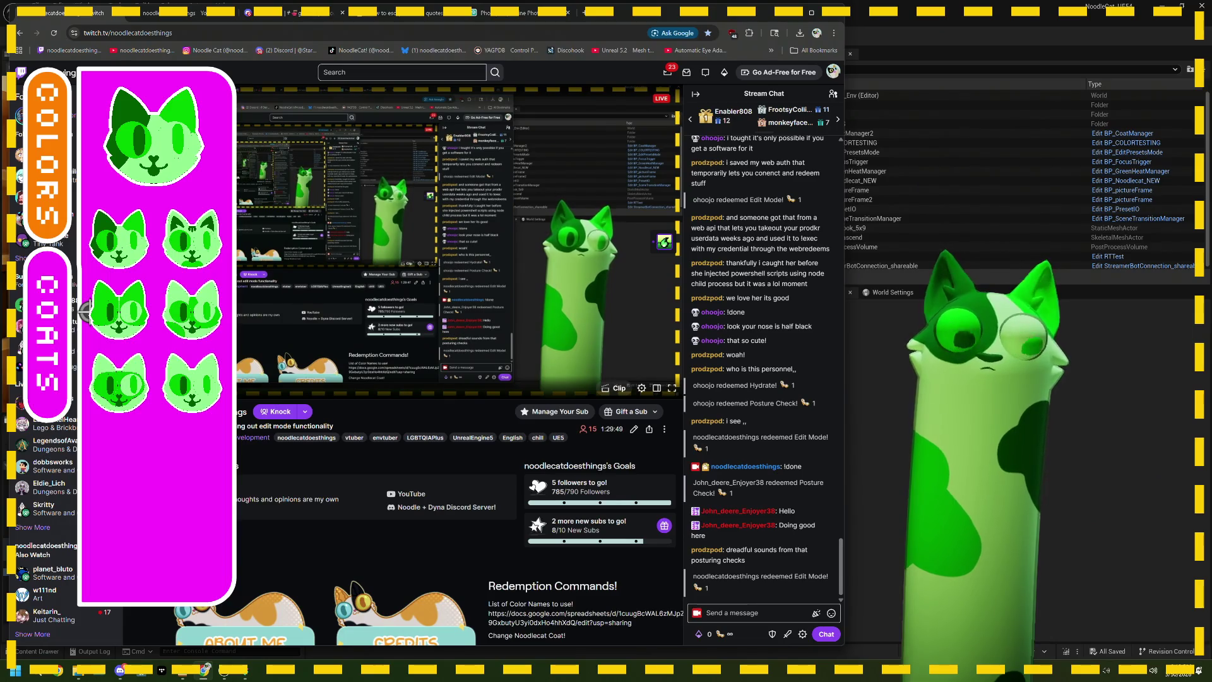
# Step: Give the cat a green striped tabby coat and return to the colour swatches
pyautogui.click(155, 315)
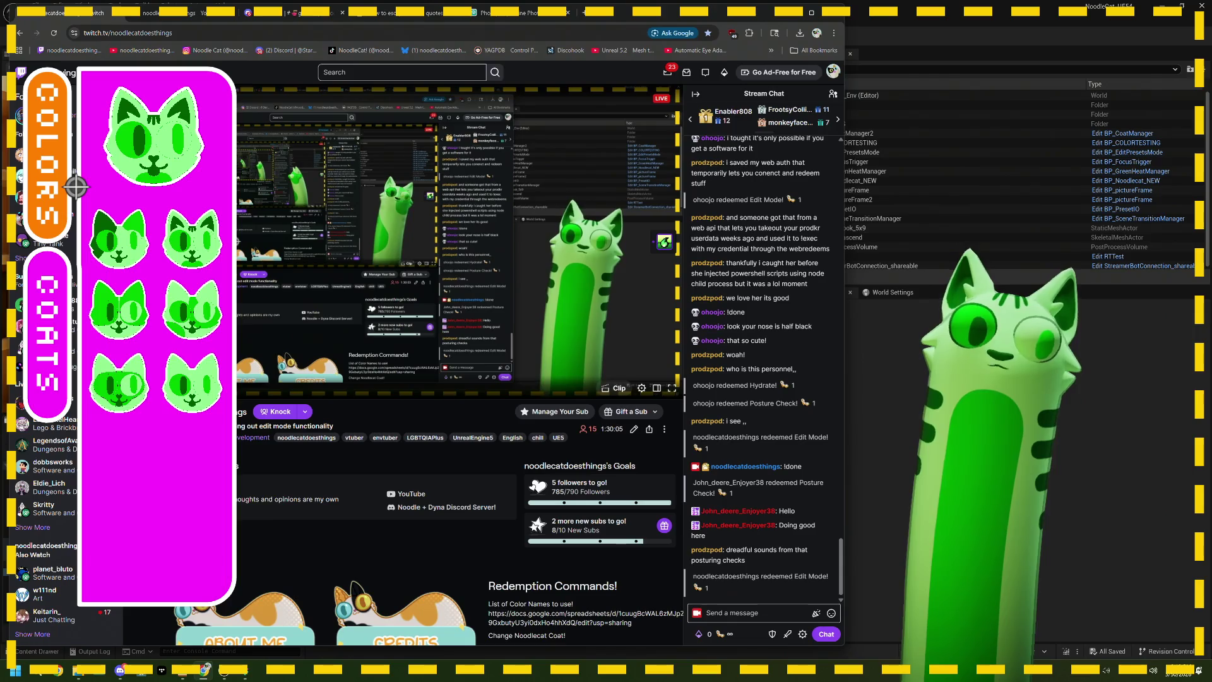
pyautogui.click(73, 269)
pyautogui.click(67, 202)
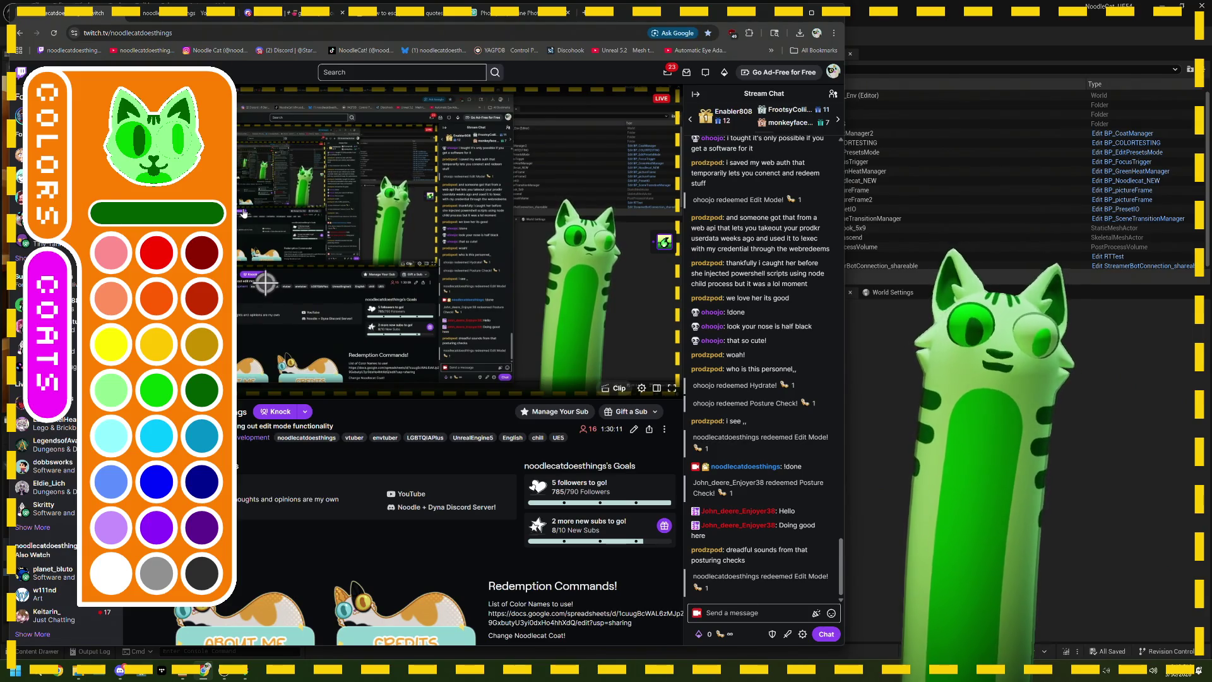
# Step: Paint the cat's eye areas with bright green, grey, then dark green
pyautogui.click(161, 413)
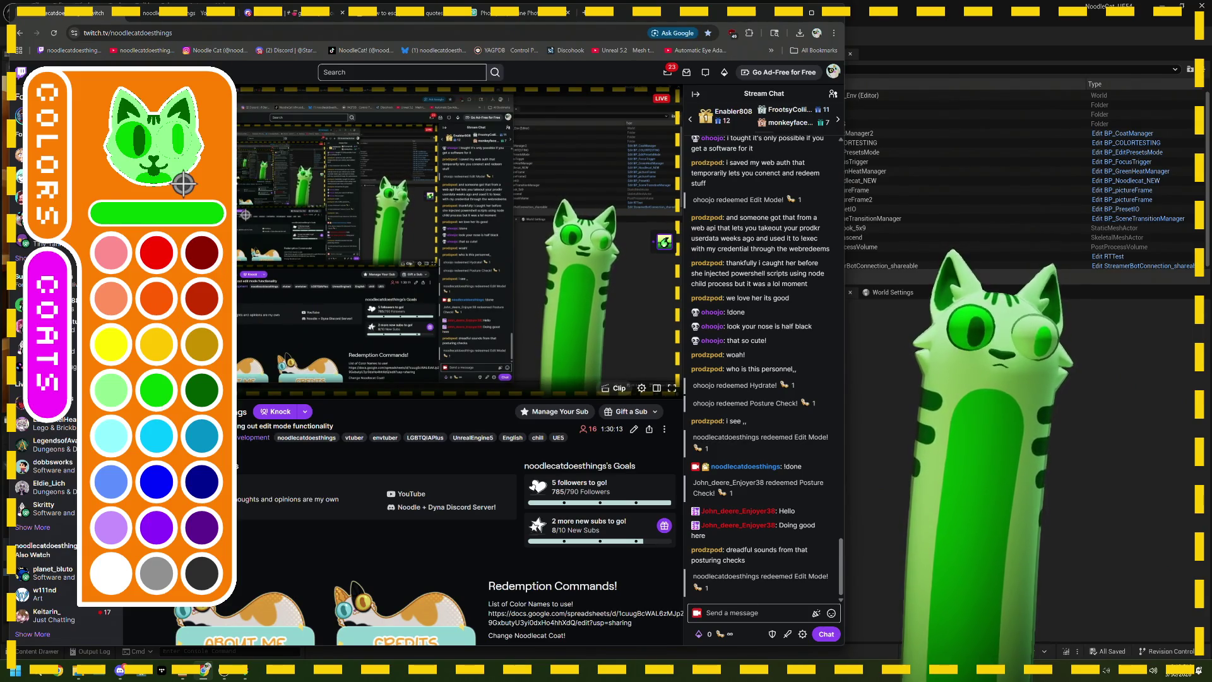
pyautogui.click(183, 184)
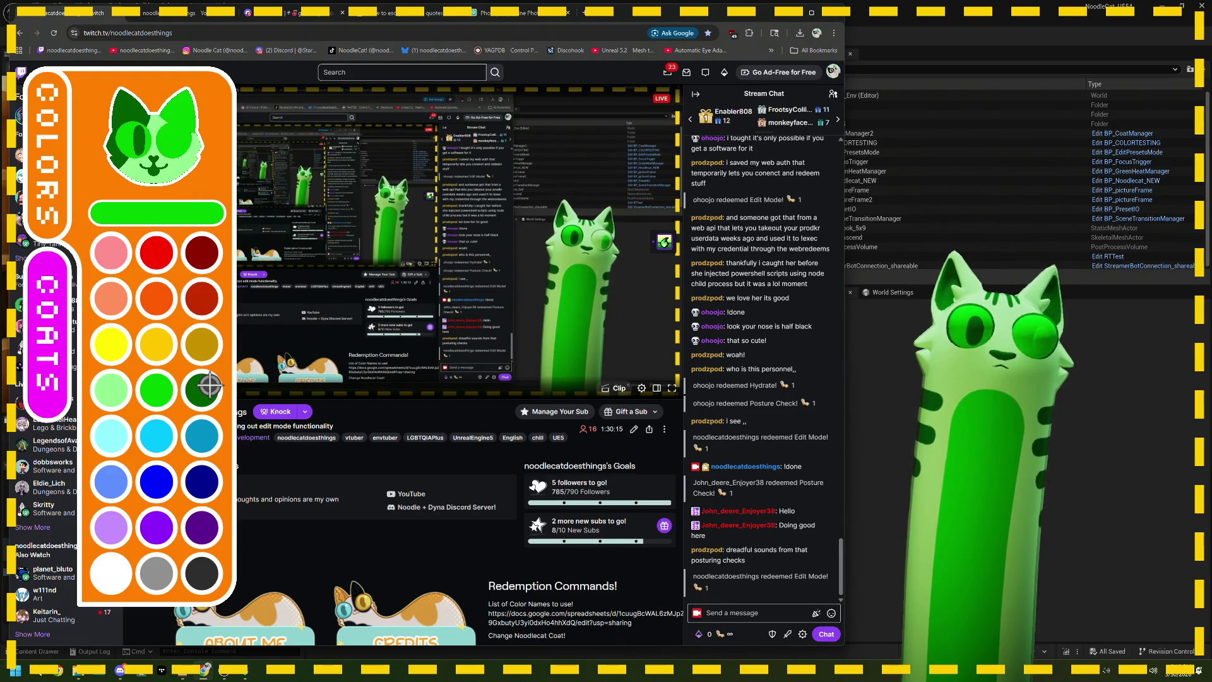
pyautogui.click(186, 163)
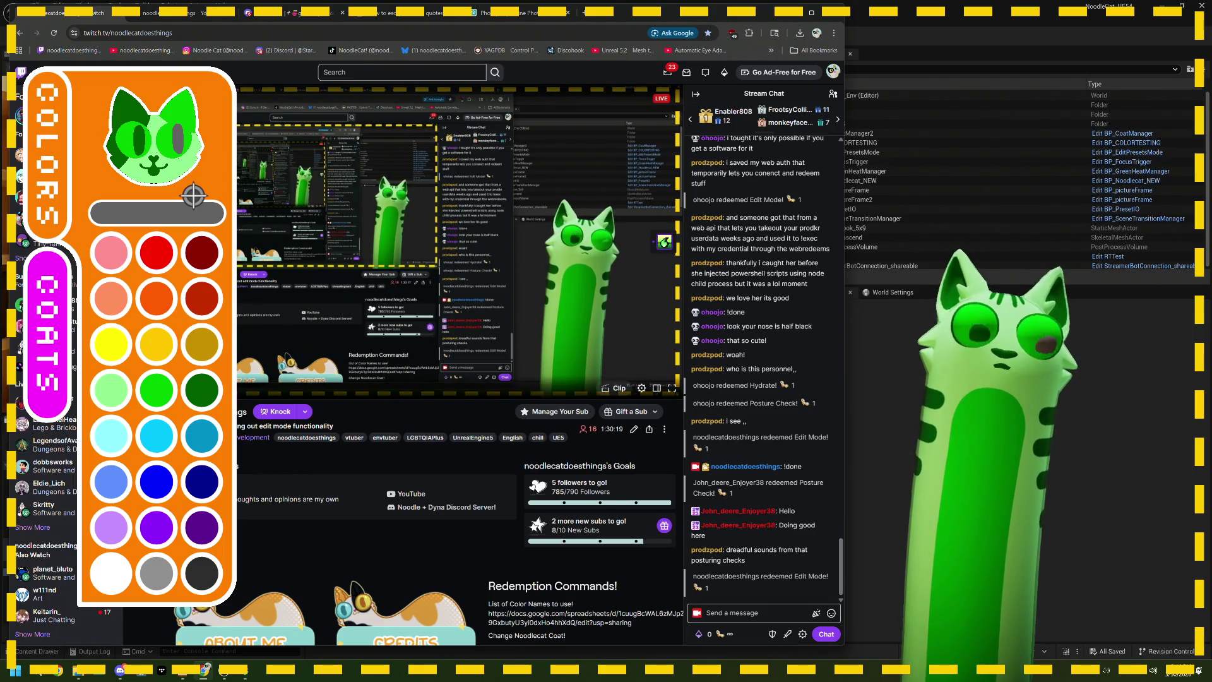
pyautogui.click(201, 384)
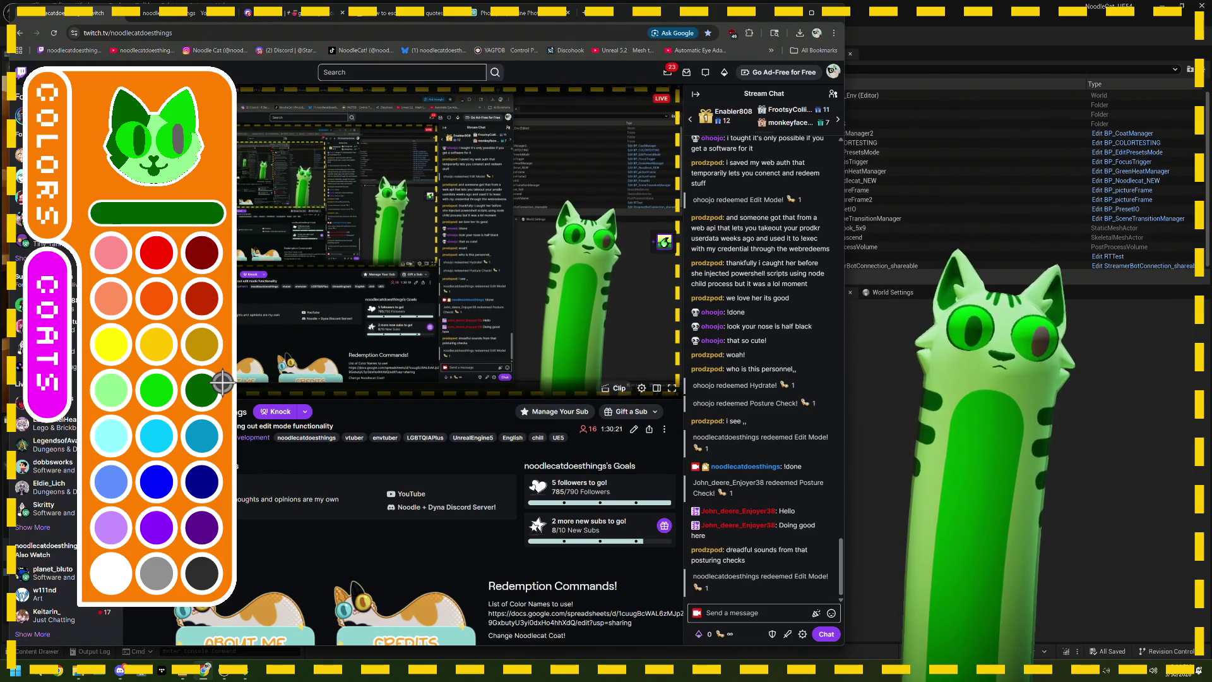
pyautogui.click(200, 164)
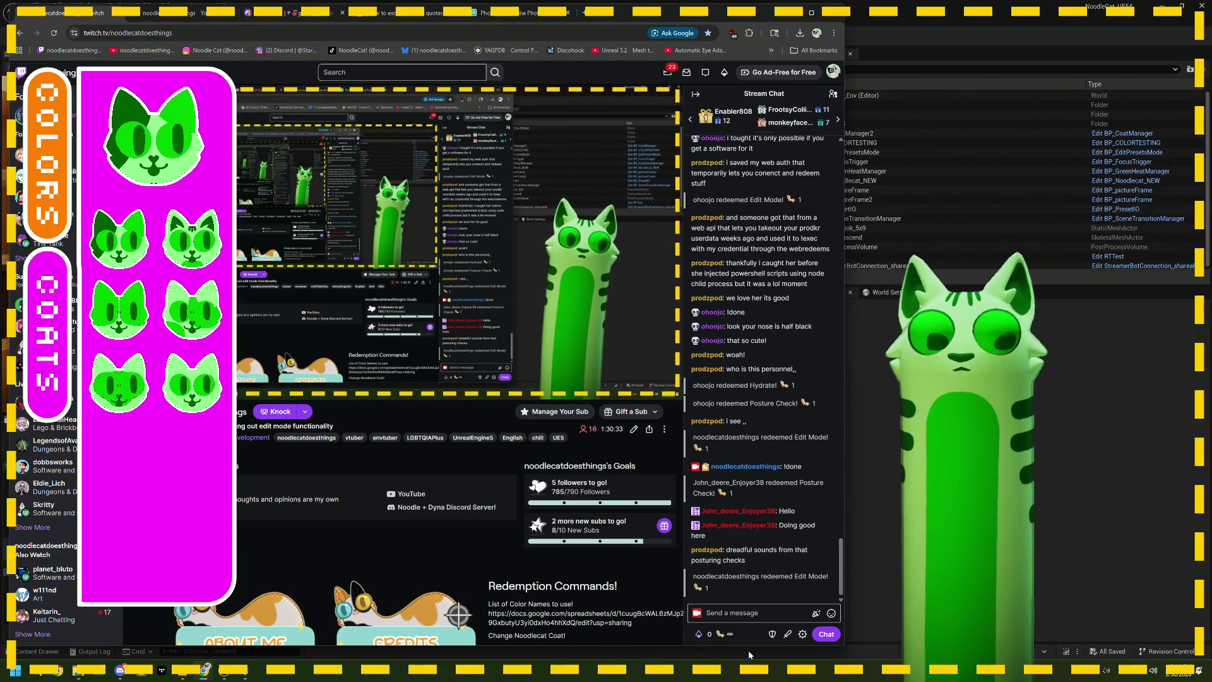
# Step: Post '!done' in Twitch chat to close the edit overlay, then minimise Chrome
pyautogui.click(739, 616)
pyautogui.write('!done')
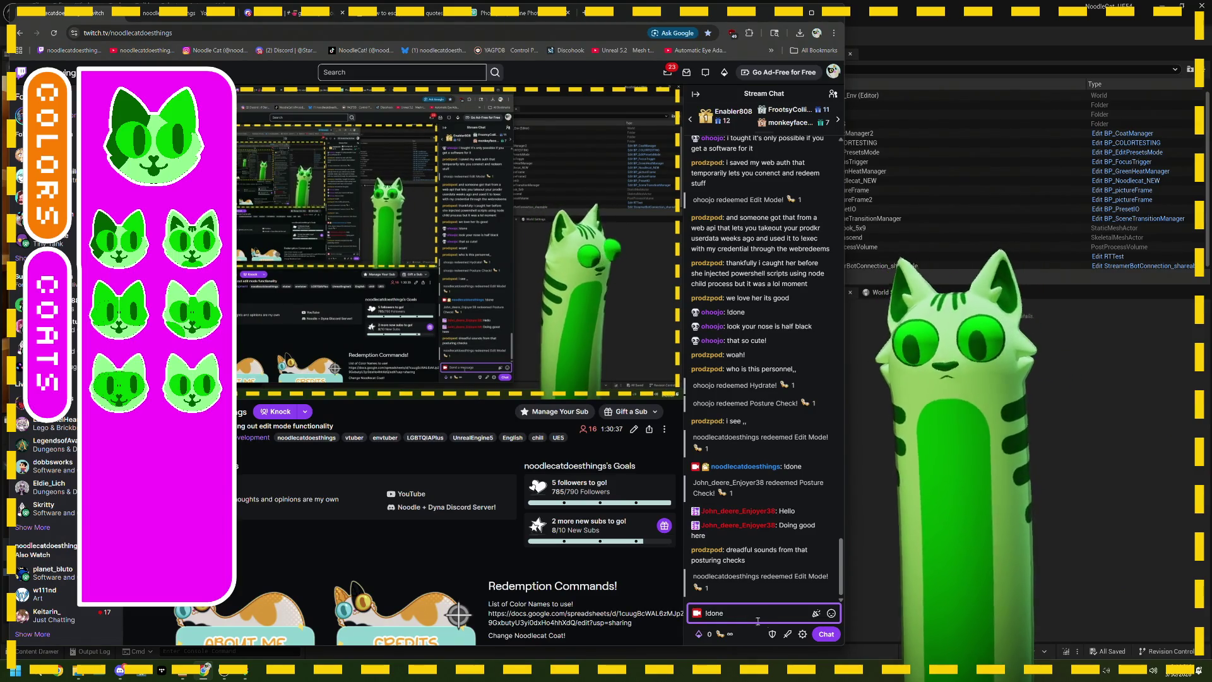
pyautogui.press('Return')
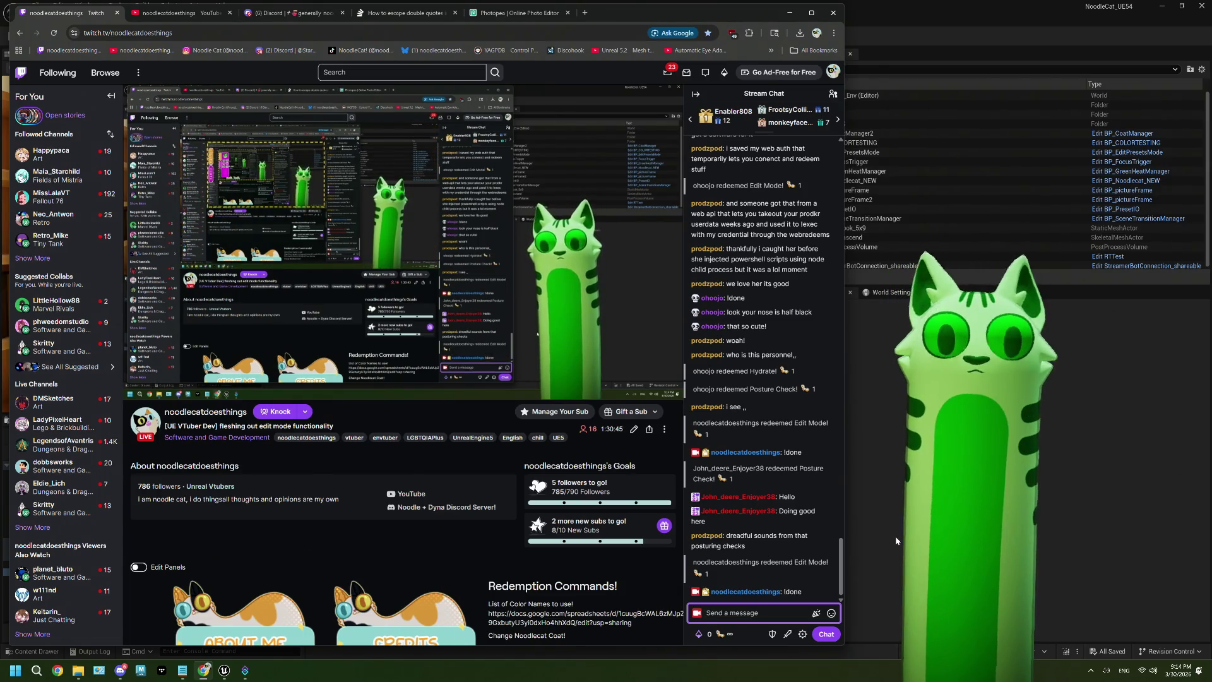
pyautogui.click(202, 671)
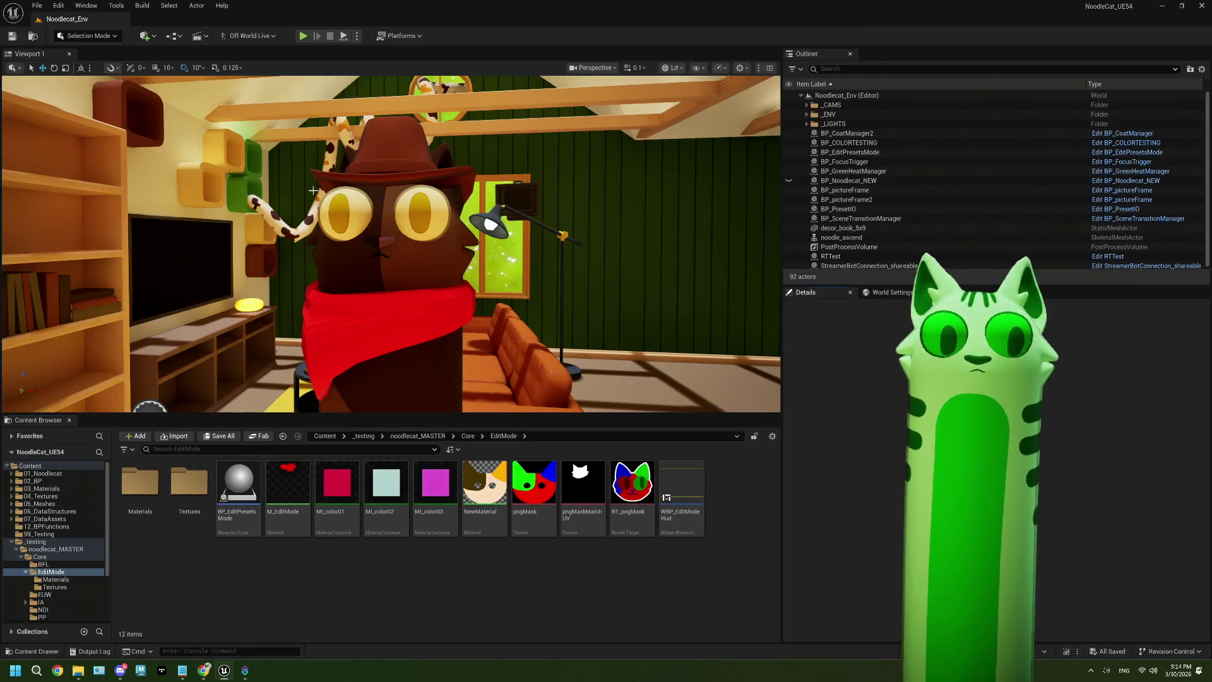
# Step: In ThePlan.txt, replace the '(maybe not?)' remark on the coat-type note with 'on a brush'
pyautogui.click(182, 671)
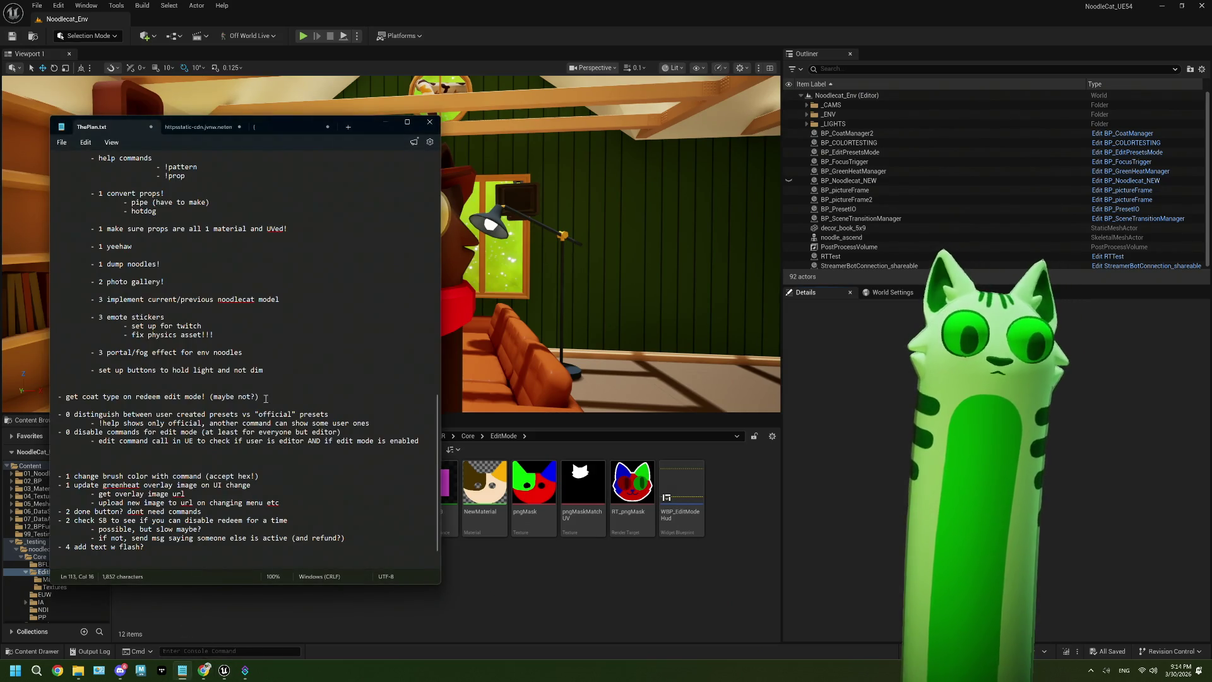
pyautogui.moveTo(266, 398); pyautogui.dragTo(215, 400)
pyautogui.press('BackSpace')
pyautogui.press('BackSpace')
pyautogui.write('on ')
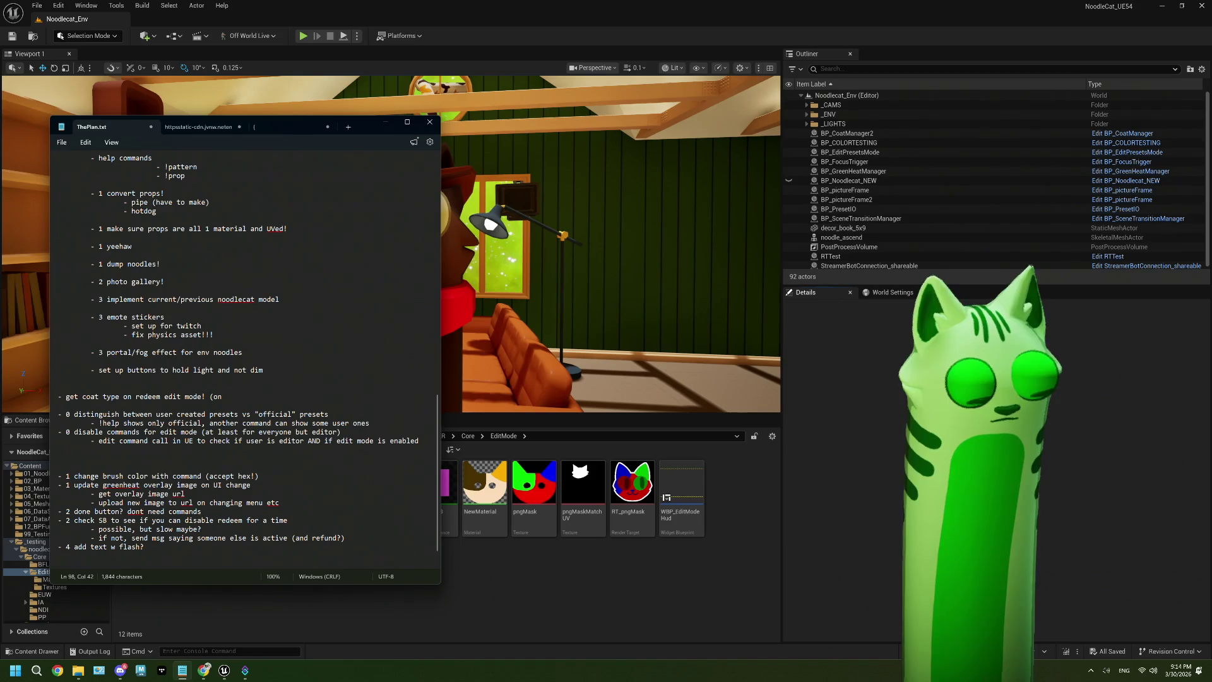
pyautogui.write('a')
pyautogui.write('pply brus')
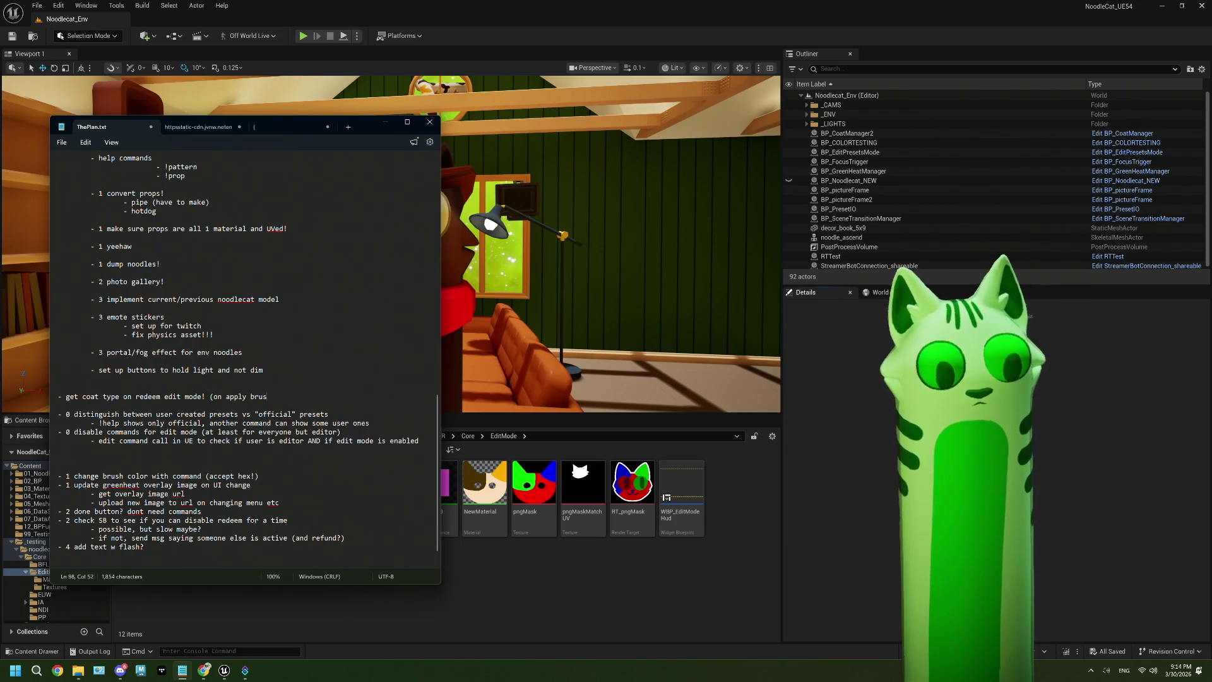
pyautogui.write('gh to s')
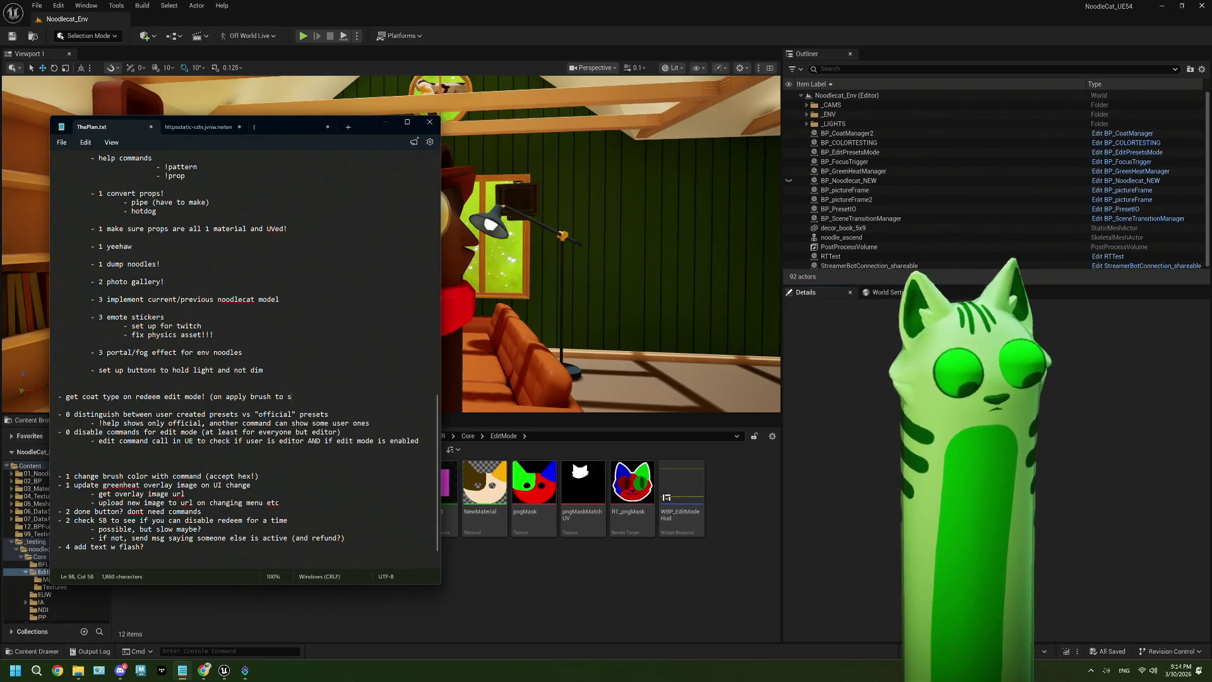
pyautogui.write(')')
# Step: Open BP_EditPresetsMode's EventGraph and pan to the 'set color on png' section
pyautogui.click(35, 49)
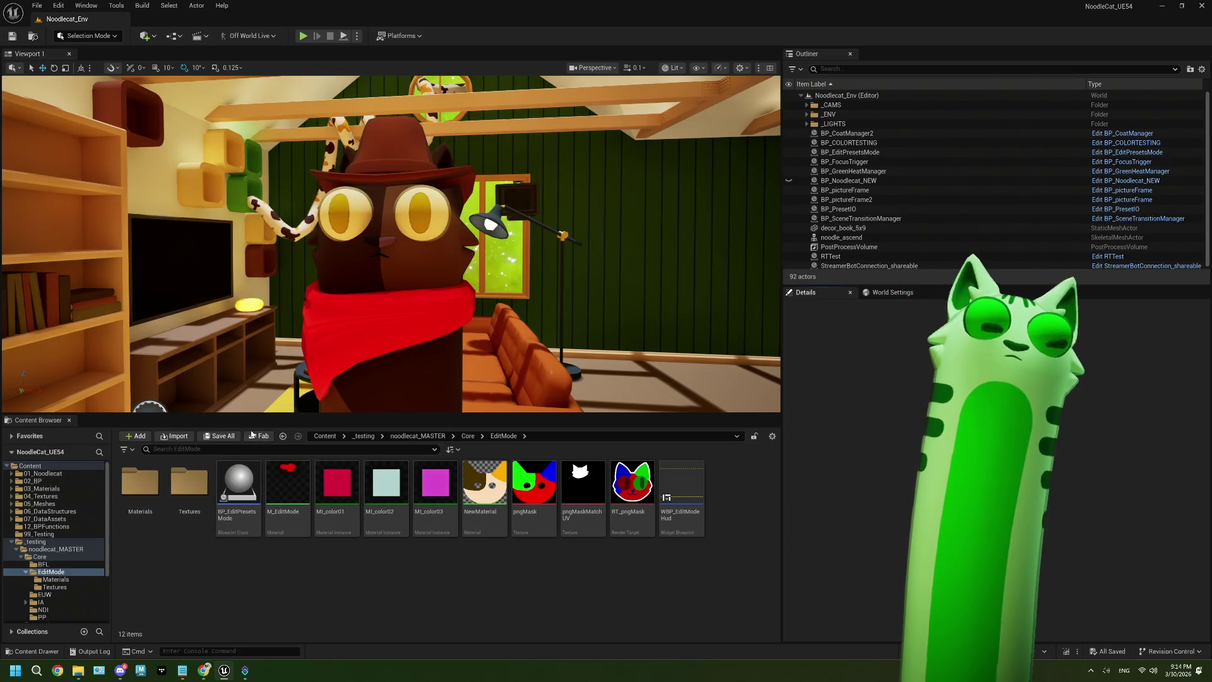
pyautogui.doubleClick(220, 520)
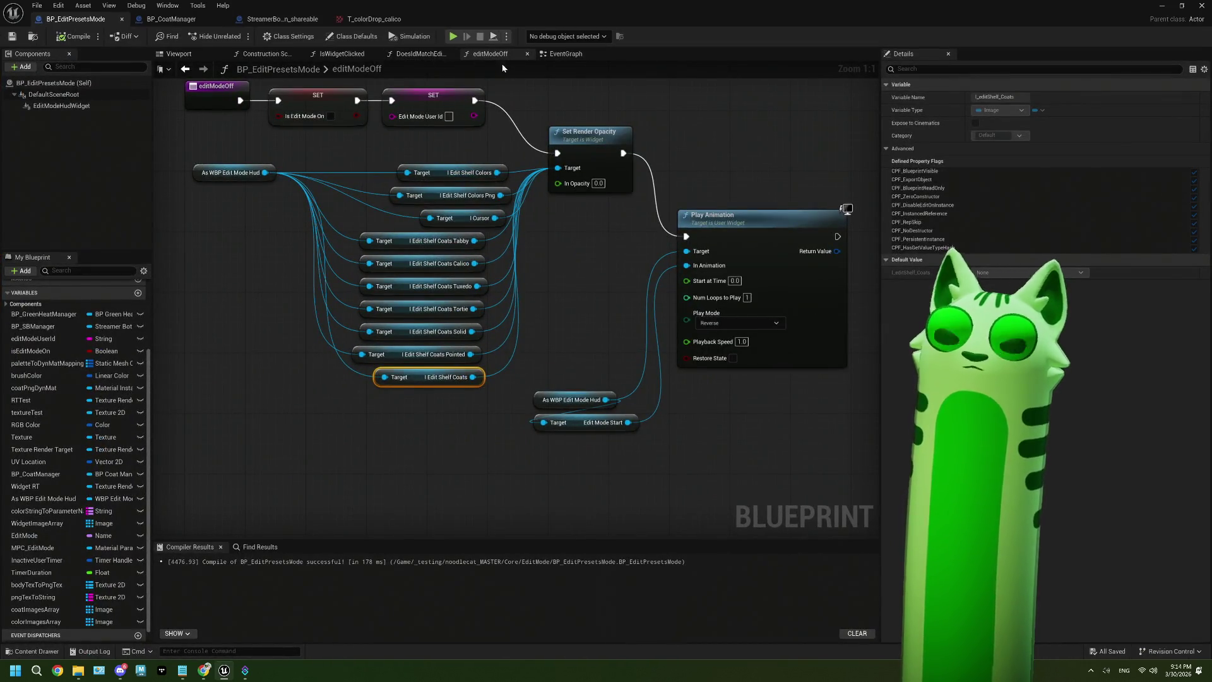
pyautogui.click(555, 55)
pyautogui.scroll(-3, 378, 369)
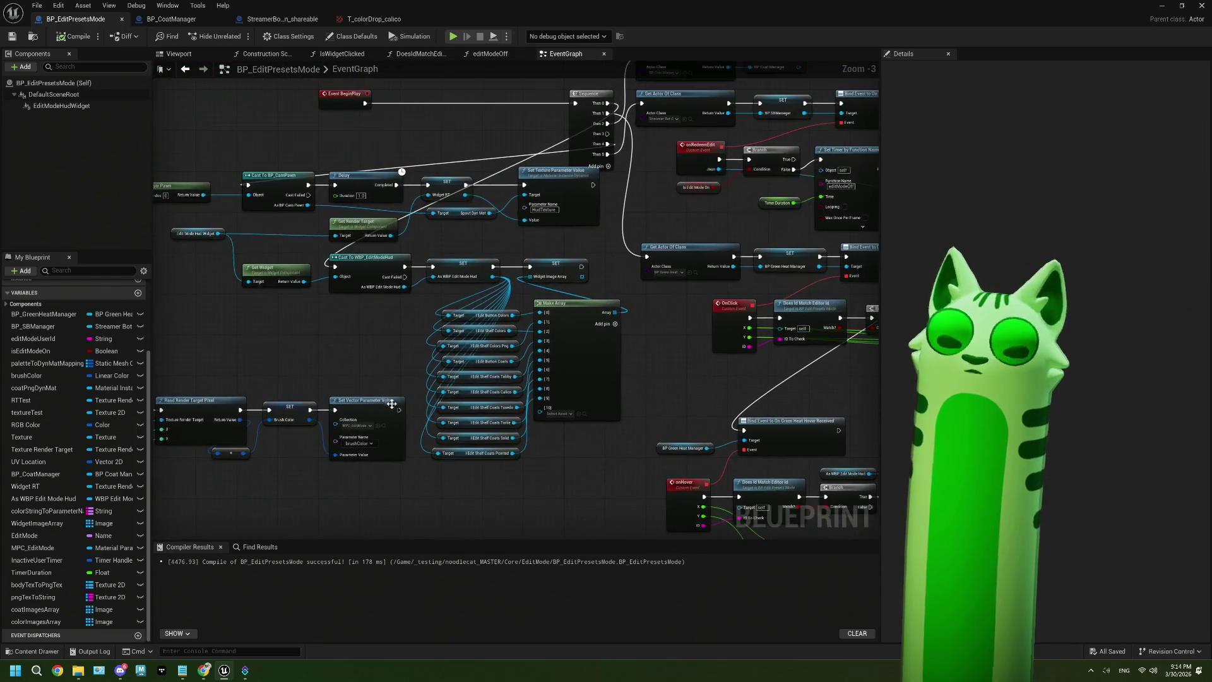
pyautogui.moveTo(318, 326)
pyautogui.mouseDown()
pyautogui.moveTo(688, 340)
pyautogui.moveTo(521, 401)
pyautogui.mouseUp()
pyautogui.scroll(2, 521, 400)
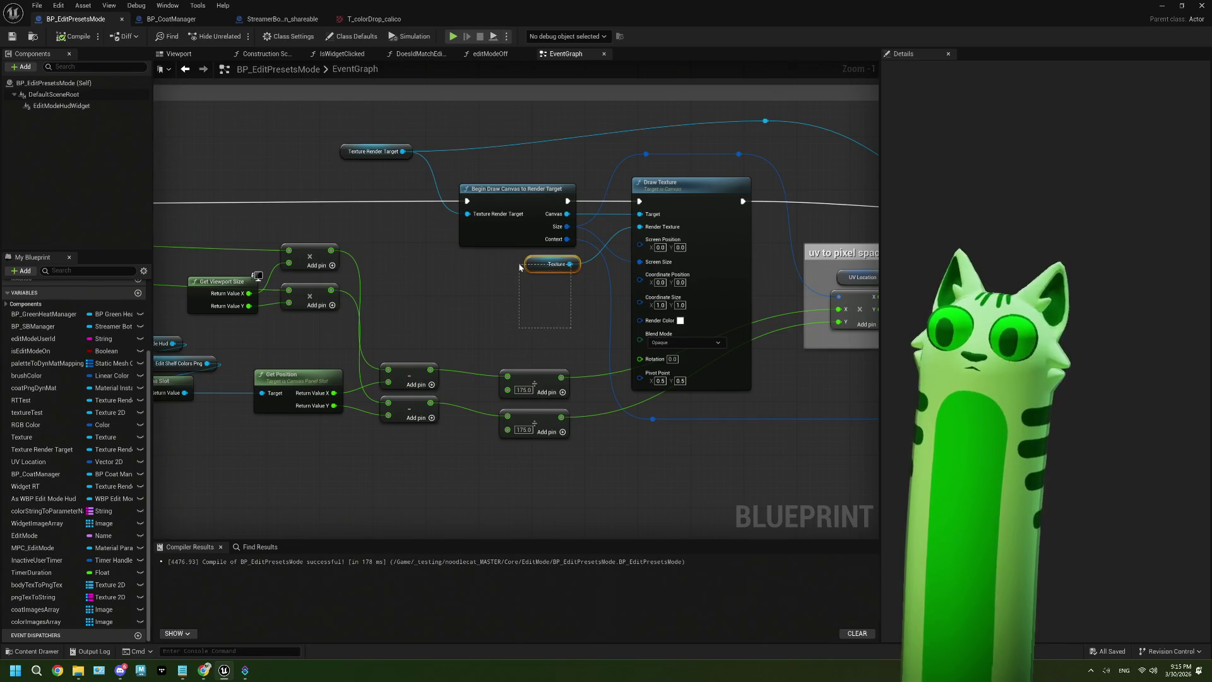
pyautogui.moveTo(519, 267); pyautogui.dragTo(518, 269)
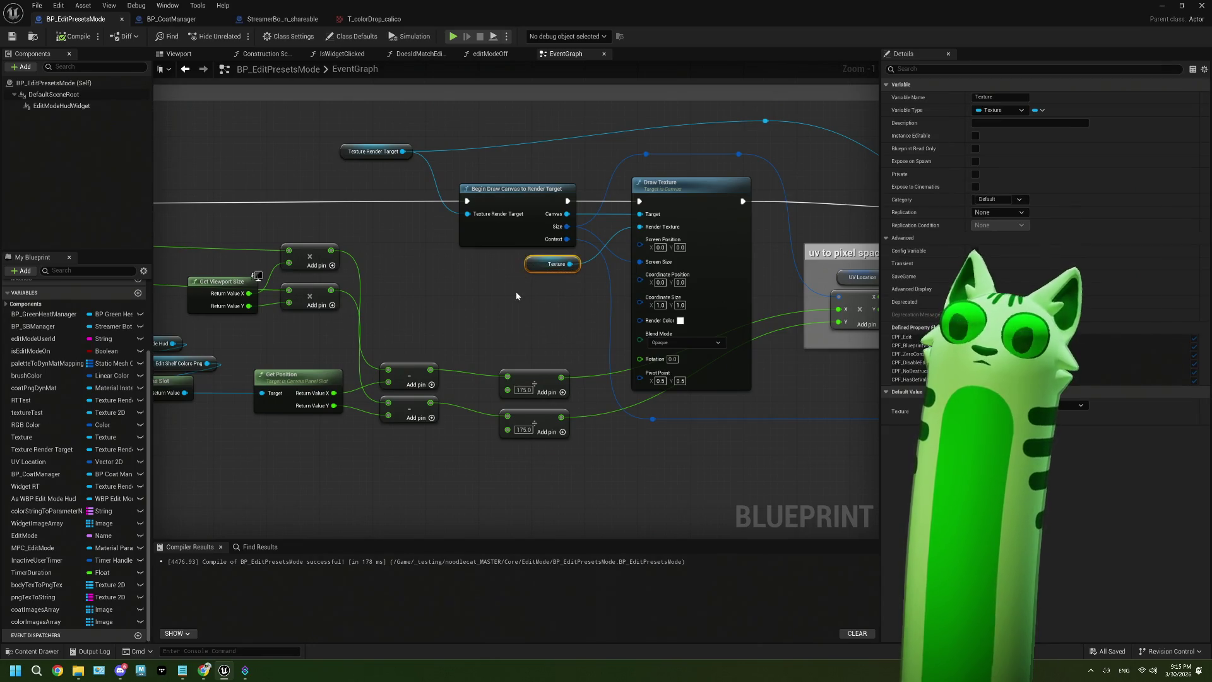
pyautogui.scroll(-1, 546, 358)
pyautogui.moveTo(492, 346)
pyautogui.mouseDown()
pyautogui.moveTo(527, 347)
pyautogui.moveTo(387, 324)
pyautogui.moveTo(424, 343)
pyautogui.moveTo(514, 335)
pyautogui.moveTo(520, 317)
pyautogui.mouseUp()
pyautogui.scroll(-1, 367, 329)
pyautogui.scroll(-1, 520, 317)
pyautogui.moveTo(543, 430); pyautogui.dragTo(389, 453)
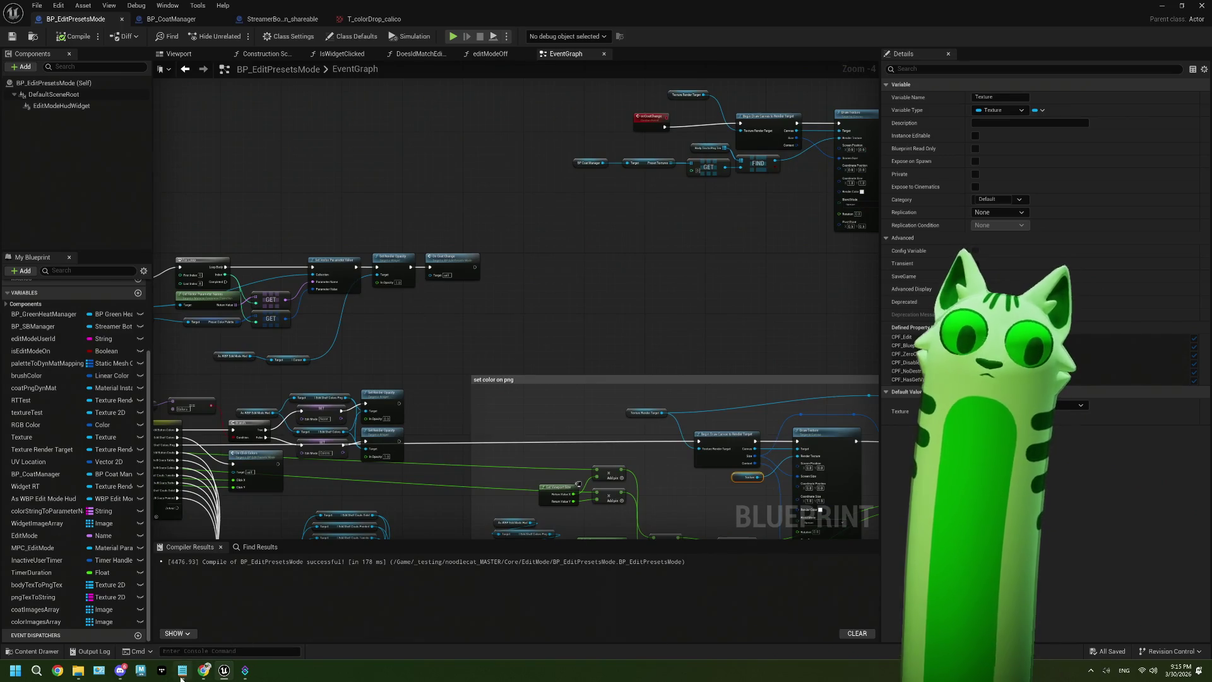
# Step: Add a '- move cursor on click' item to ThePlan.txt, then return to the blueprint graph
pyautogui.click(182, 676)
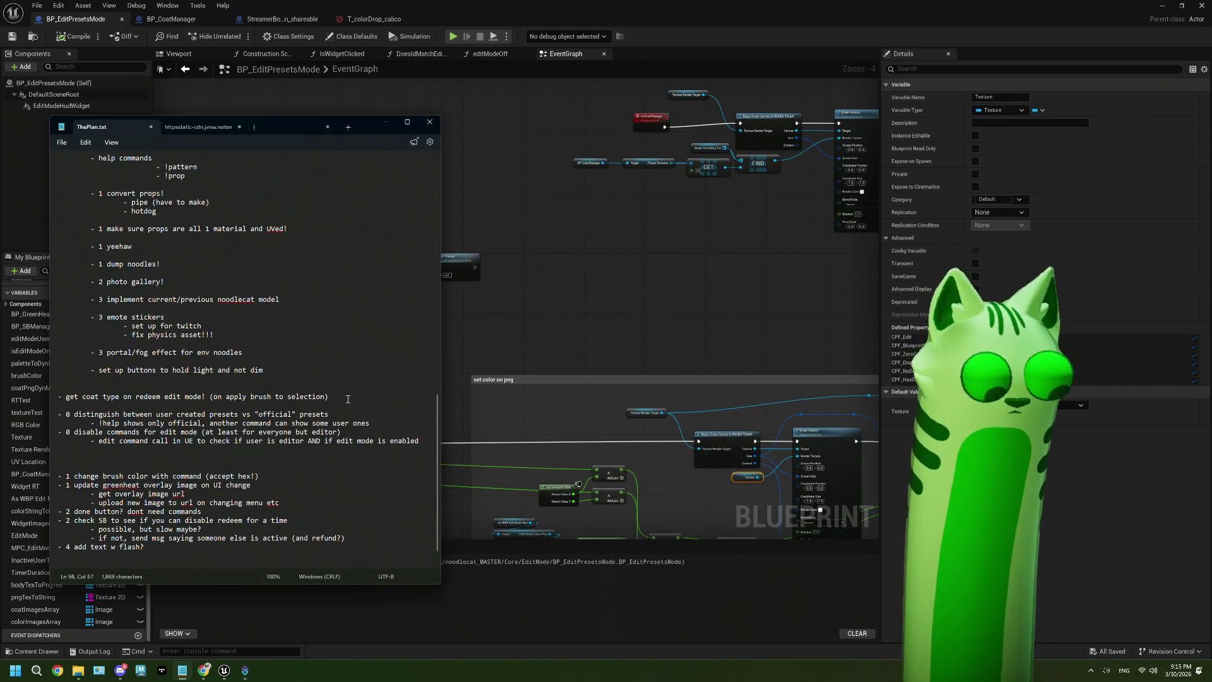
pyautogui.press('Return')
pyautogui.write('- move cursor on click!')
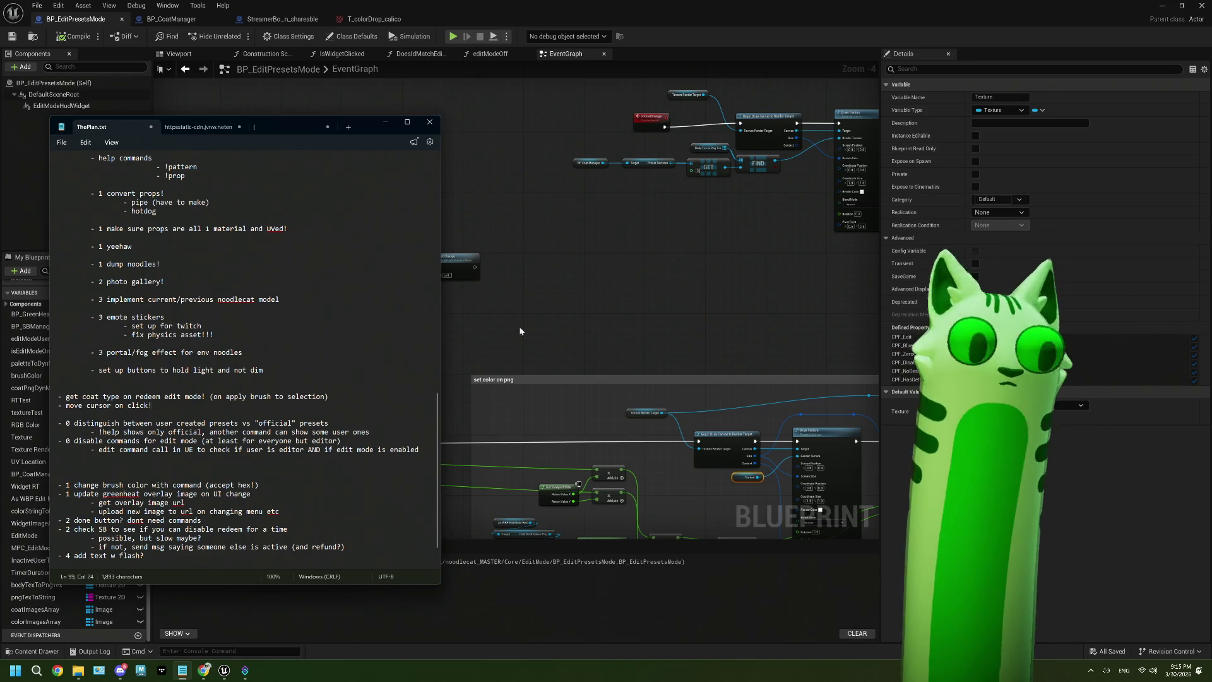
pyautogui.click(570, 391)
pyautogui.scroll(-2, 543, 323)
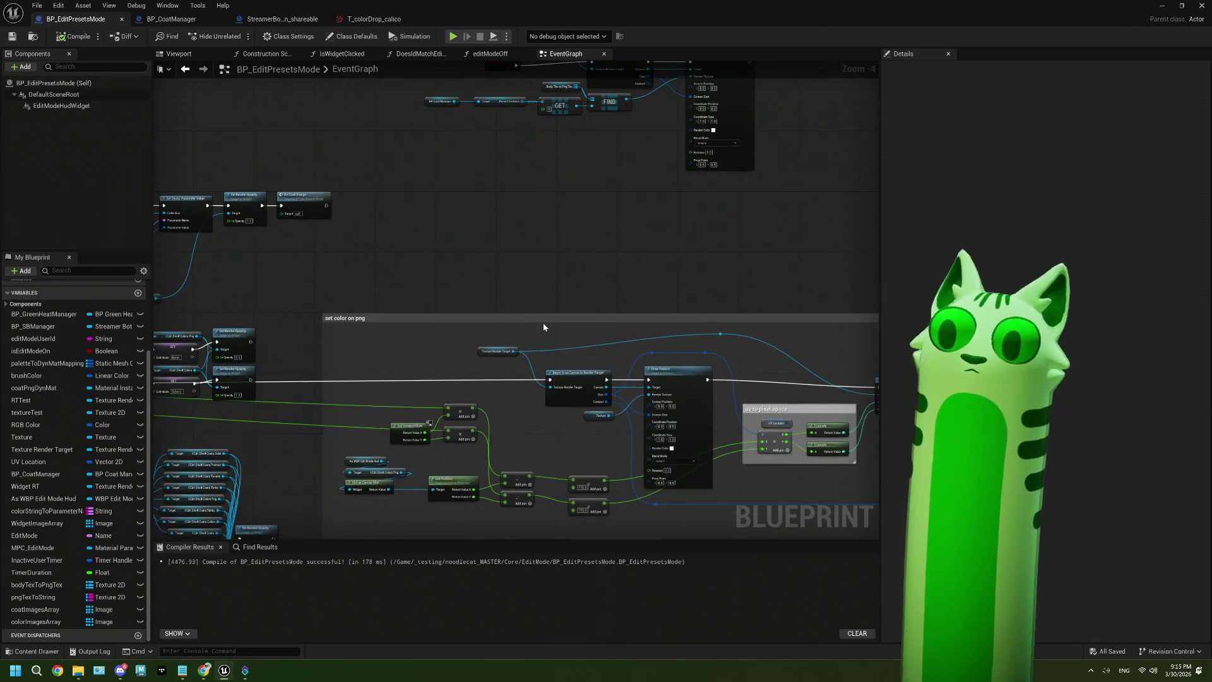
# Step: Jump to the onCoatChange event and marquee-select the BP Coat Manager, Preset Textures, GET and FIND nodes
pyautogui.scroll(2, 495, 337)
pyautogui.scroll(3, 486, 294)
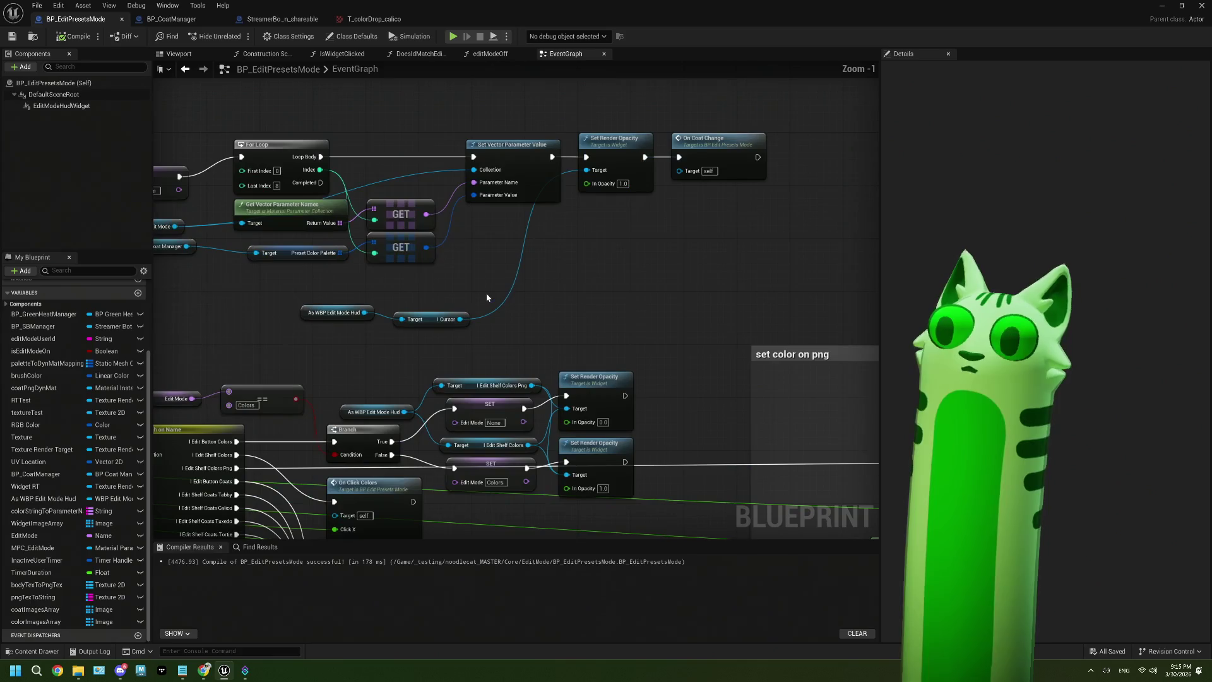
pyautogui.moveTo(486, 297); pyautogui.dragTo(595, 287)
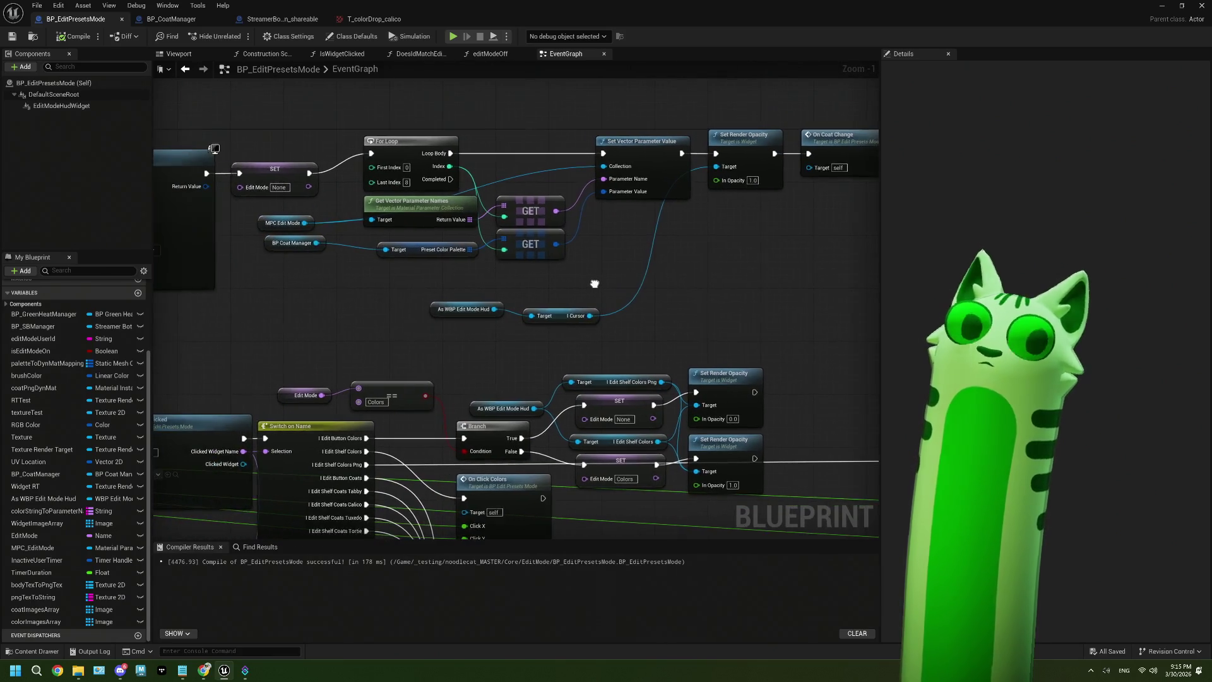
pyautogui.scroll(-1, 593, 283)
pyautogui.moveTo(425, 313)
pyautogui.mouseDown()
pyautogui.moveTo(698, 314)
pyautogui.moveTo(86, 327)
pyautogui.mouseUp()
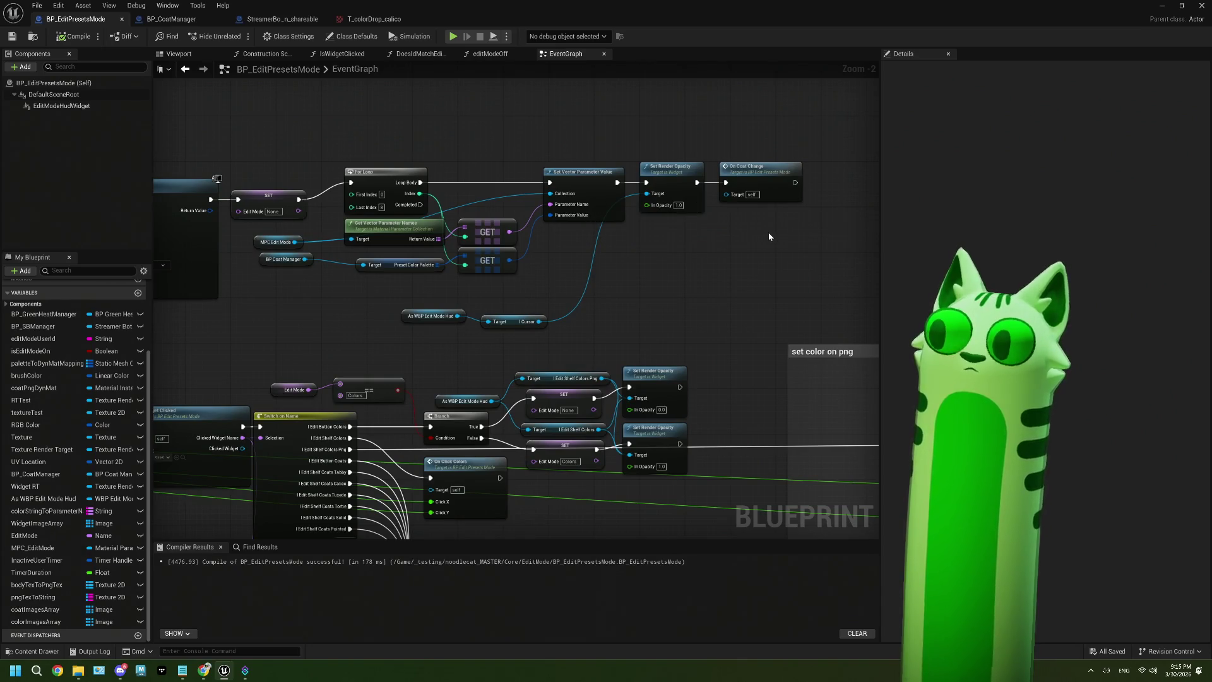
pyautogui.doubleClick(776, 197)
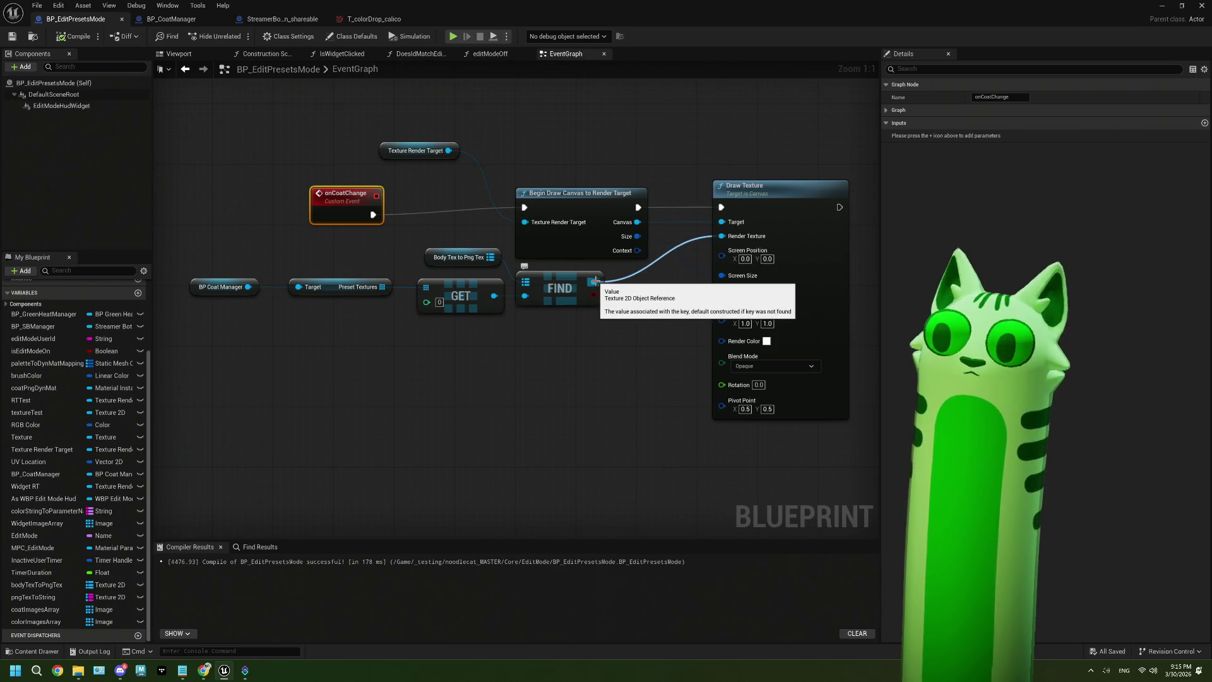
pyautogui.scroll(-2, 595, 282)
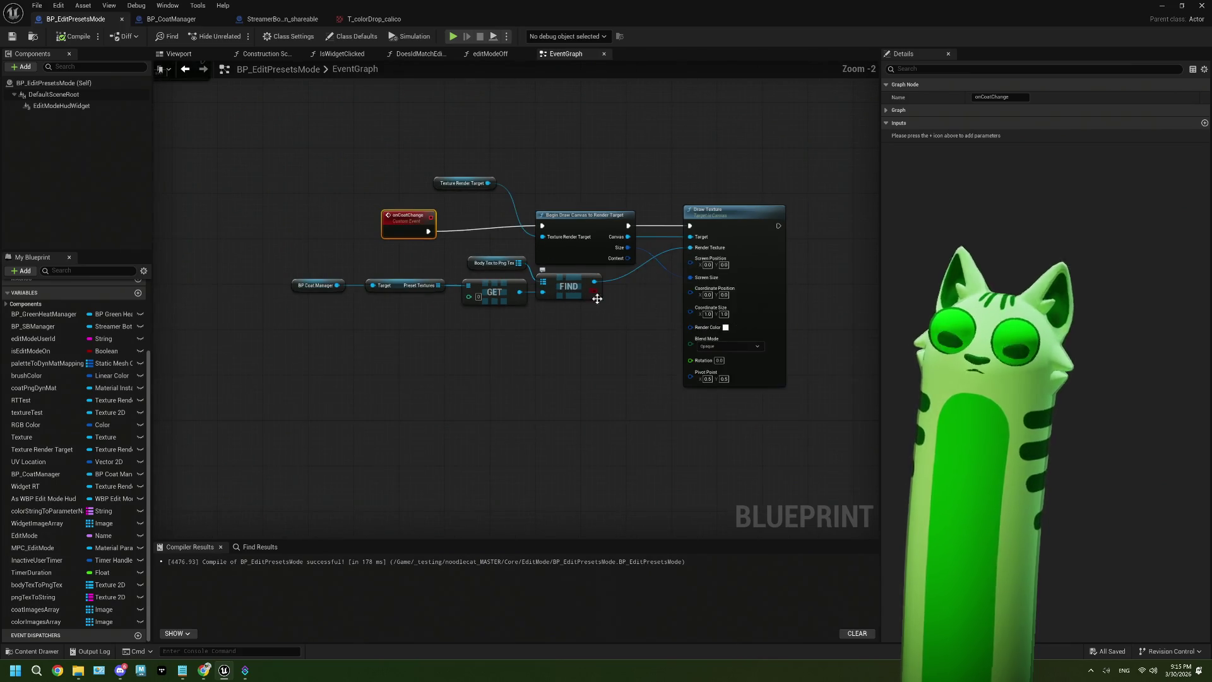
pyautogui.moveTo(593, 340)
pyautogui.mouseDown()
pyautogui.moveTo(466, 280)
pyautogui.moveTo(281, 237)
pyautogui.mouseUp()
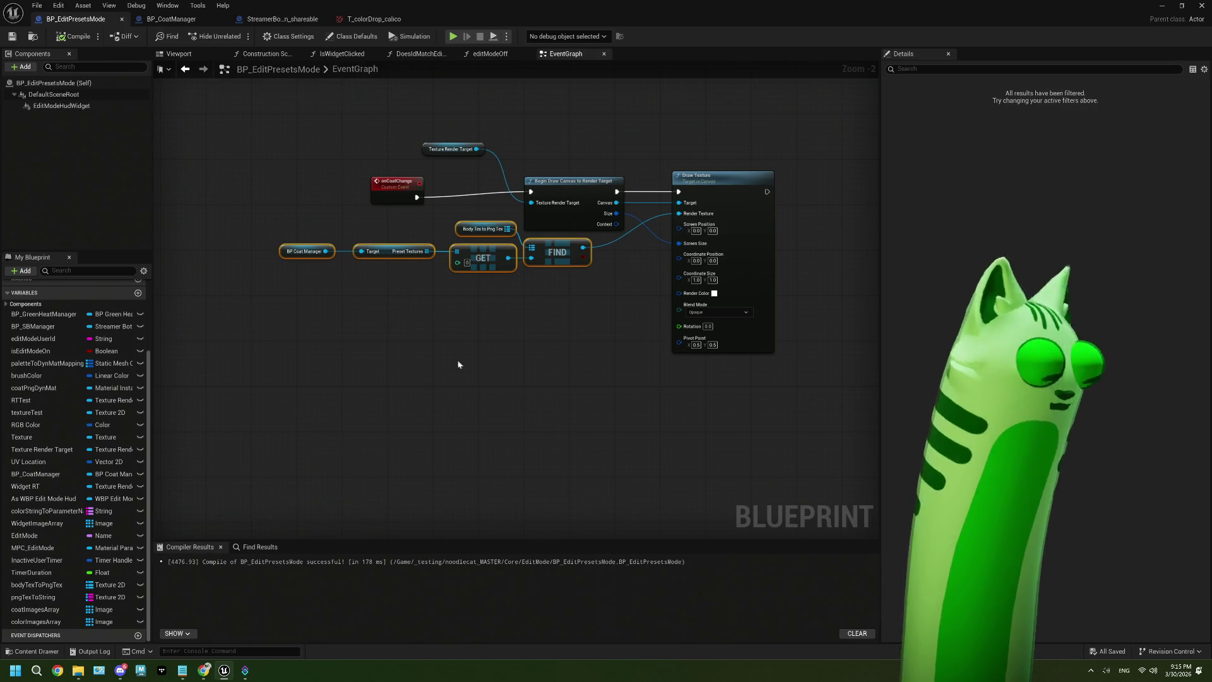
pyautogui.scroll(-2, 450, 348)
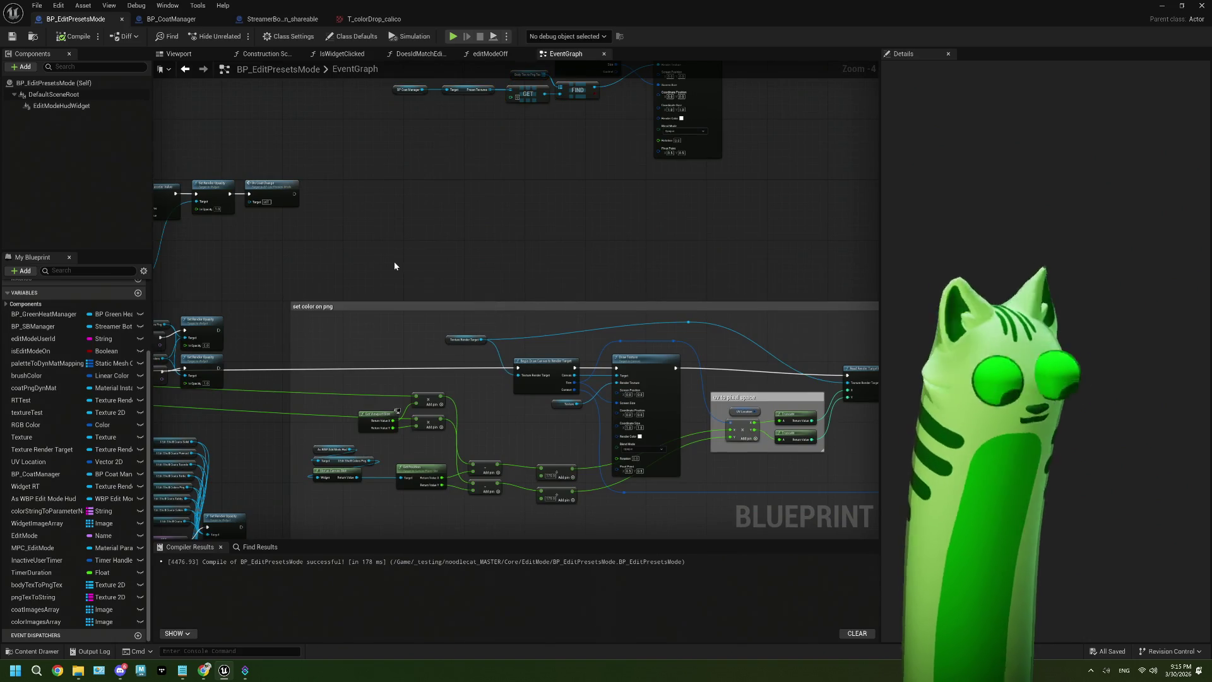
pyautogui.press('Home')
# Step: Wire FIND's Value into Draw Texture's Render Texture in the 'set color on png' block
pyautogui.moveTo(534, 245)
pyautogui.mouseDown()
pyautogui.moveTo(663, 530)
pyautogui.moveTo(766, 401)
pyautogui.moveTo(749, 359)
pyautogui.mouseUp()
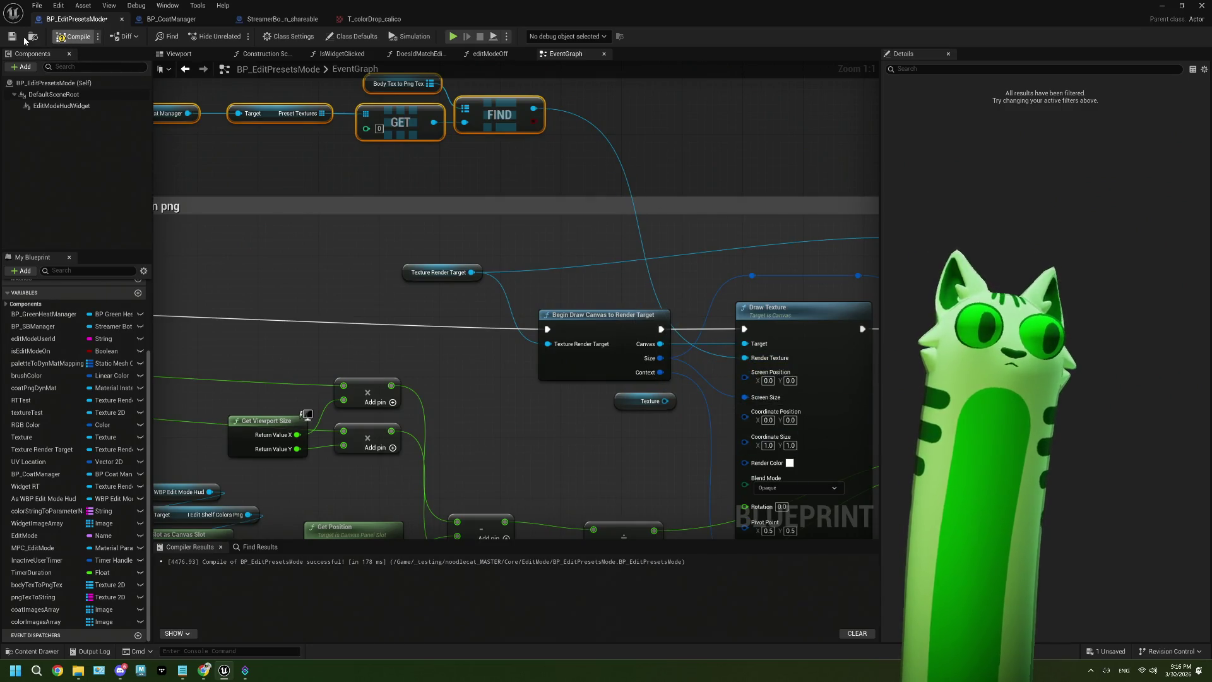
pyautogui.scroll(-6, 446, 162)
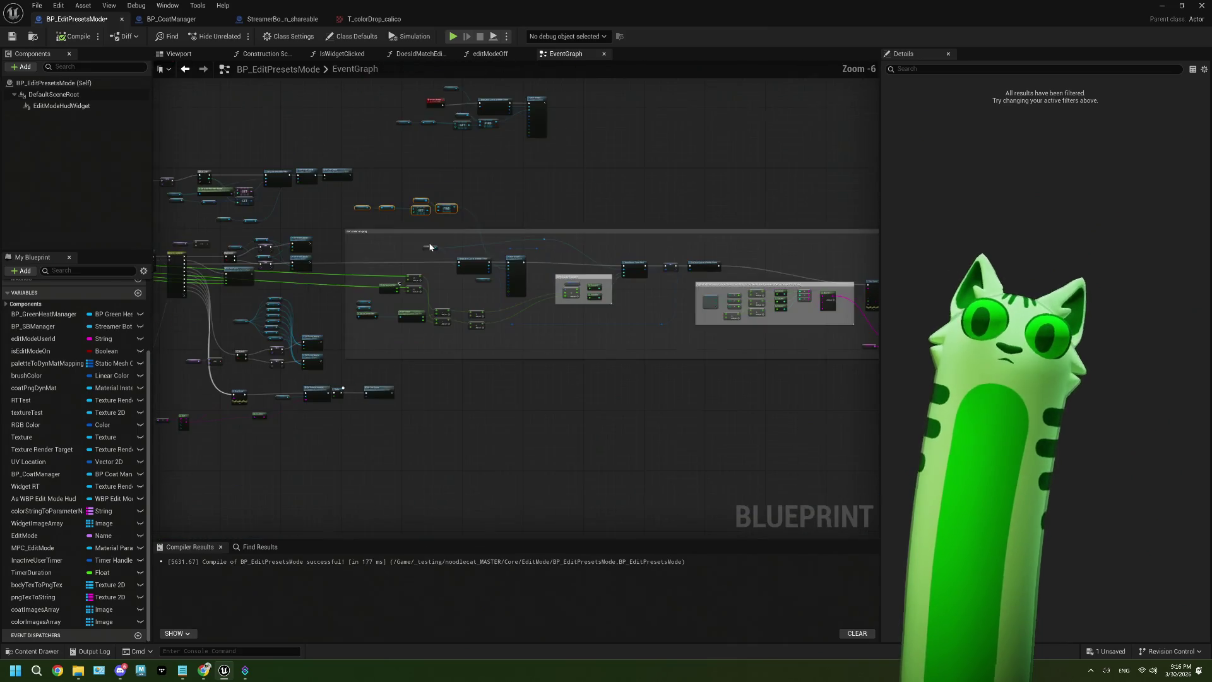
pyautogui.moveTo(581, 344); pyautogui.dragTo(764, 312)
pyautogui.scroll(5, 381, 297)
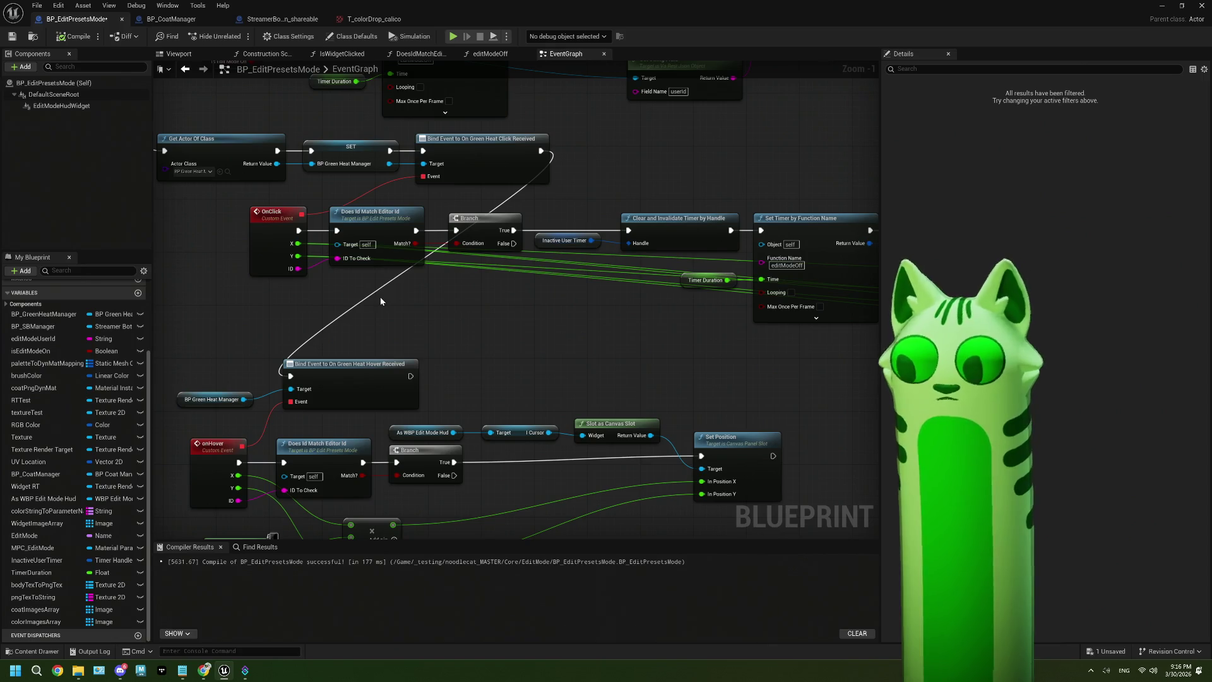
# Step: Inspect the OnClick branch nodes, then select the onHover hud cursor and canvas slot nodes
pyautogui.moveTo(624, 295); pyautogui.dragTo(690, 316)
pyautogui.moveTo(536, 354)
pyautogui.mouseDown()
pyautogui.moveTo(366, 265)
pyautogui.moveTo(243, 256)
pyautogui.mouseUp()
pyautogui.click(475, 344)
pyautogui.scroll(-2, 475, 344)
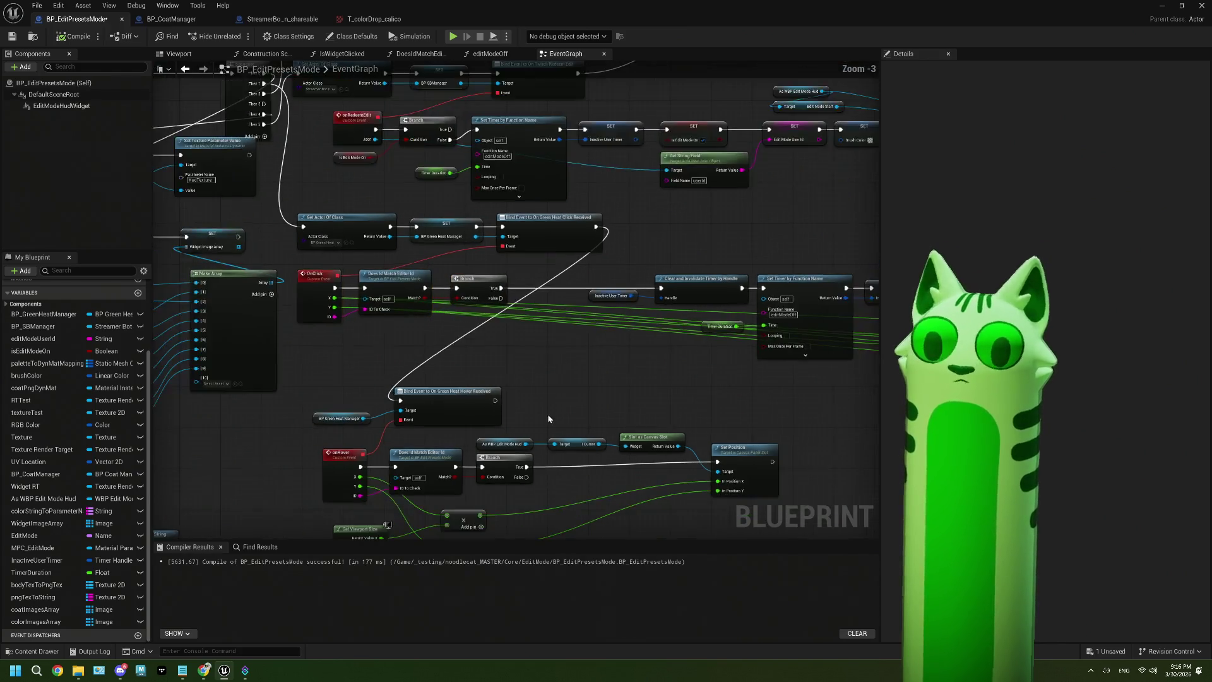
pyautogui.moveTo(543, 397); pyautogui.dragTo(445, 289)
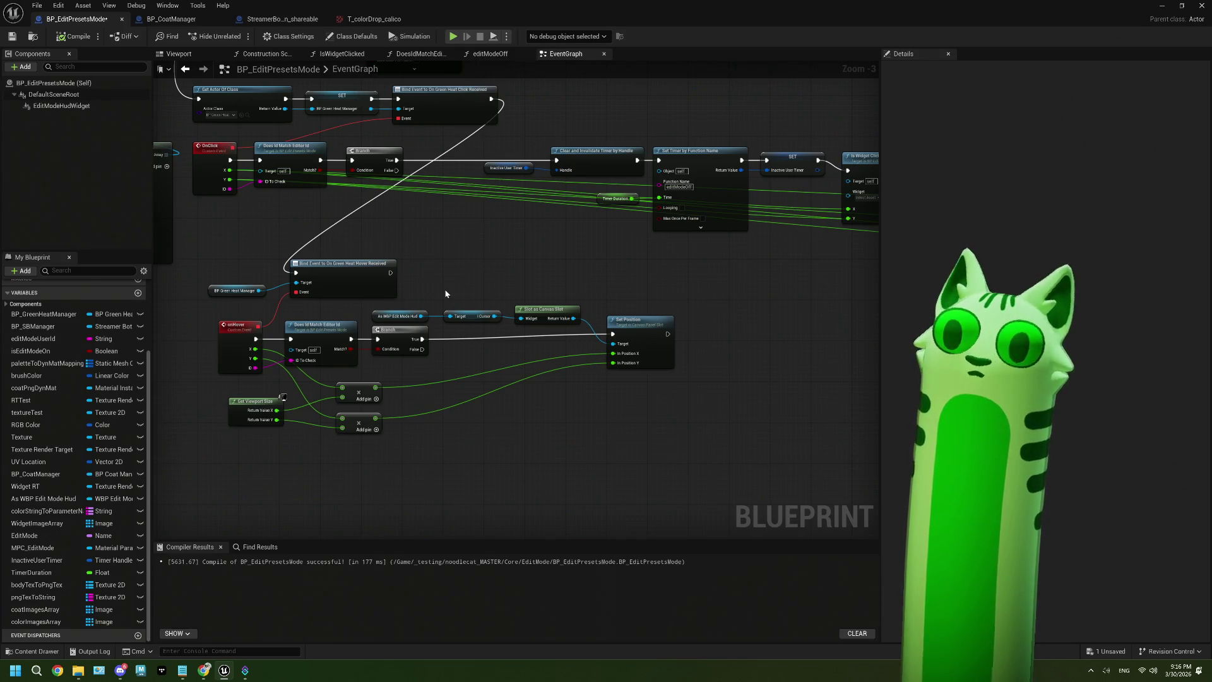
pyautogui.scroll(1, 520, 302)
pyautogui.scroll(-1, 522, 300)
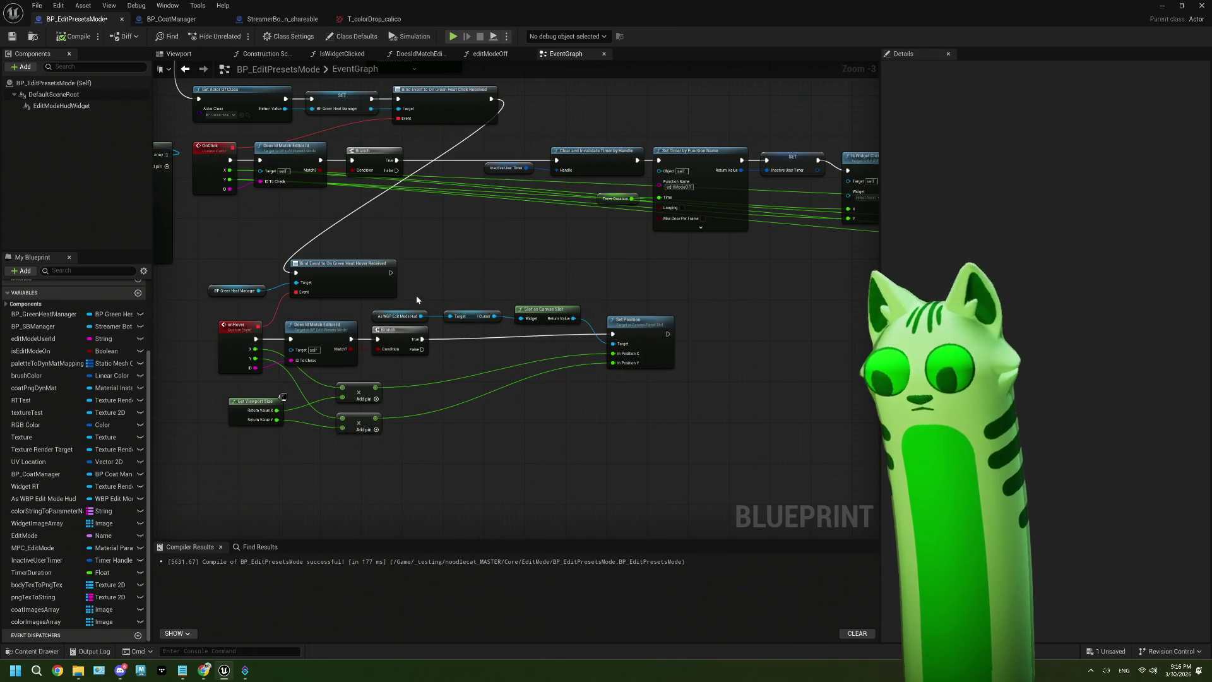
pyautogui.scroll(-2, 424, 298)
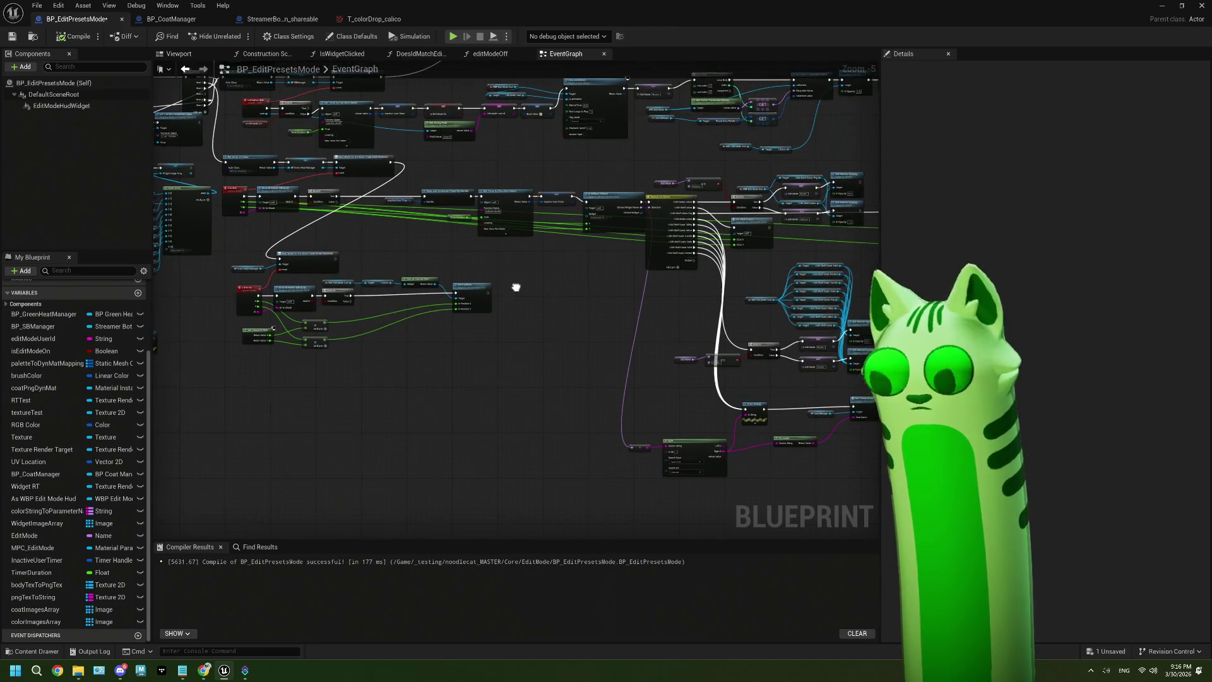
pyautogui.scroll(2, 516, 287)
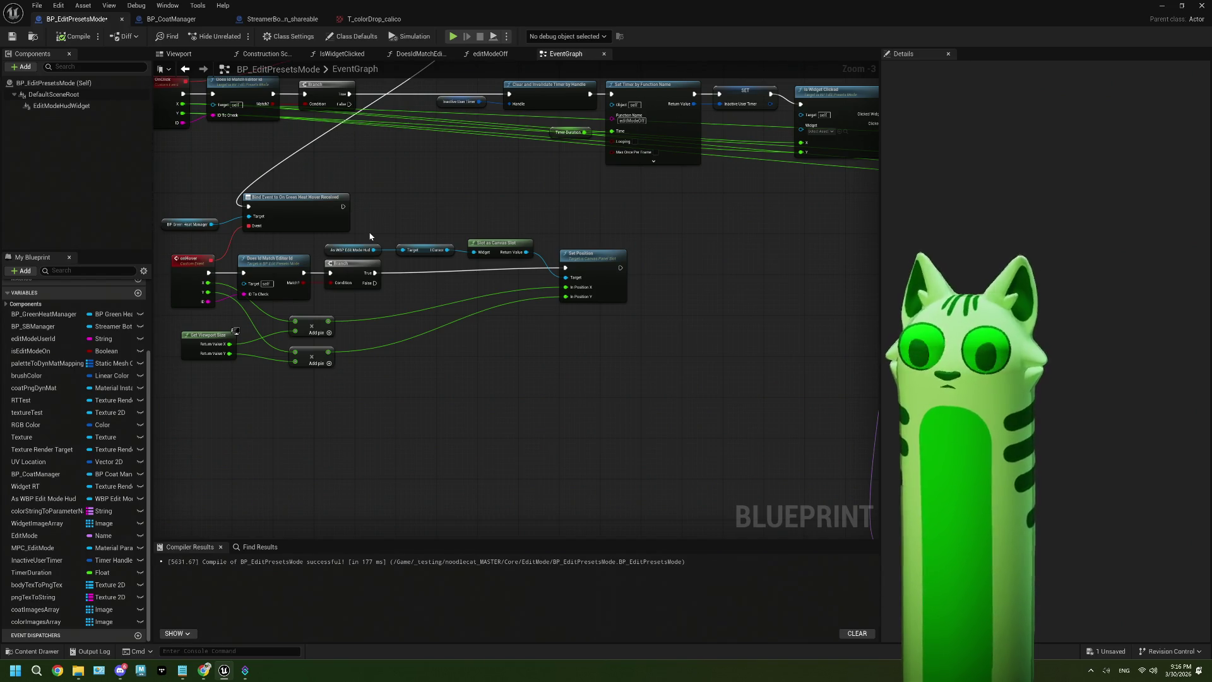
pyautogui.moveTo(429, 245)
pyautogui.mouseDown()
pyautogui.moveTo(571, 235)
pyautogui.moveTo(602, 320)
pyautogui.mouseUp()
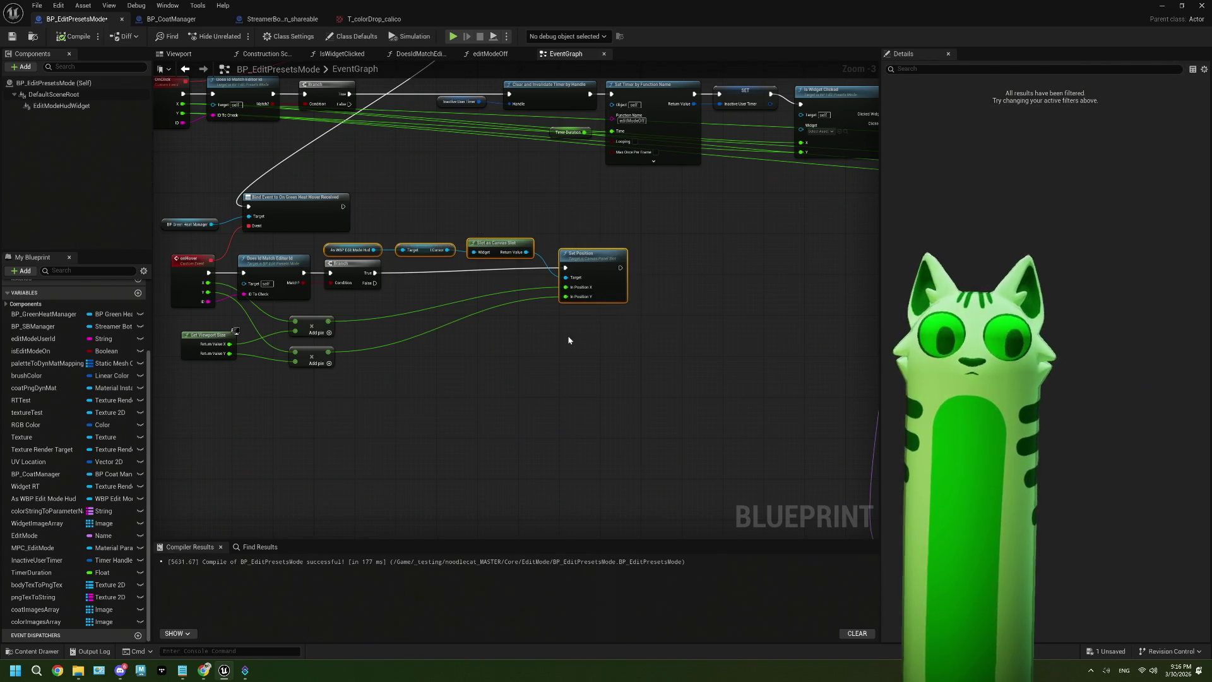
# Step: Collapse the cursor, Add and Get Viewport Size nodes into a new setCursorPosition function
pyautogui.moveTo(407, 402); pyautogui.dragTo(319, 331)
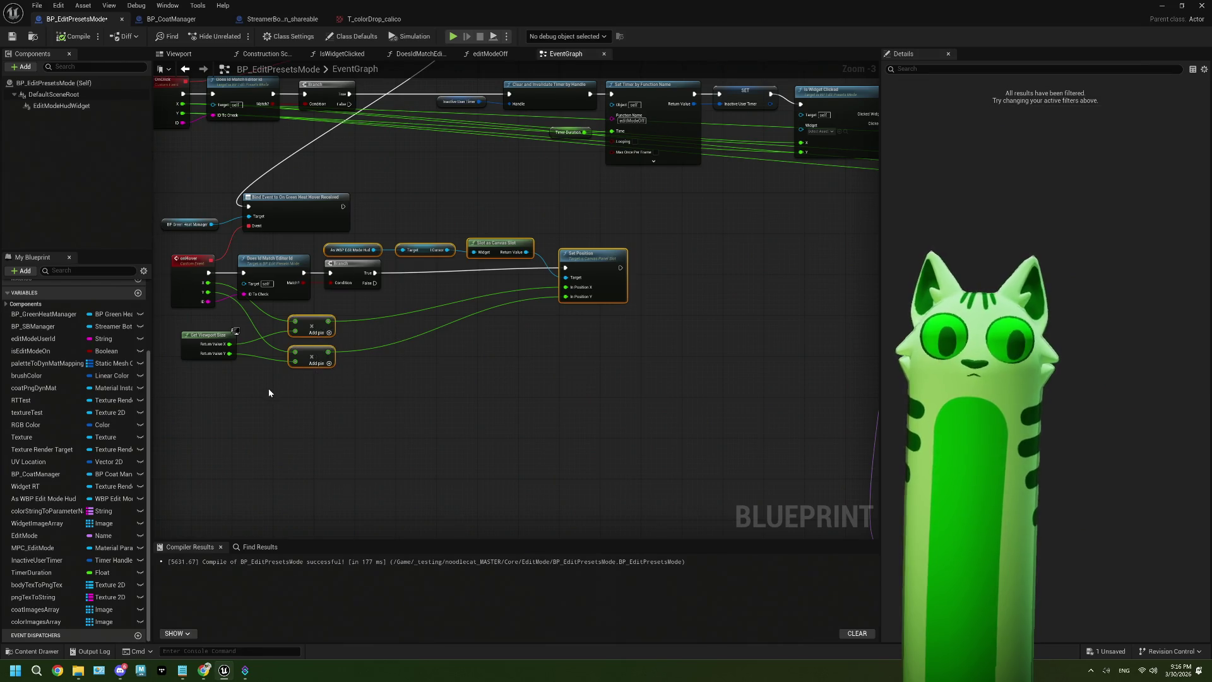
pyautogui.moveTo(258, 390); pyautogui.dragTo(226, 347)
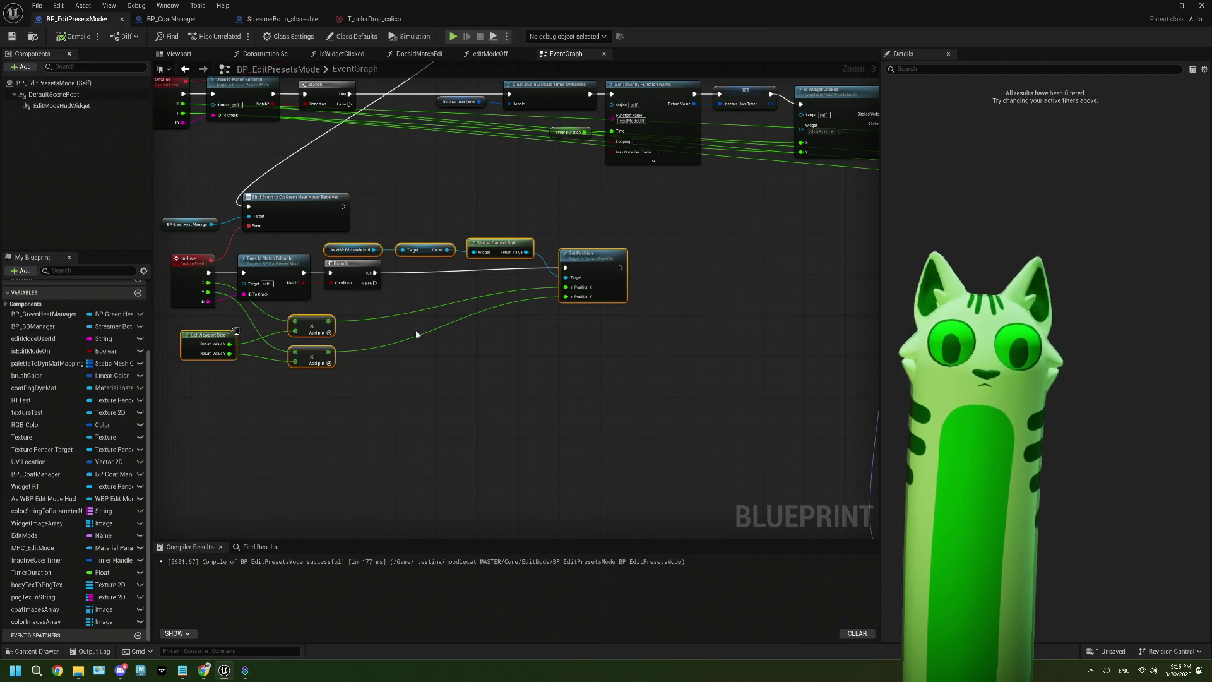
pyautogui.rightClick(610, 291)
pyautogui.click(659, 429)
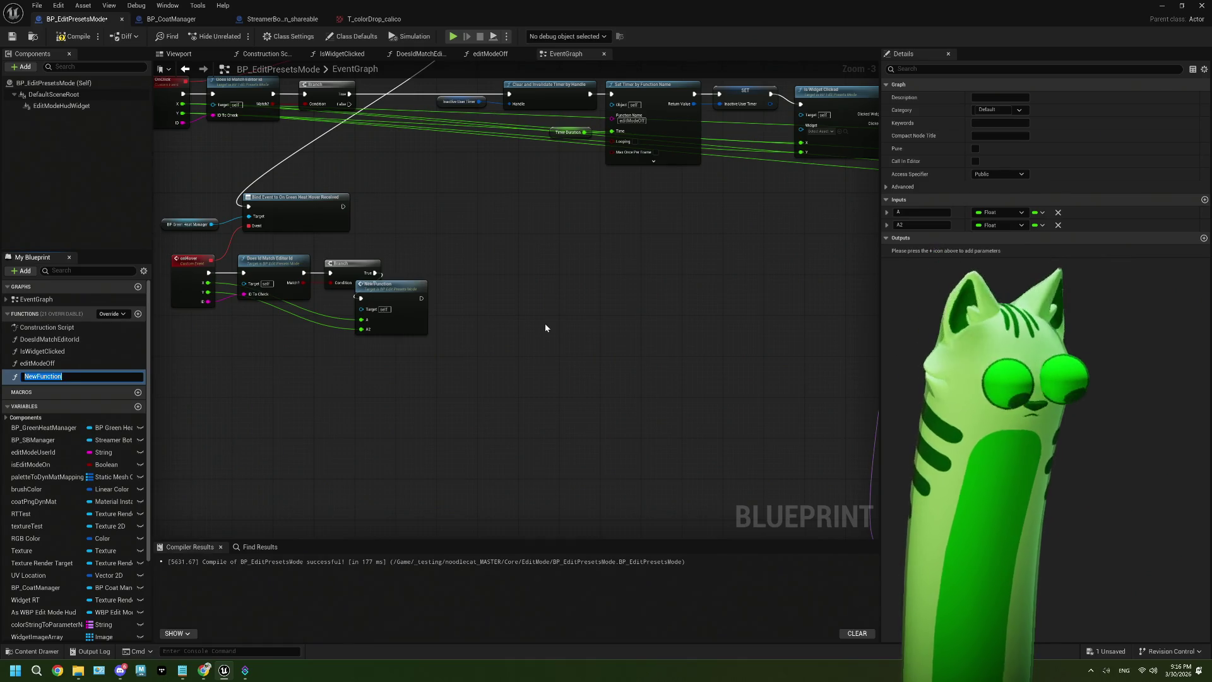
pyautogui.write('set')
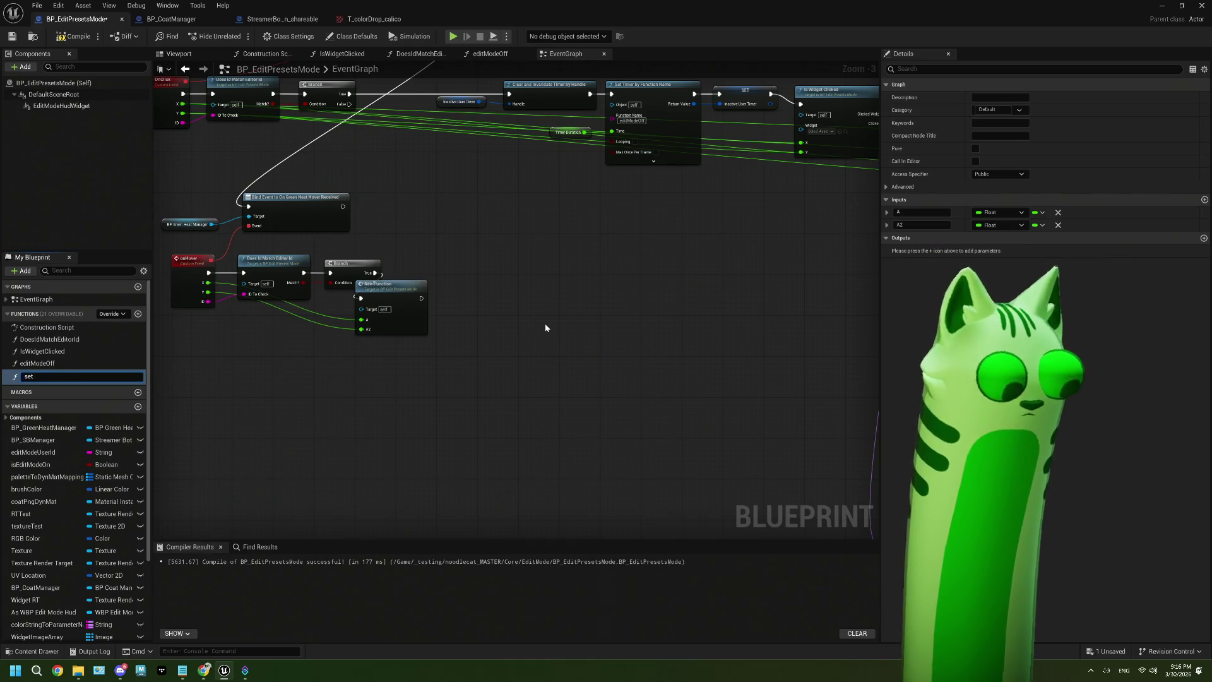
pyautogui.write('r')
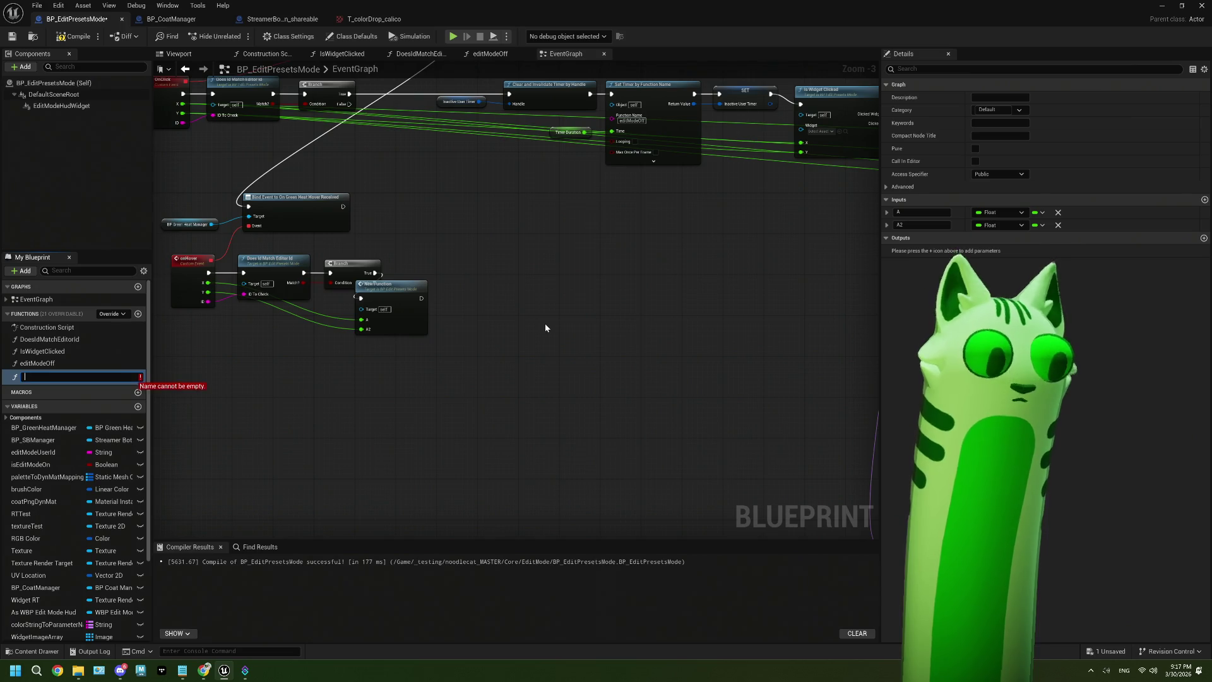
pyautogui.write('ursorPosition')
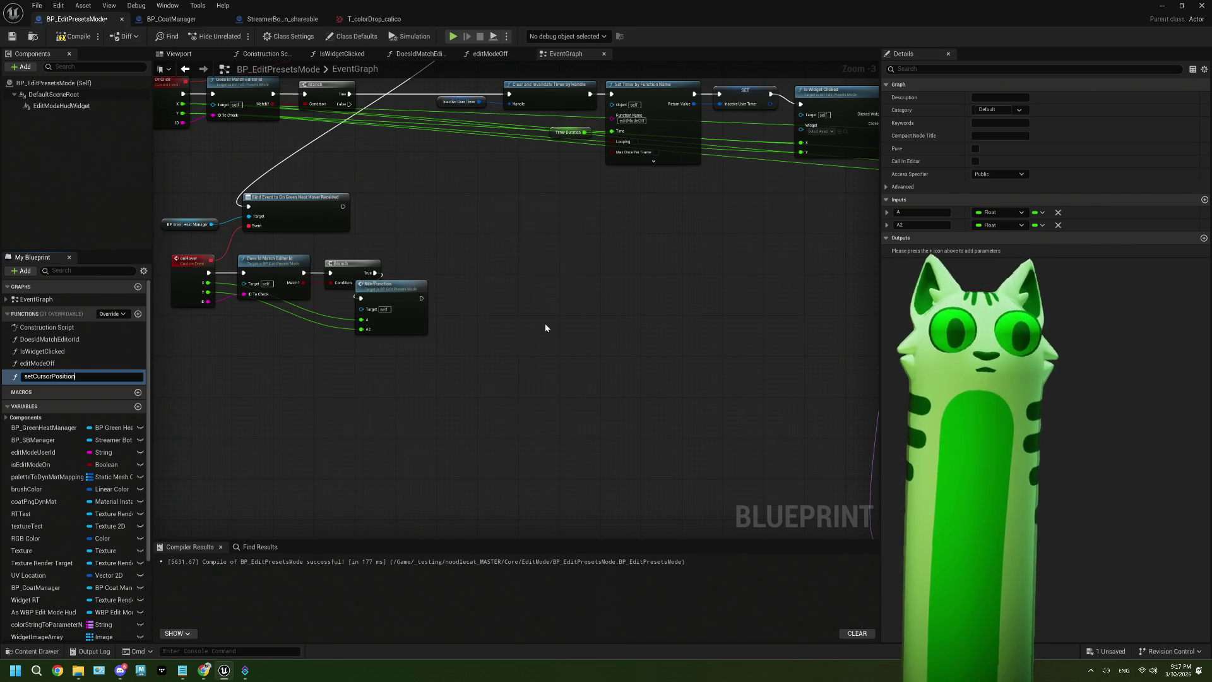
pyautogui.press('Return')
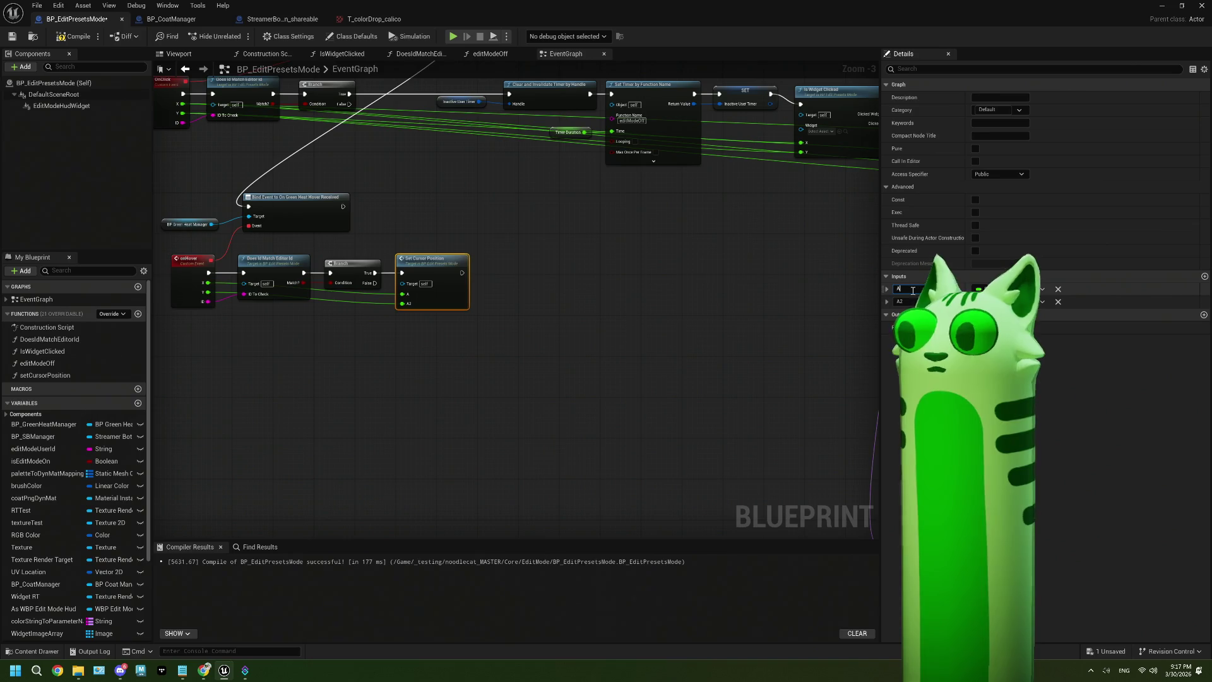
# Step: Rename setCursorPosition's inputs to X and Y and open its function graph
pyautogui.click(909, 289)
pyautogui.write('X')
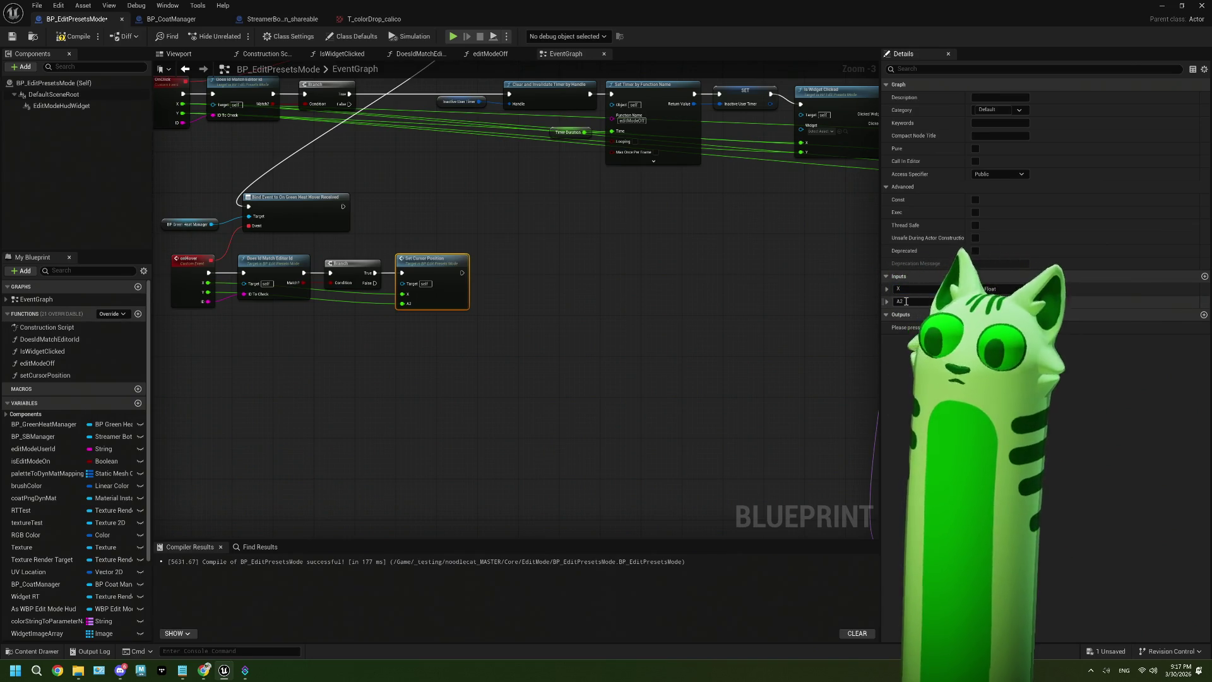
pyautogui.write('Y')
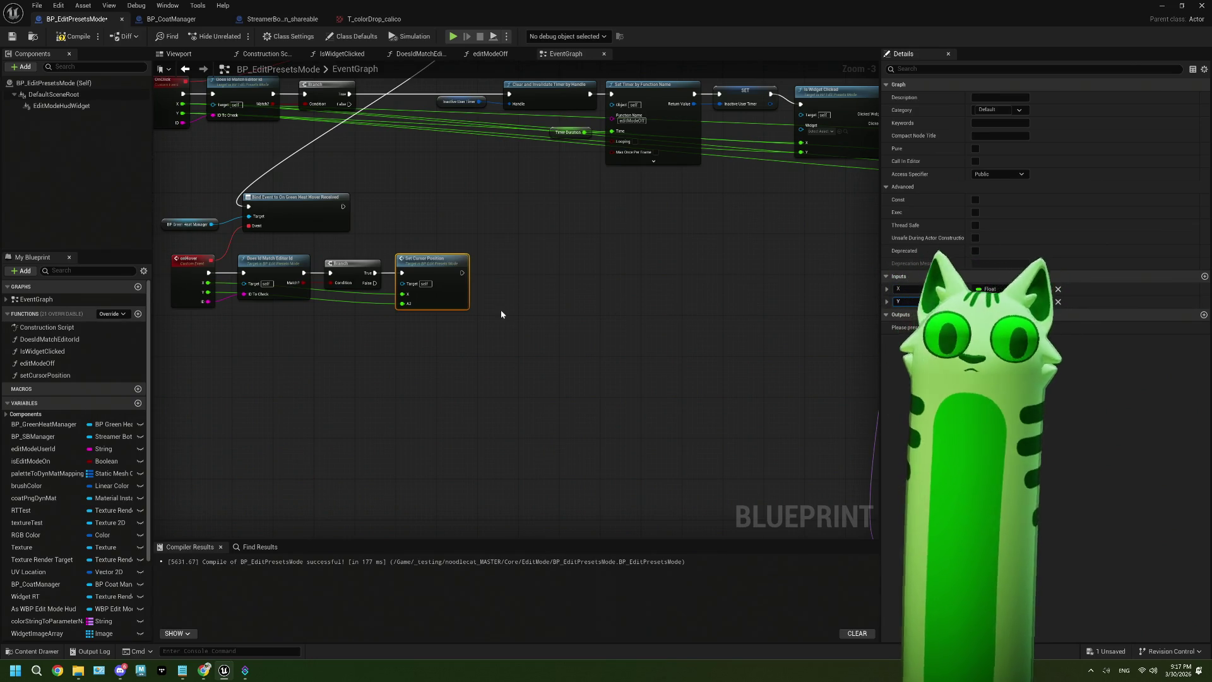
pyautogui.click(501, 310)
pyautogui.doubleClick(458, 301)
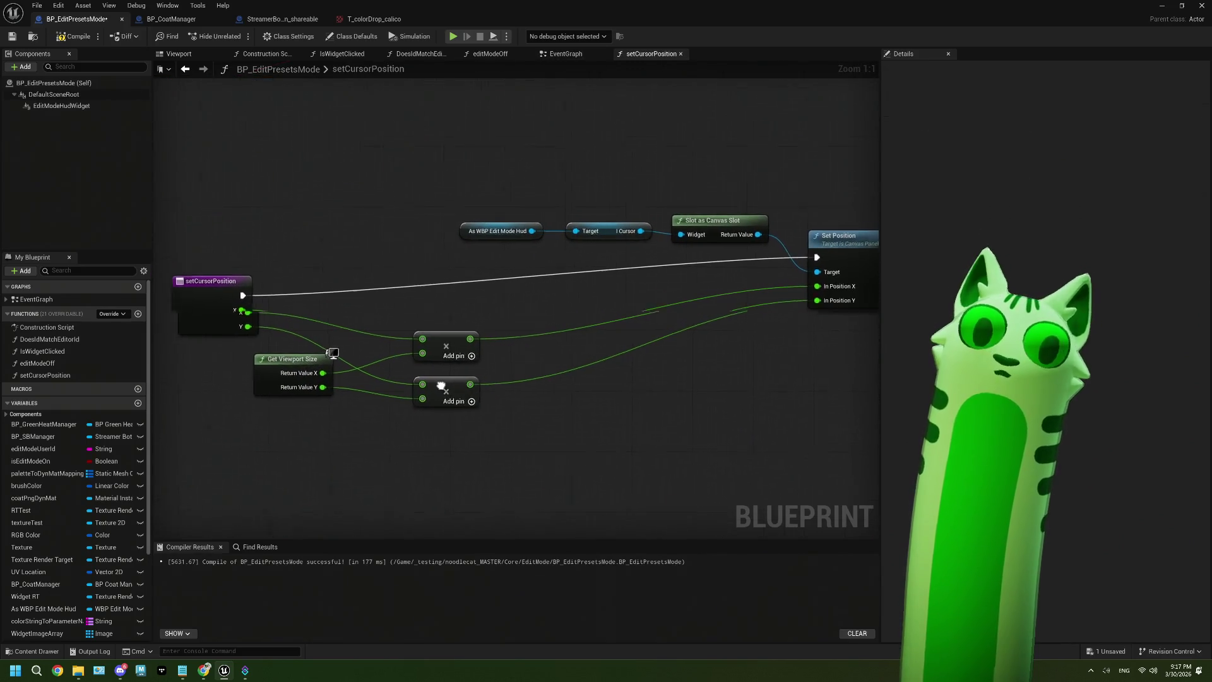
pyautogui.moveTo(253, 315); pyautogui.dragTo(306, 285)
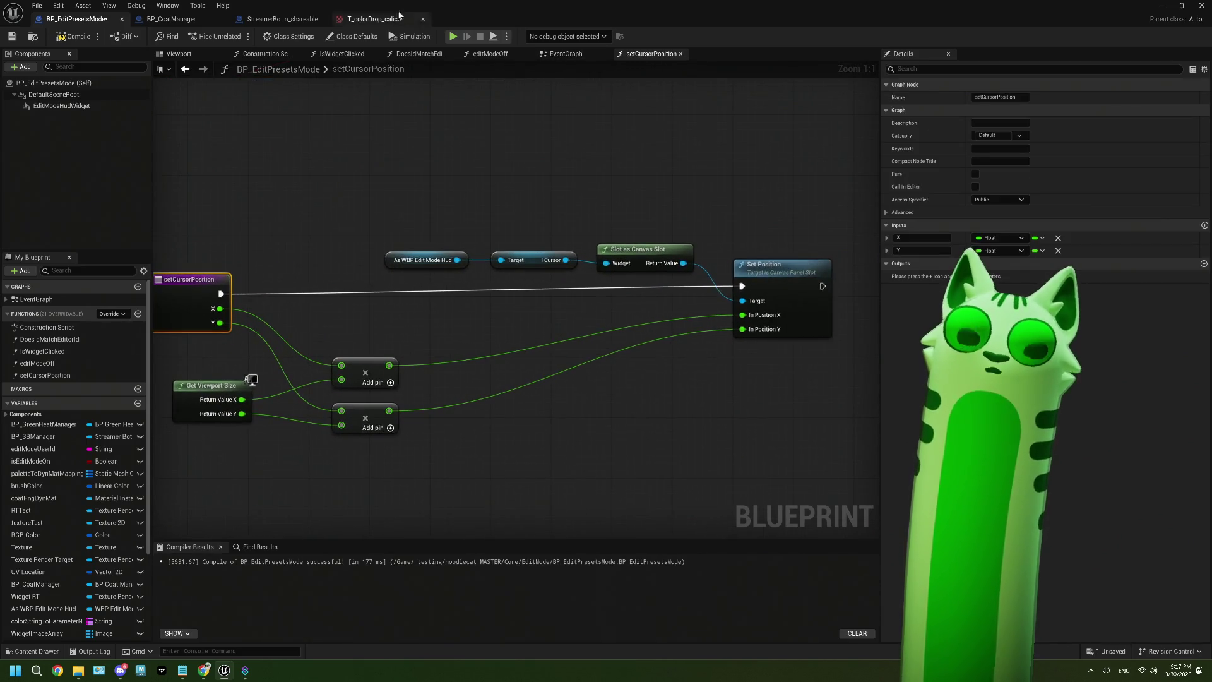
pyautogui.click(562, 54)
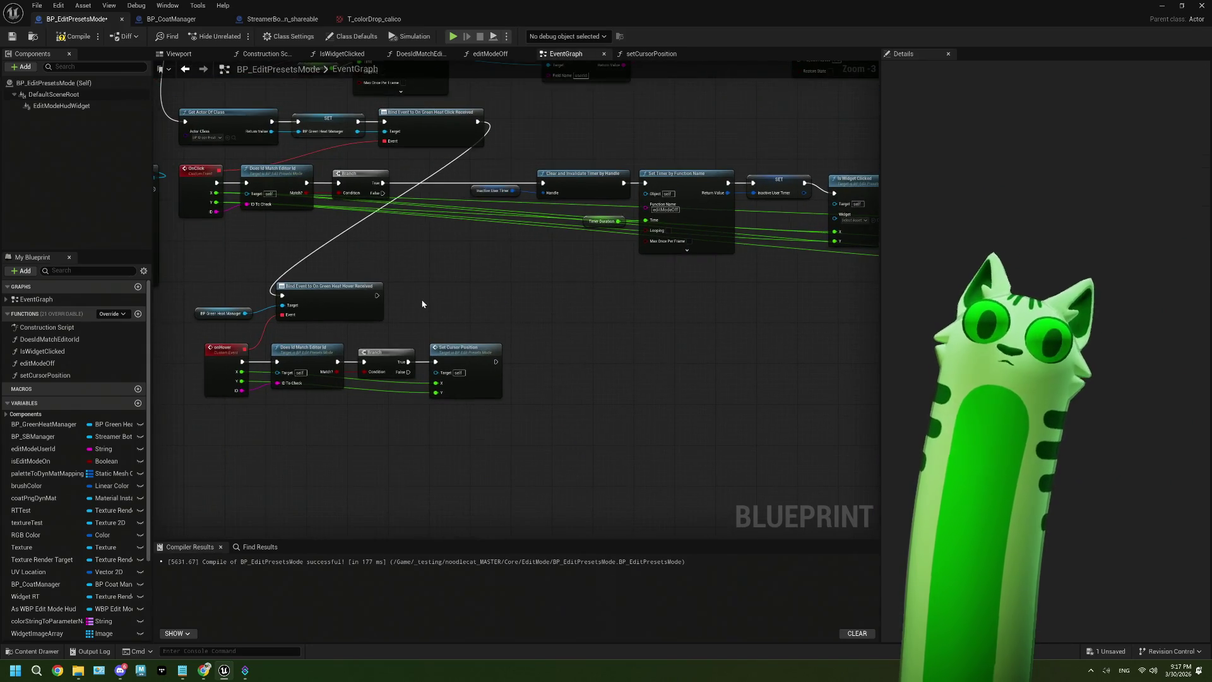
# Step: Insert a Set Cursor Position call between Branch True and Clear and Invalidate Timer, fed by OnClick's X and Y
pyautogui.scroll(1, 486, 335)
pyautogui.click(496, 361)
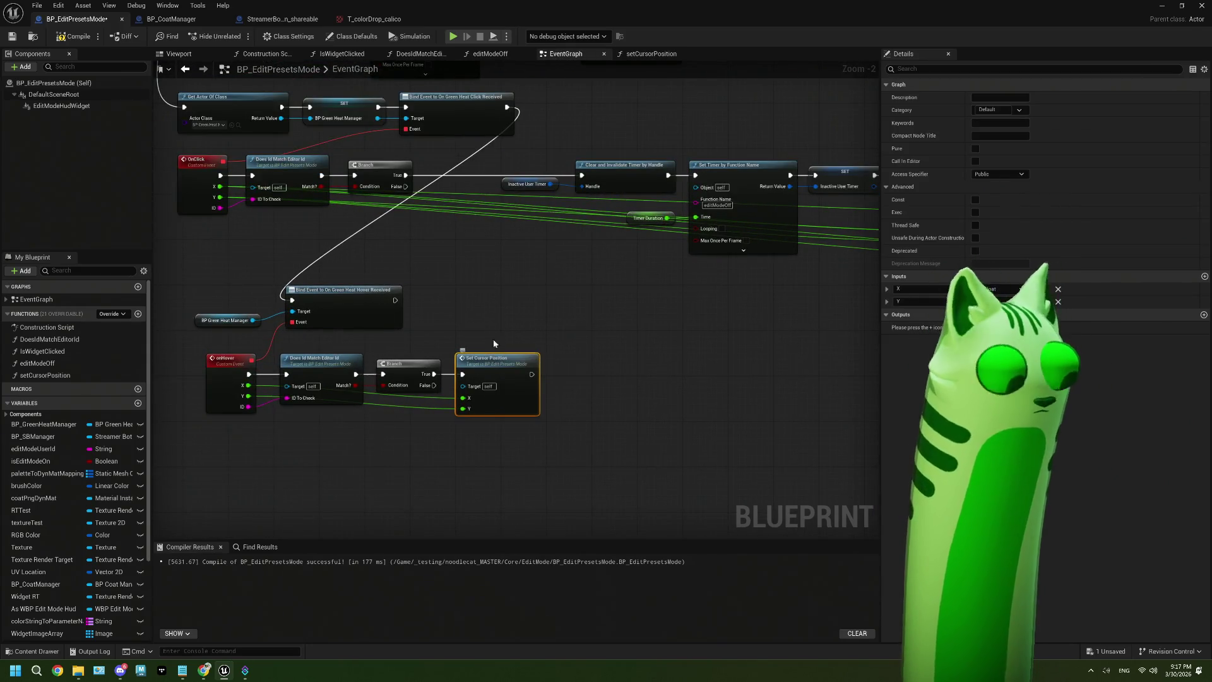
pyautogui.scroll(2, 462, 254)
pyautogui.hotkey('ctrl', 'c')
pyautogui.hotkey('ctrl', 'v')
pyautogui.moveTo(380, 150); pyautogui.dragTo(474, 282)
pyautogui.moveTo(554, 278)
pyautogui.mouseDown()
pyautogui.moveTo(629, 167)
pyautogui.moveTo(618, 150)
pyautogui.mouseUp()
pyautogui.moveTo(492, 264); pyautogui.dragTo(447, 133)
pyautogui.moveTo(264, 204)
pyautogui.mouseDown()
pyautogui.moveTo(417, 232)
pyautogui.moveTo(404, 218)
pyautogui.moveTo(562, 221)
pyautogui.moveTo(575, 209)
pyautogui.moveTo(556, 227)
pyautogui.moveTo(575, 224)
pyautogui.mouseUp()
# Step: Compile and save the BP_EditPresetsMode blueprint
pyautogui.scroll(-2, 579, 334)
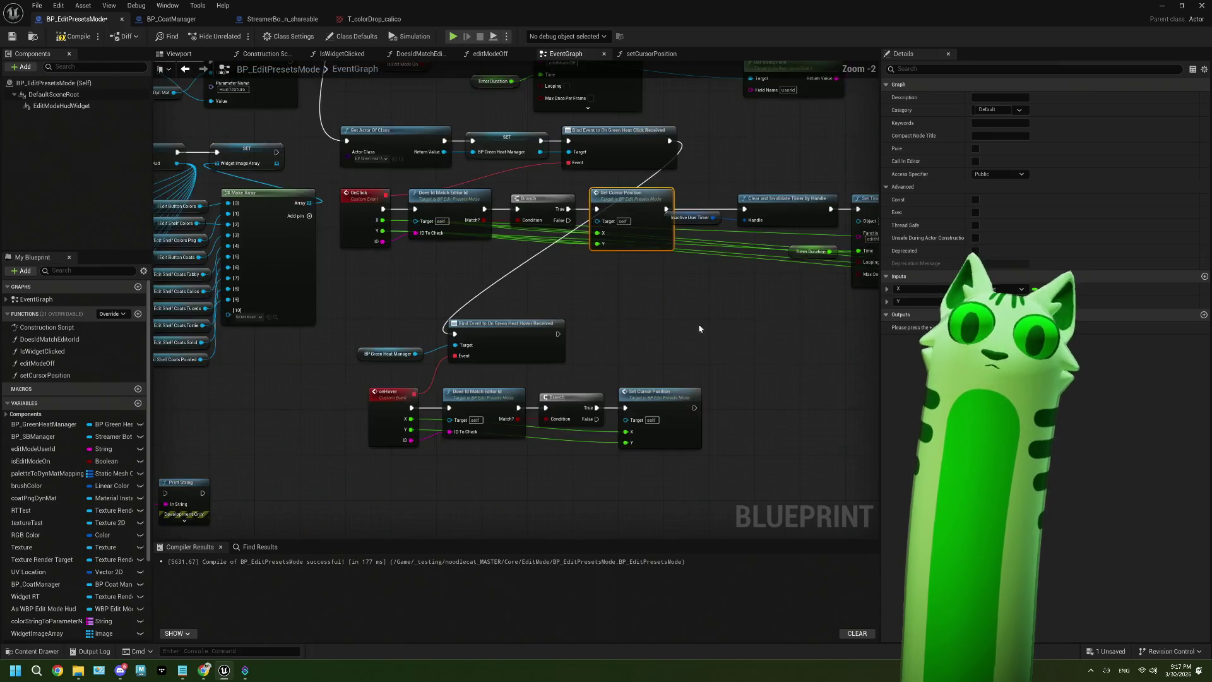
pyautogui.scroll(-1, 578, 334)
pyautogui.moveTo(694, 346); pyautogui.dragTo(591, 373)
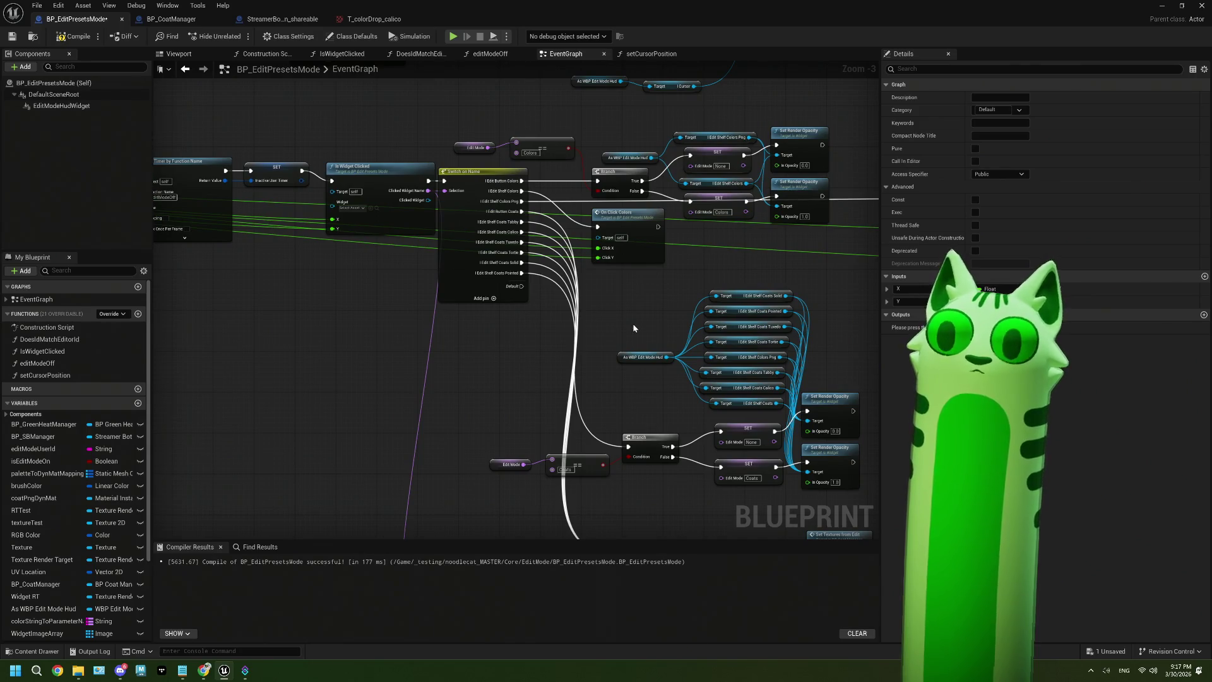
pyautogui.moveTo(382, 339)
pyautogui.mouseDown()
pyautogui.moveTo(595, 349)
pyautogui.moveTo(457, 322)
pyautogui.moveTo(468, 272)
pyautogui.mouseUp()
pyautogui.moveTo(295, 239); pyautogui.dragTo(342, 250)
pyautogui.click(11, 36)
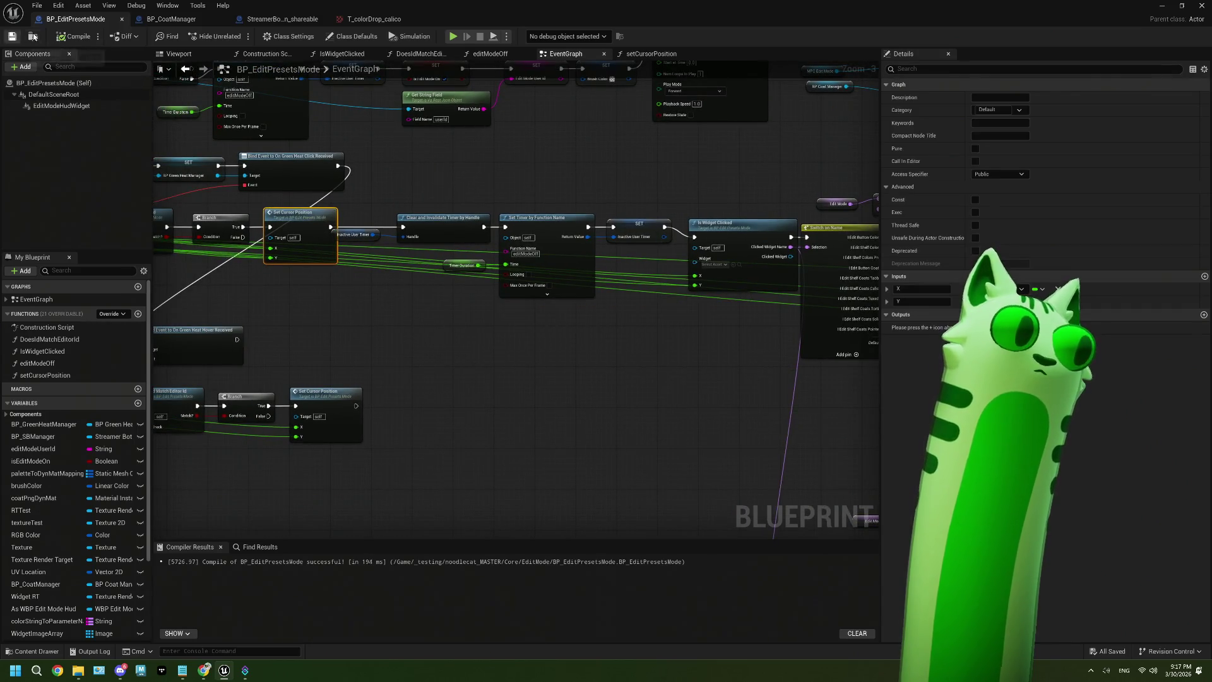
pyautogui.click(171, 18)
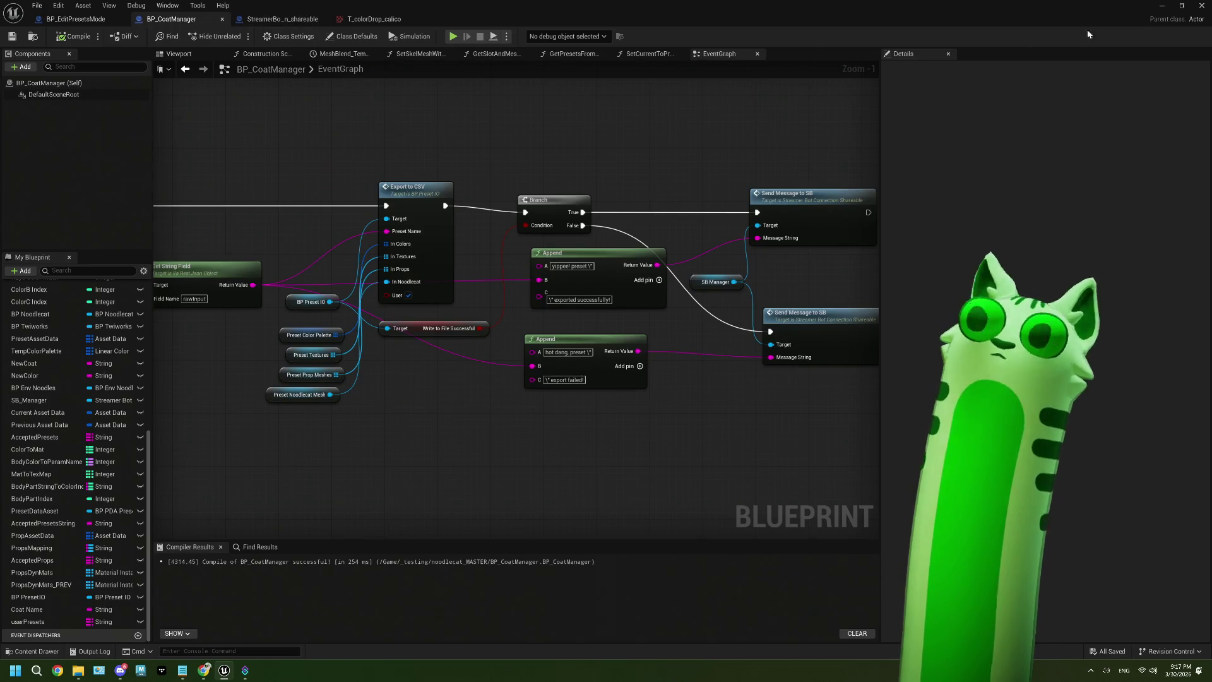
# Step: Open the WBP_EditModeHud widget blueprint and select the I_cursor image in the Hierarchy
pyautogui.click(1162, 6)
pyautogui.doubleClick(682, 489)
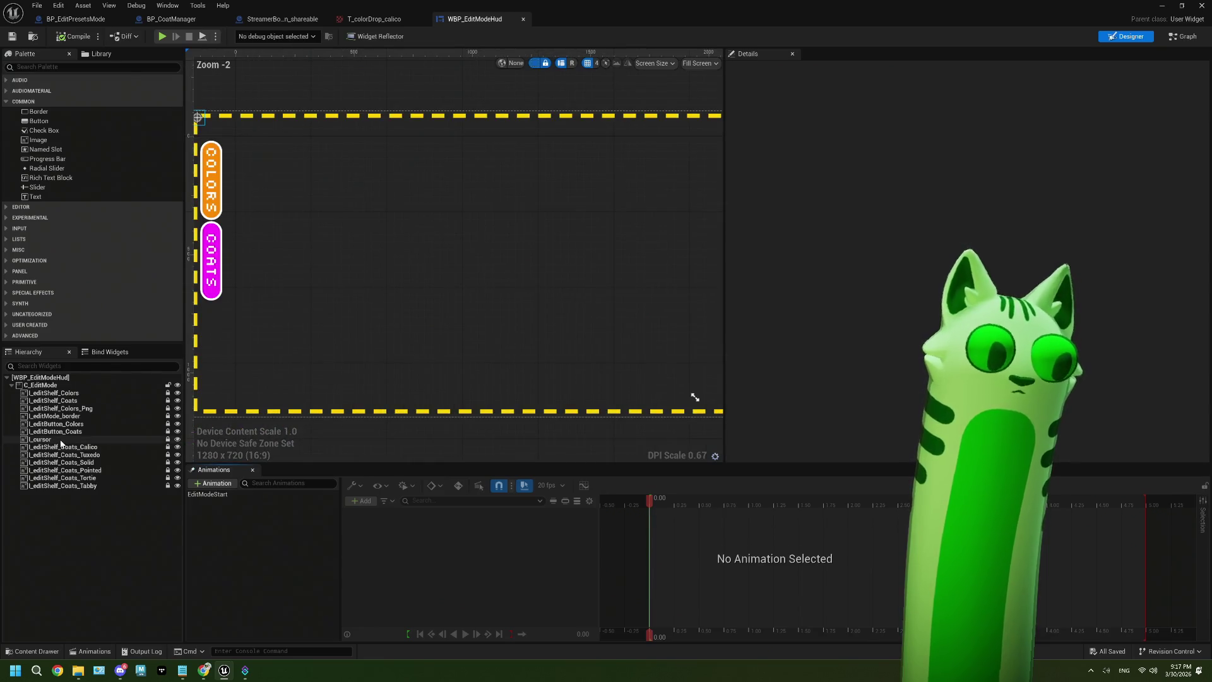
pyautogui.click(61, 440)
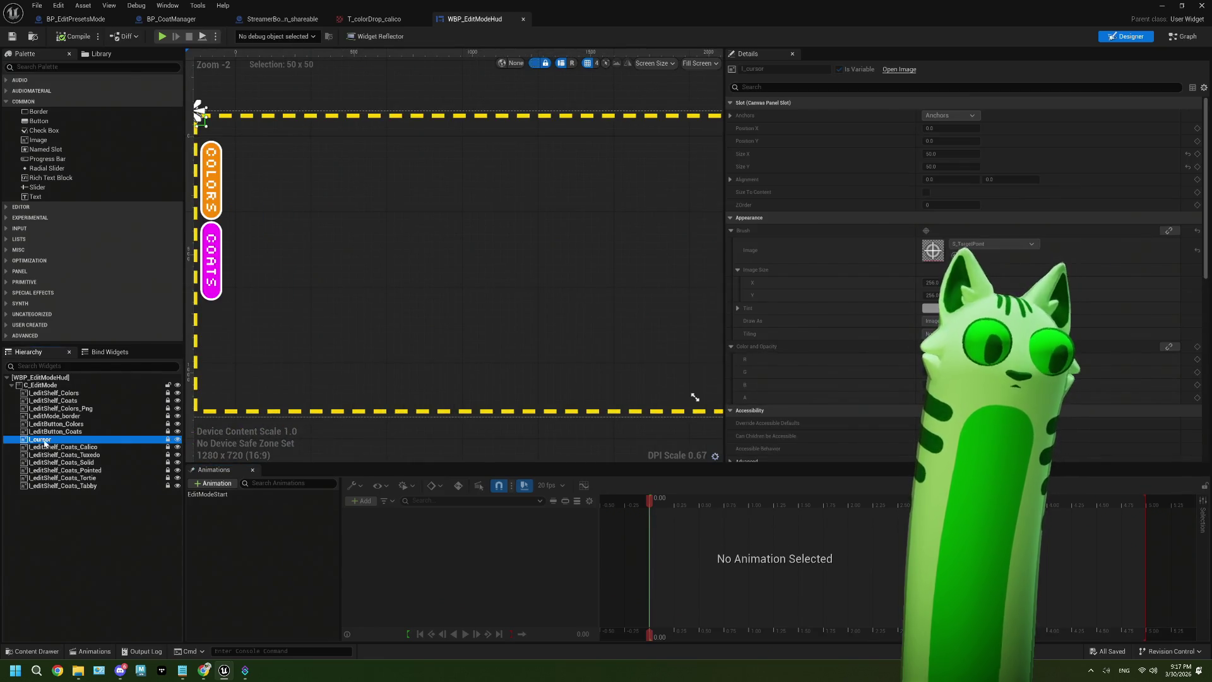
pyautogui.rightClick(41, 440)
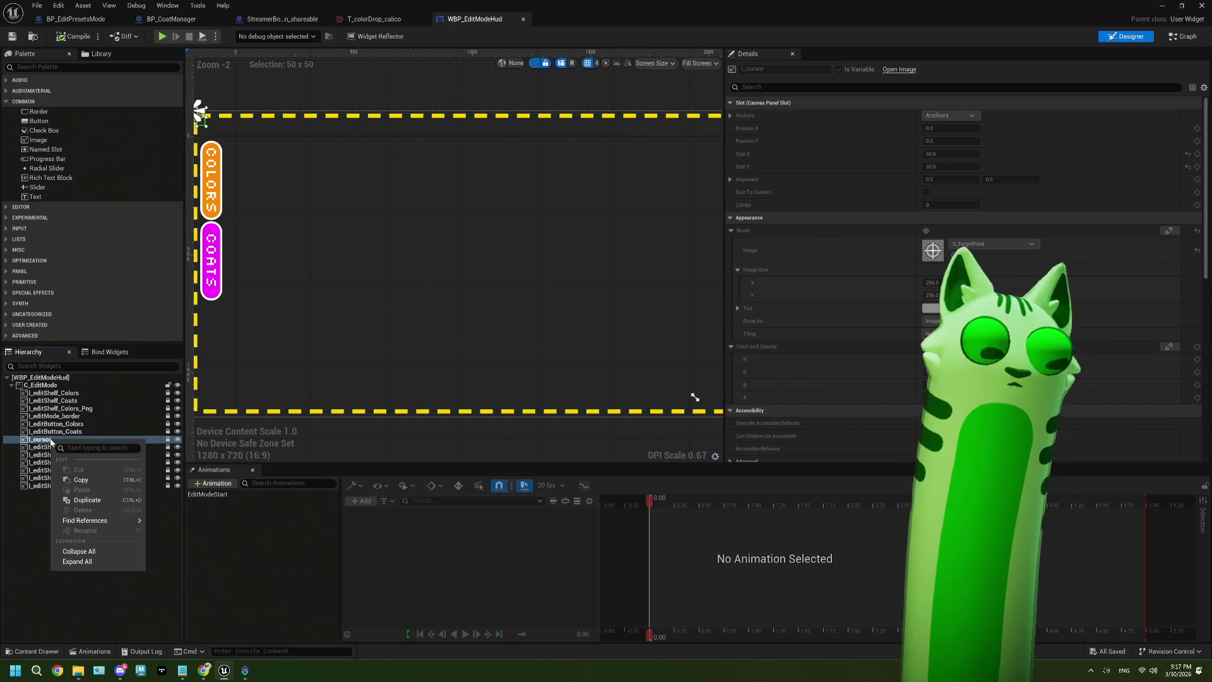
pyautogui.rightClick(41, 441)
pyautogui.rightClick(41, 441)
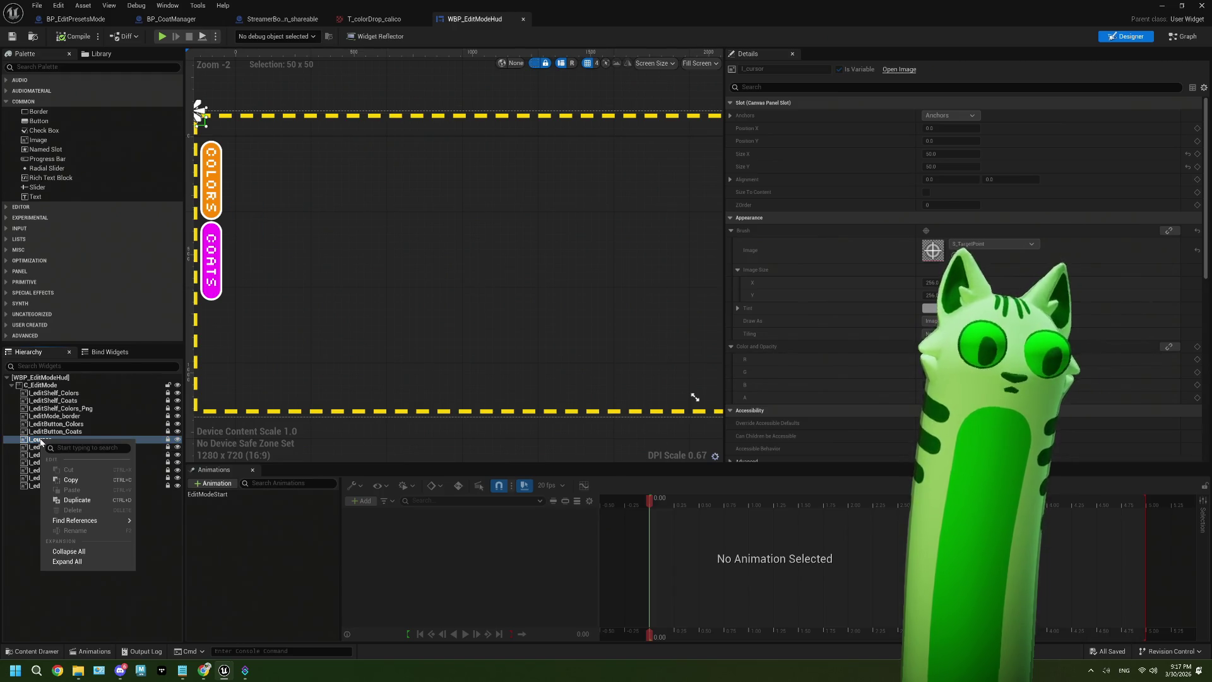
pyautogui.click(41, 441)
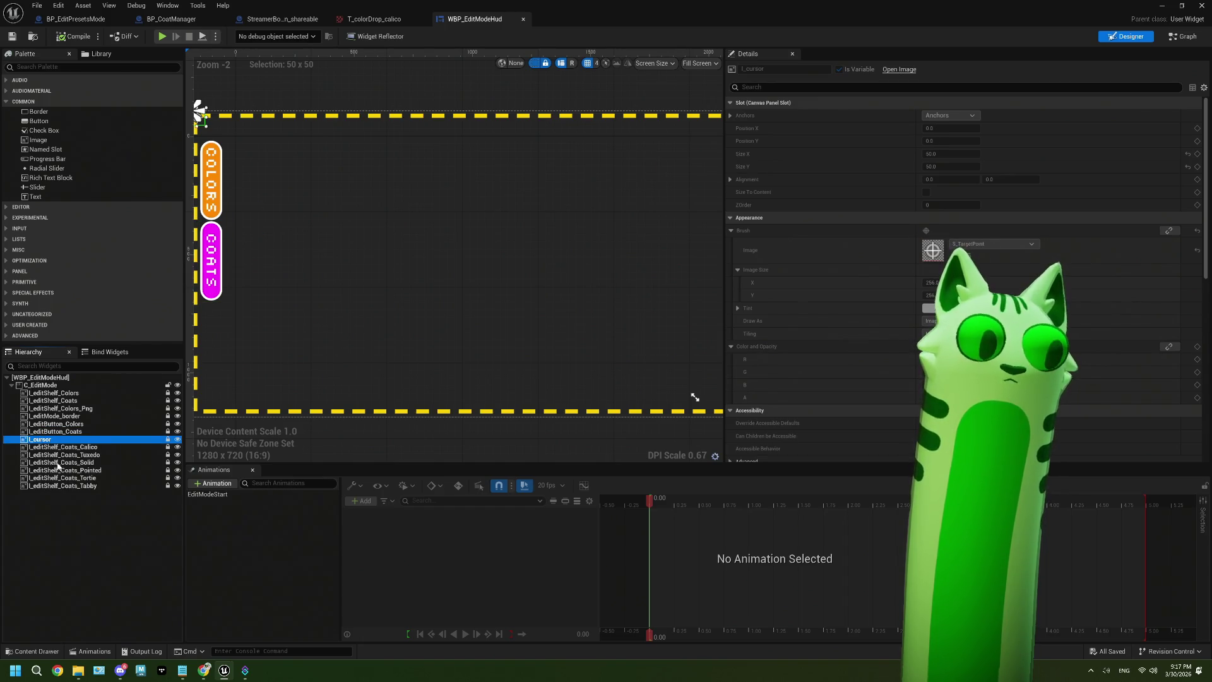
# Step: Move I_cursor below I_editShelf_Coats_Tabby to the bottom of the hierarchy and compile
pyautogui.click(68, 486)
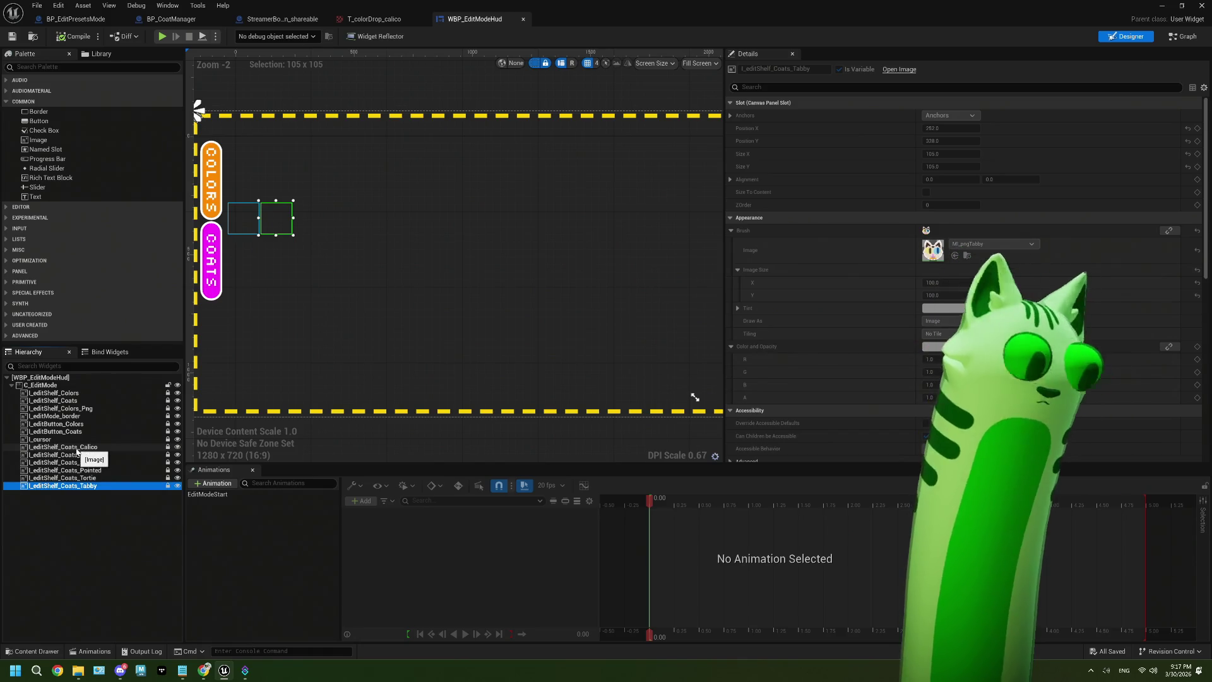
pyautogui.keyDown('shift'); pyautogui.click(63, 447); pyautogui.keyUp('shift')
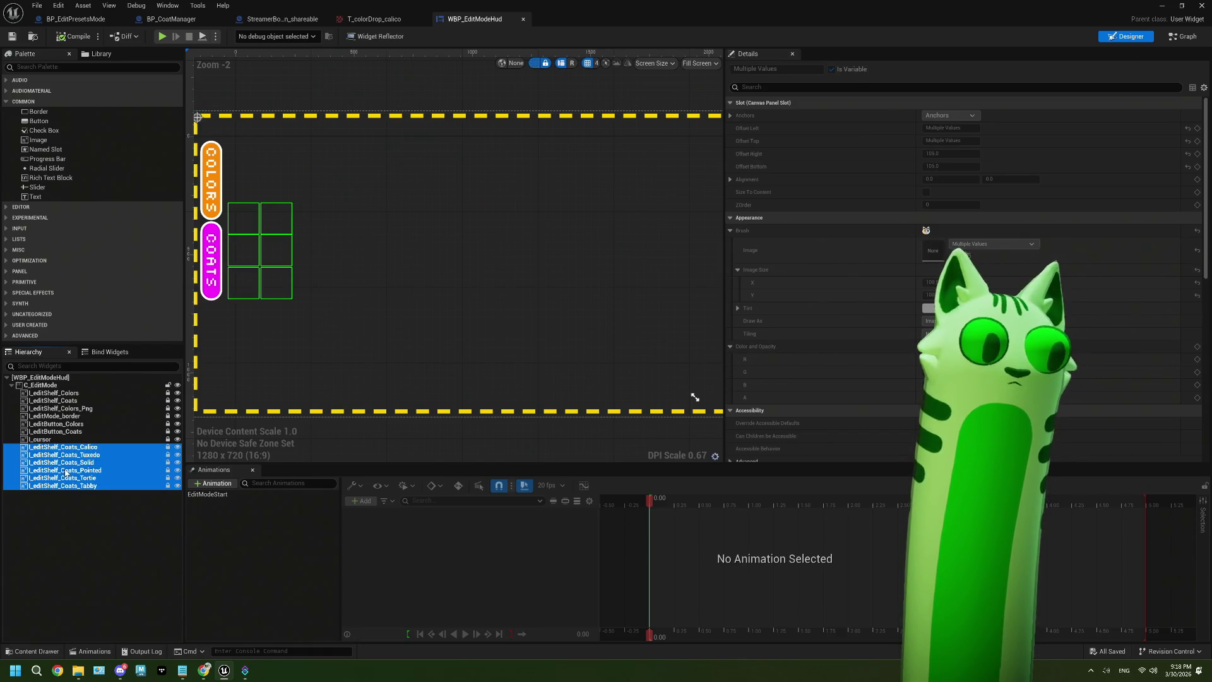
pyautogui.click(72, 440)
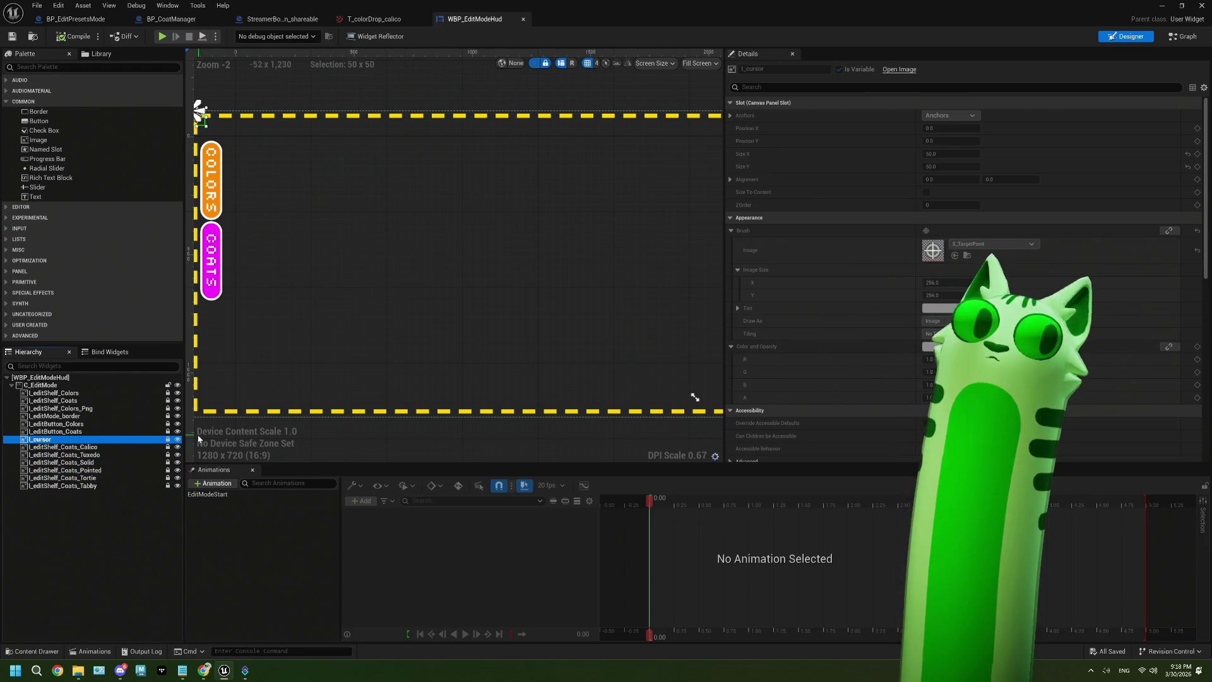
pyautogui.moveTo(172, 445); pyautogui.dragTo(137, 491)
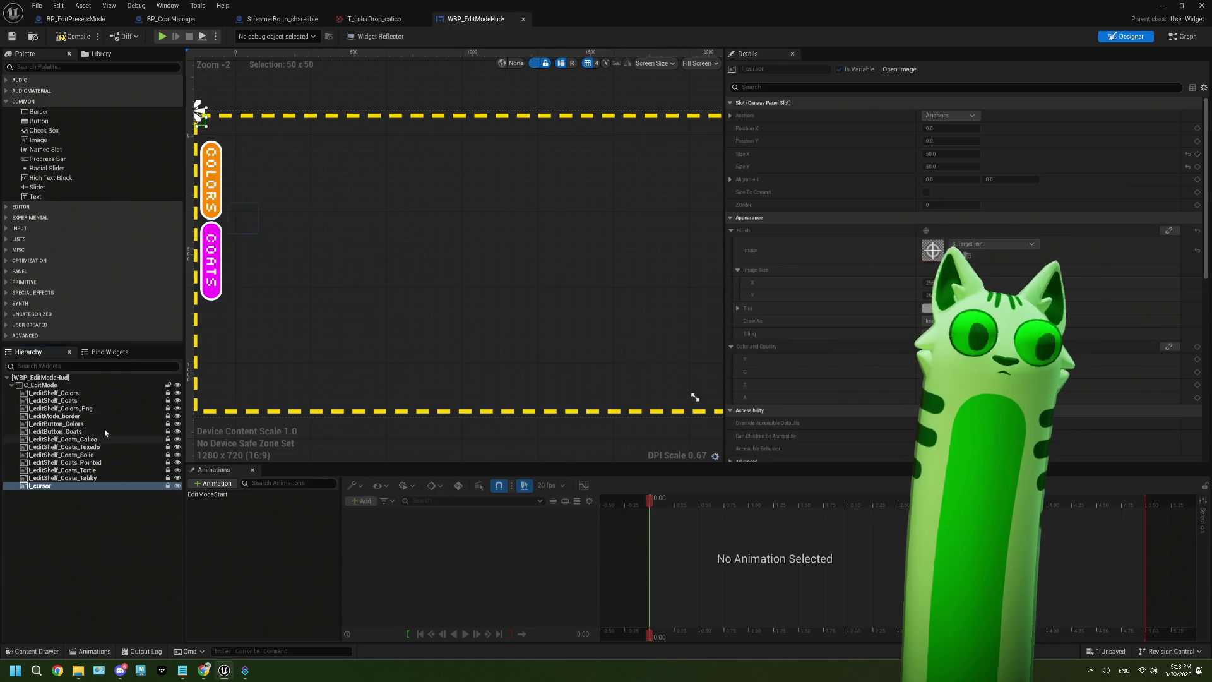
pyautogui.click(63, 38)
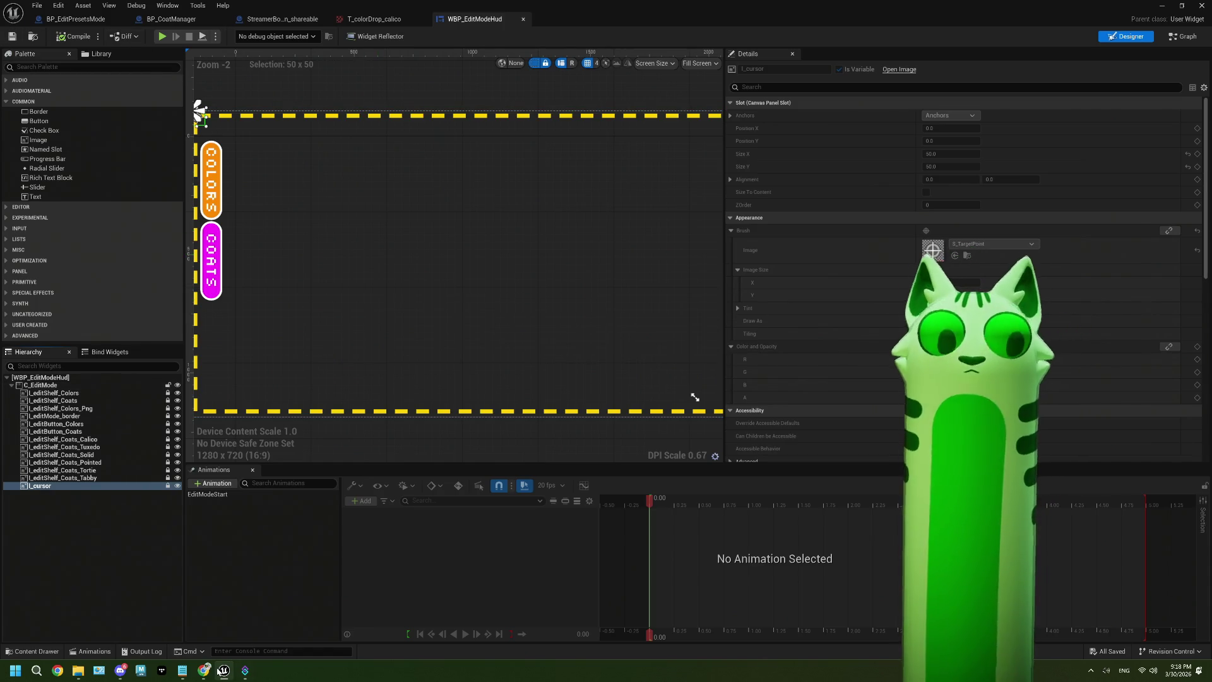
pyautogui.click(182, 670)
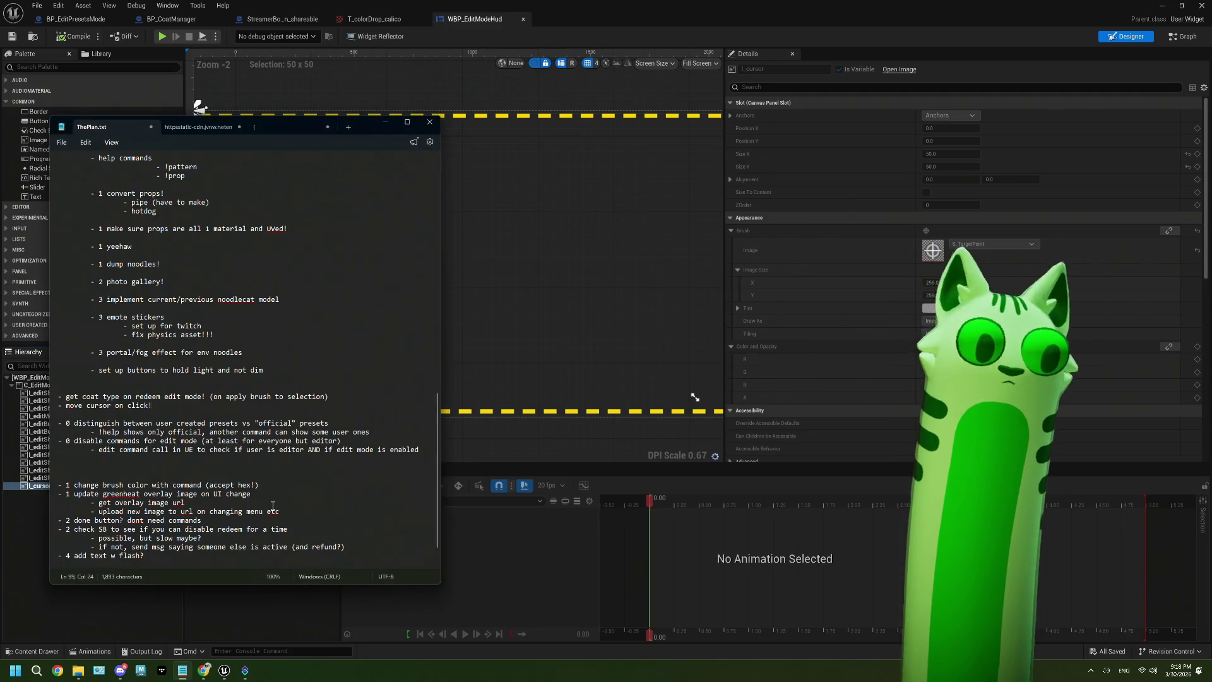
# Step: Review the get coat type task in ThePlan.txt, then minimize the WBP_EditModeHud editor window
pyautogui.moveTo(341, 393); pyautogui.dragTo(53, 405)
pyautogui.click(171, 410)
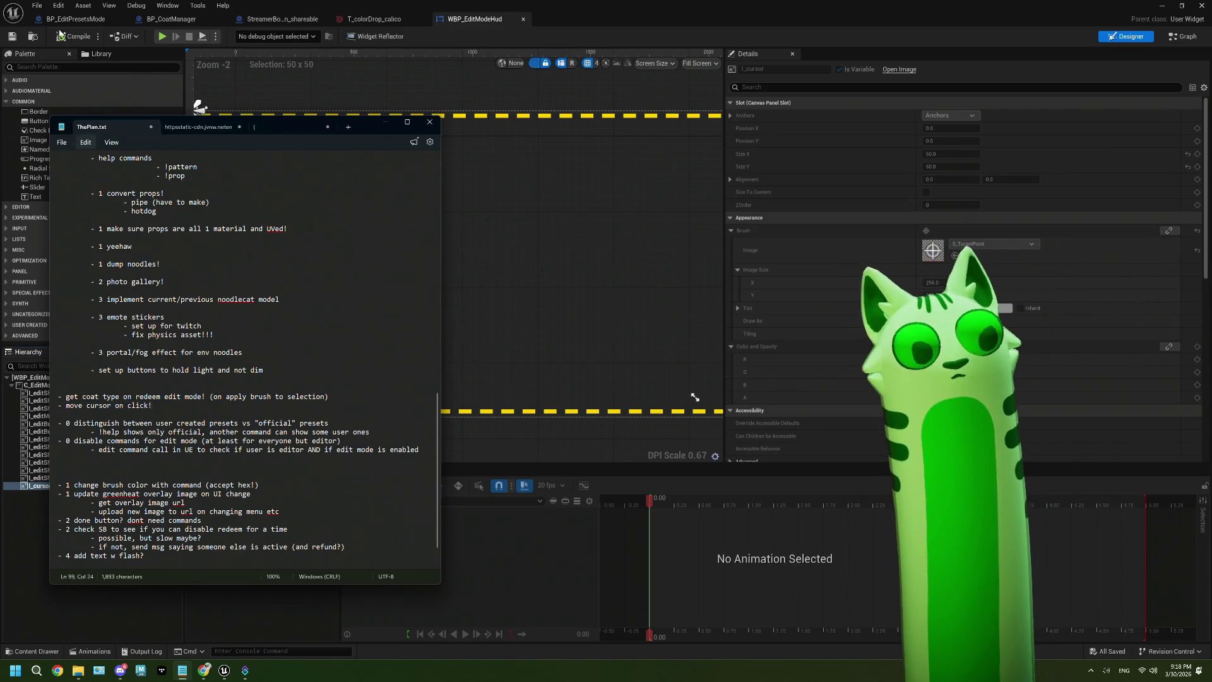
pyautogui.click(11, 36)
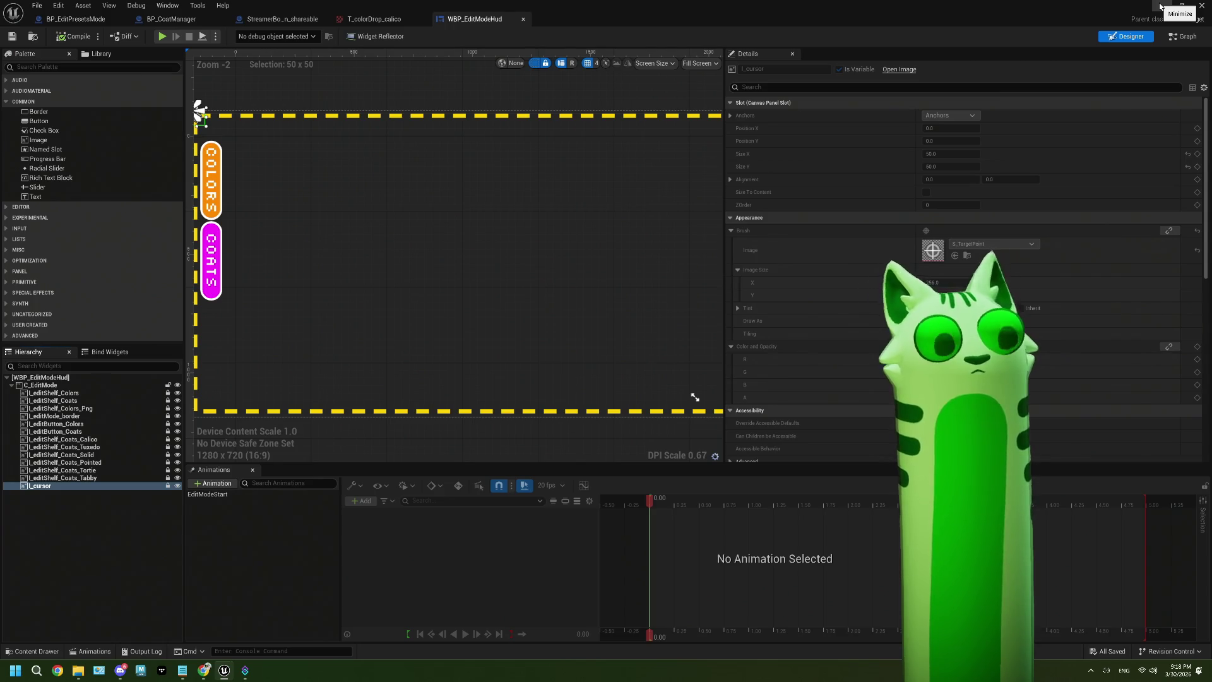
pyautogui.click(1160, 6)
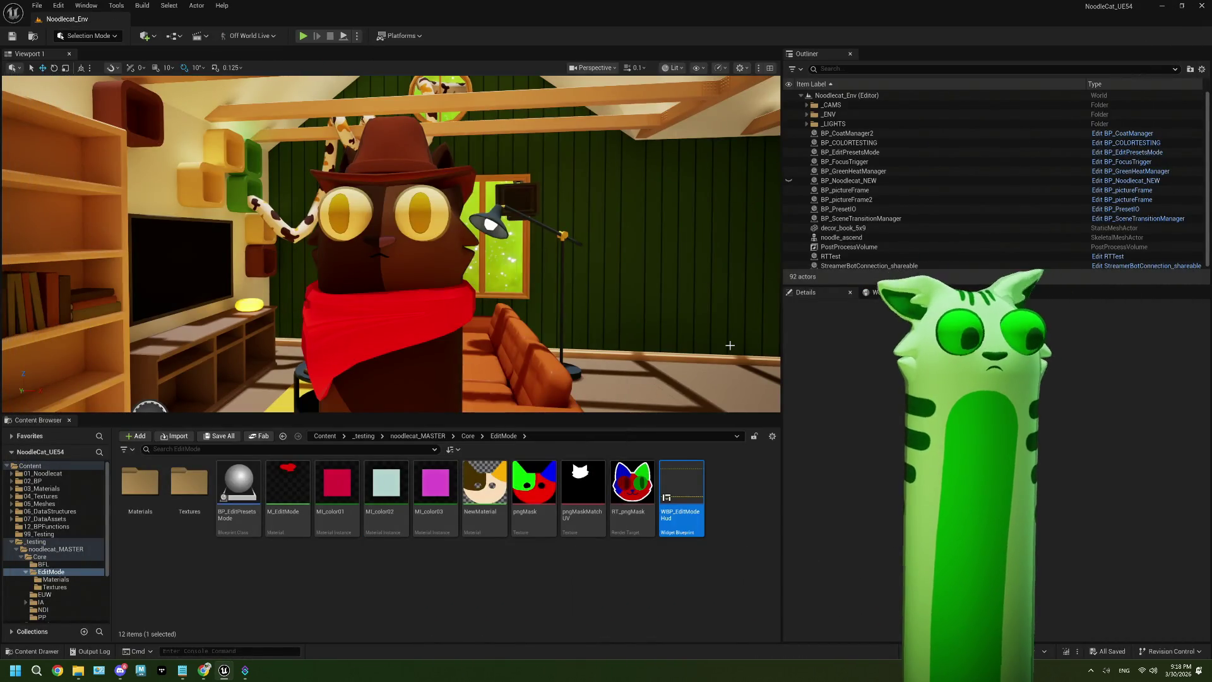
# Step: Open BP_EditPresetsMode and look through the StreamerBotConnection_shareable event graph
pyautogui.doubleClick(239, 489)
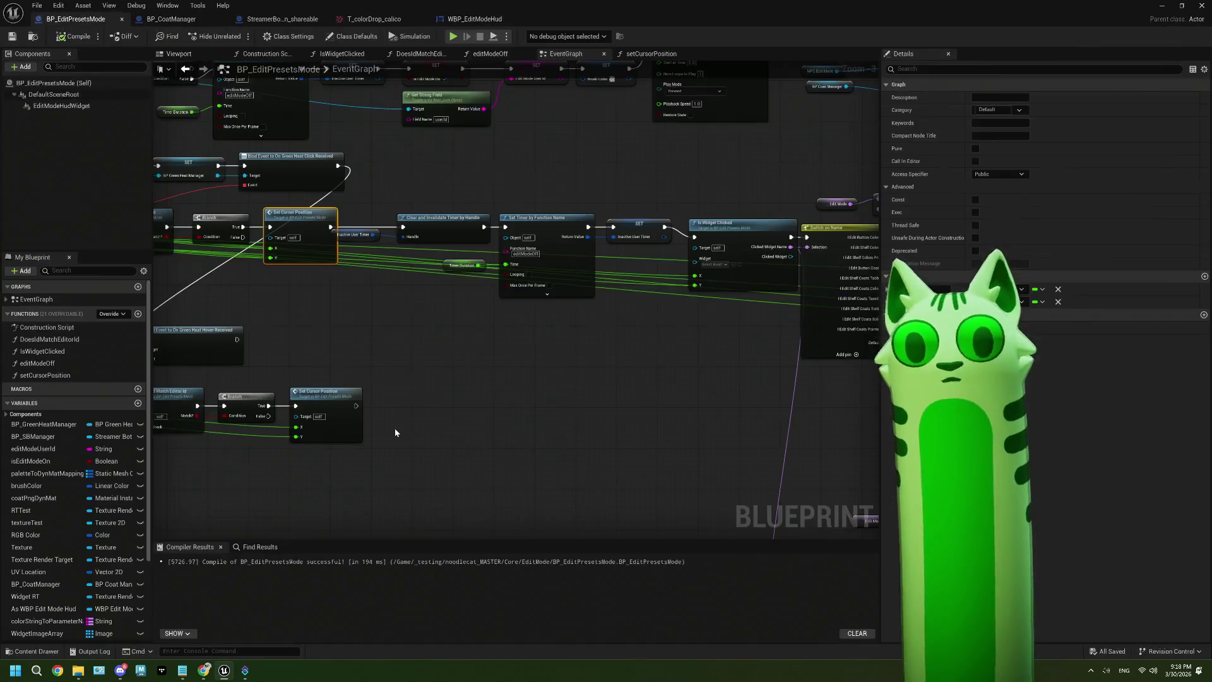
pyautogui.scroll(-3, 500, 384)
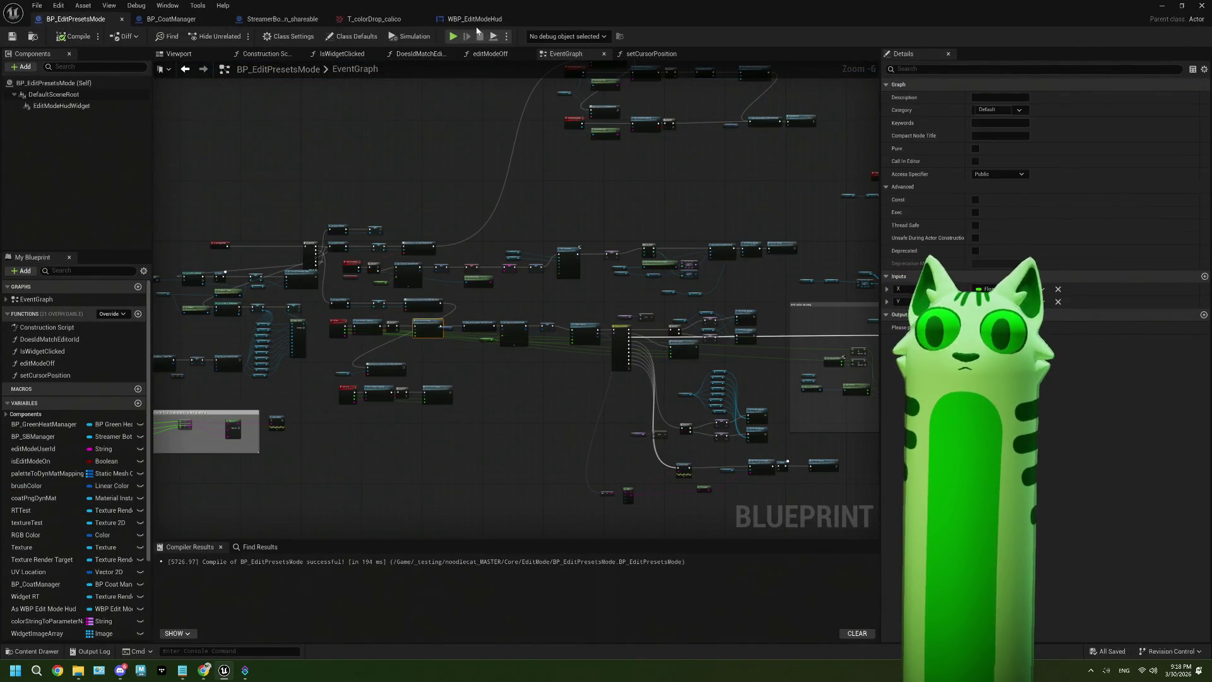
pyautogui.moveTo(282, 19); pyautogui.dragTo(183, 19)
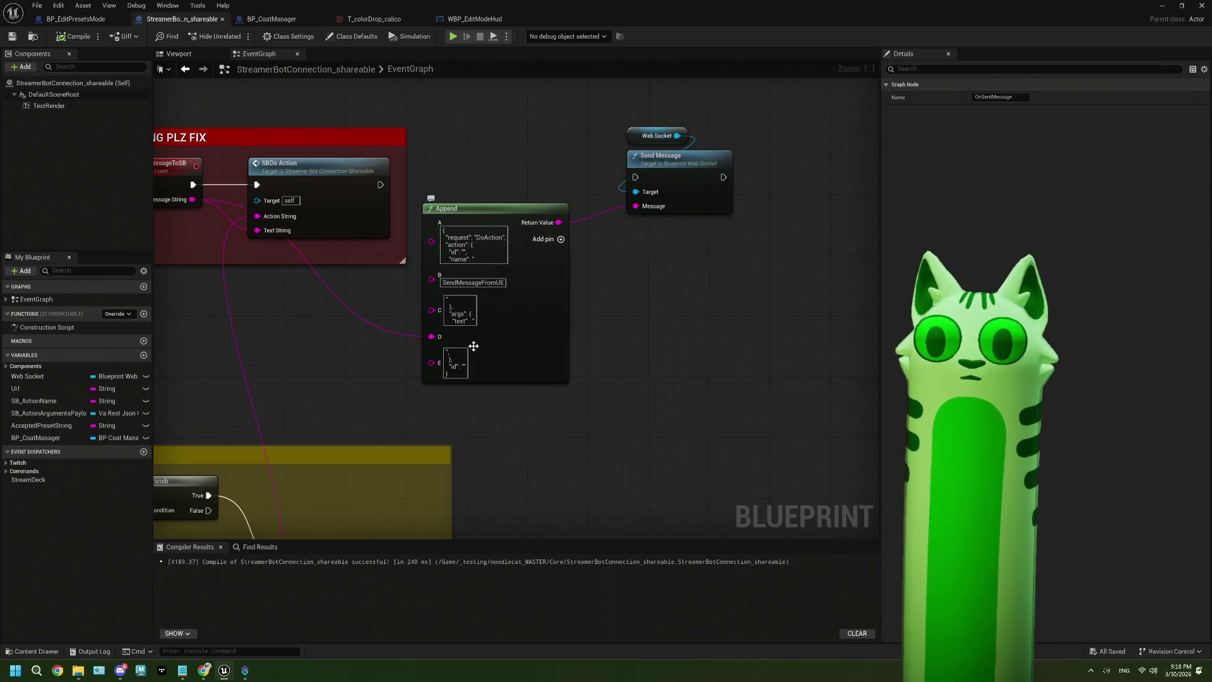
pyautogui.scroll(-1, 471, 344)
pyautogui.scroll(-1, 477, 346)
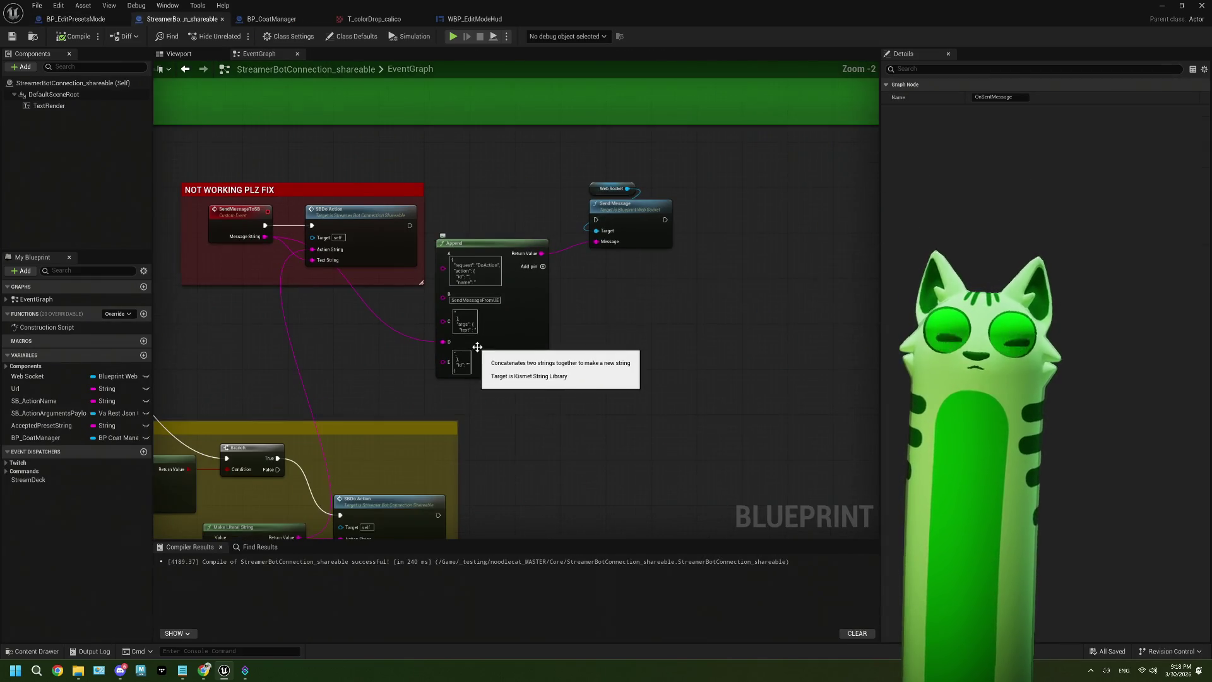
pyautogui.scroll(-1, 512, 369)
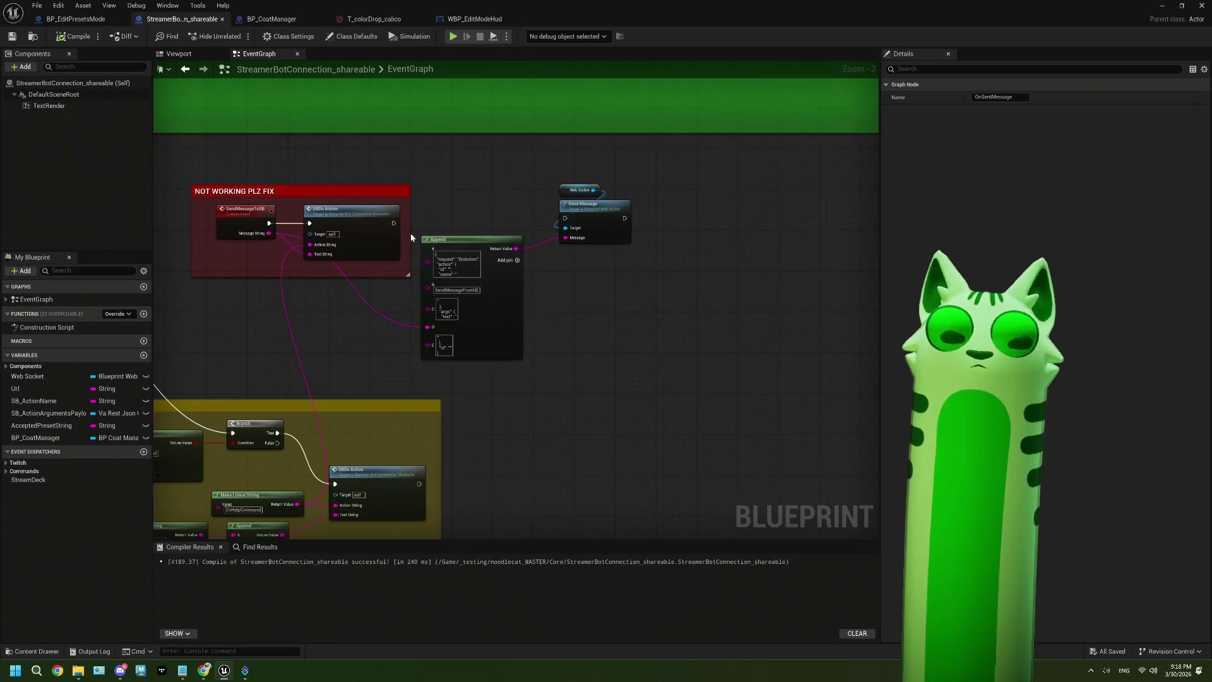
pyautogui.click(75, 19)
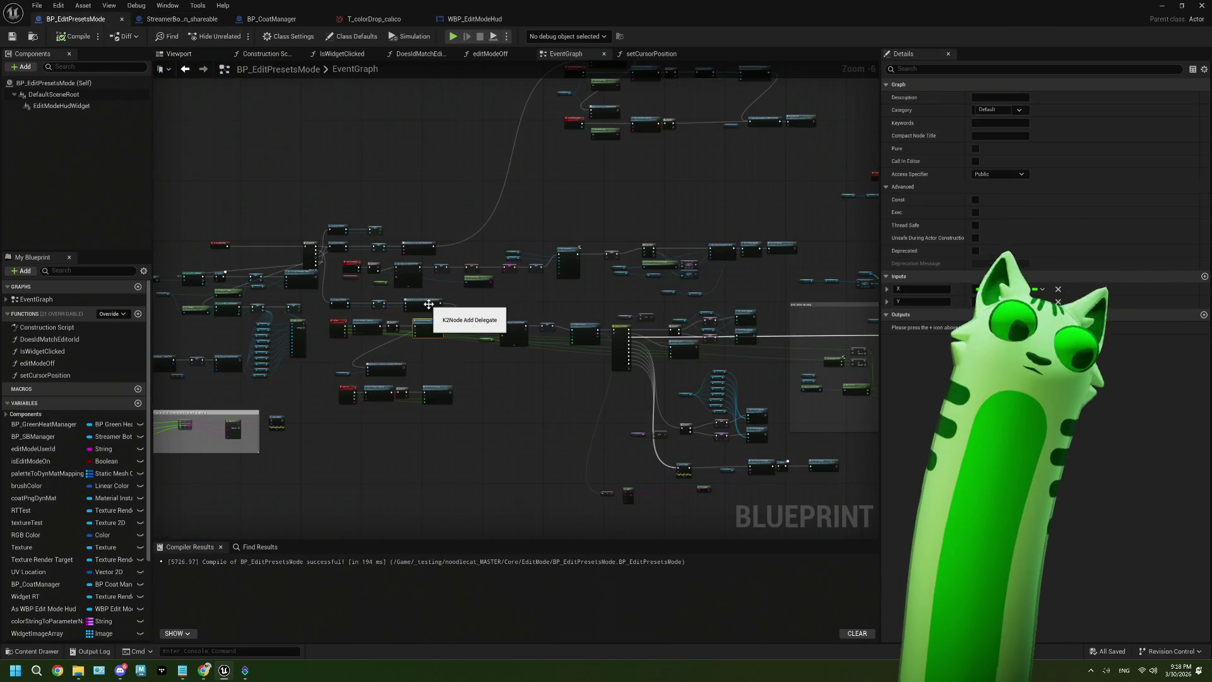
# Step: Open the GetPresetsFromFolder function graph from BP_CoatManager's event graph
pyautogui.click(286, 24)
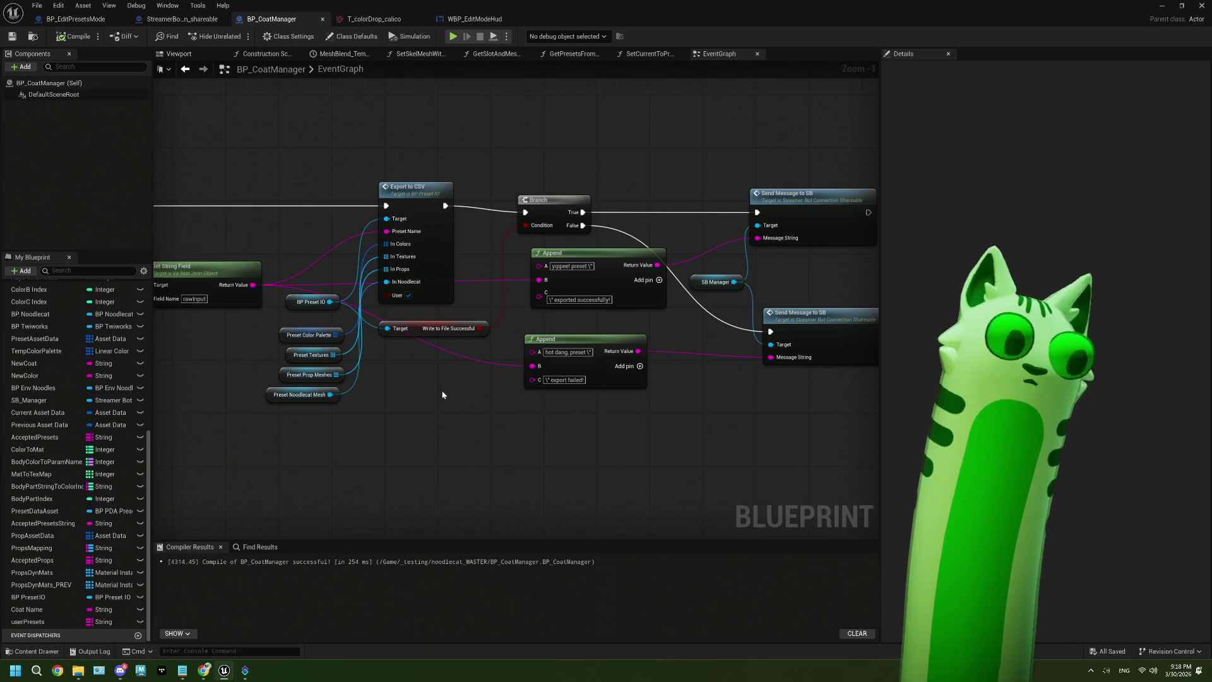
pyautogui.scroll(-1, 438, 393)
pyautogui.scroll(-1, 416, 216)
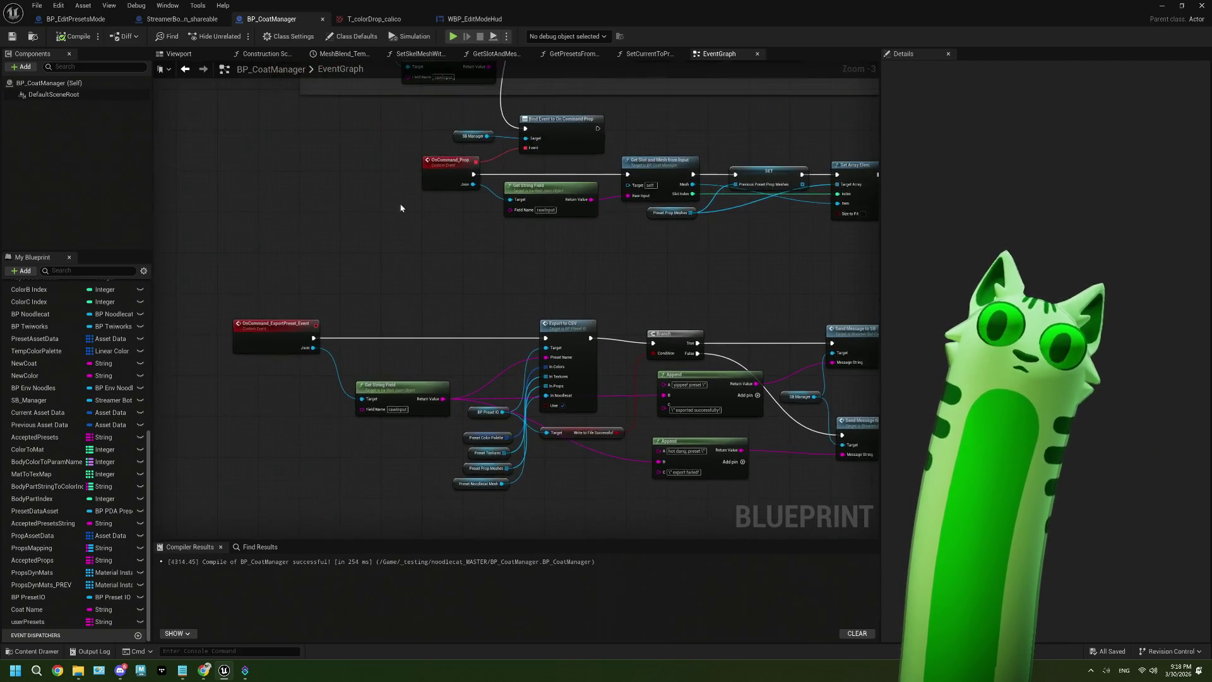
pyautogui.scroll(-2, 417, 217)
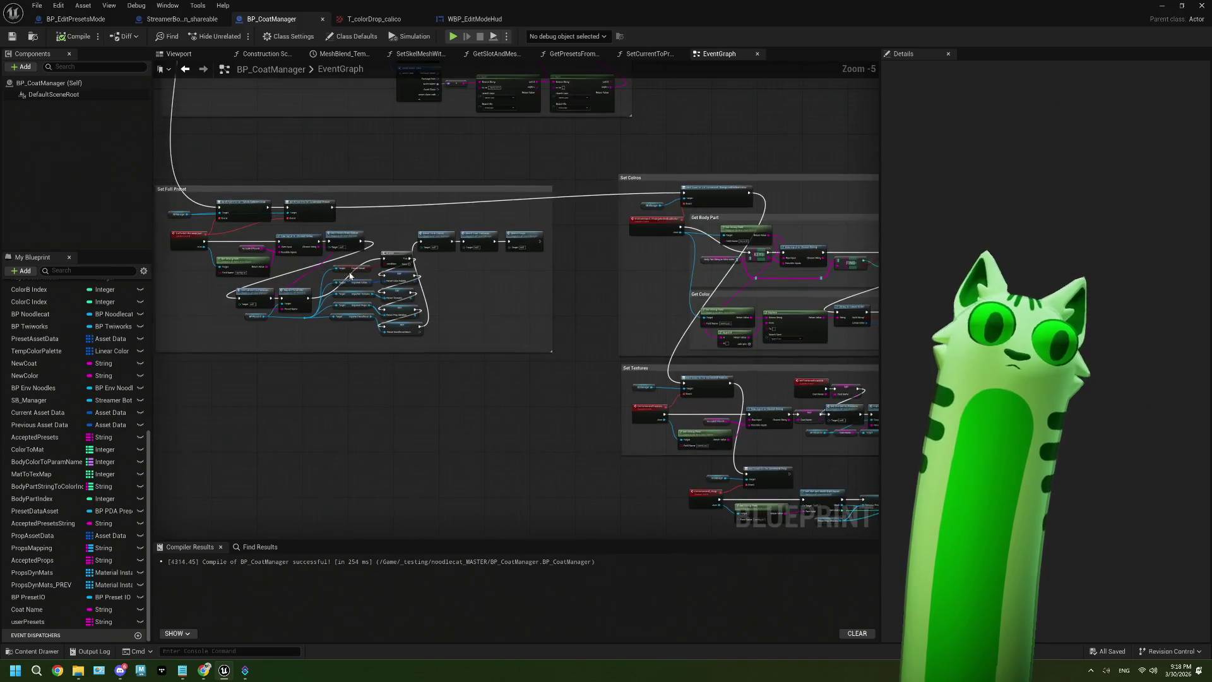
pyautogui.scroll(3, 345, 274)
pyautogui.doubleClick(319, 236)
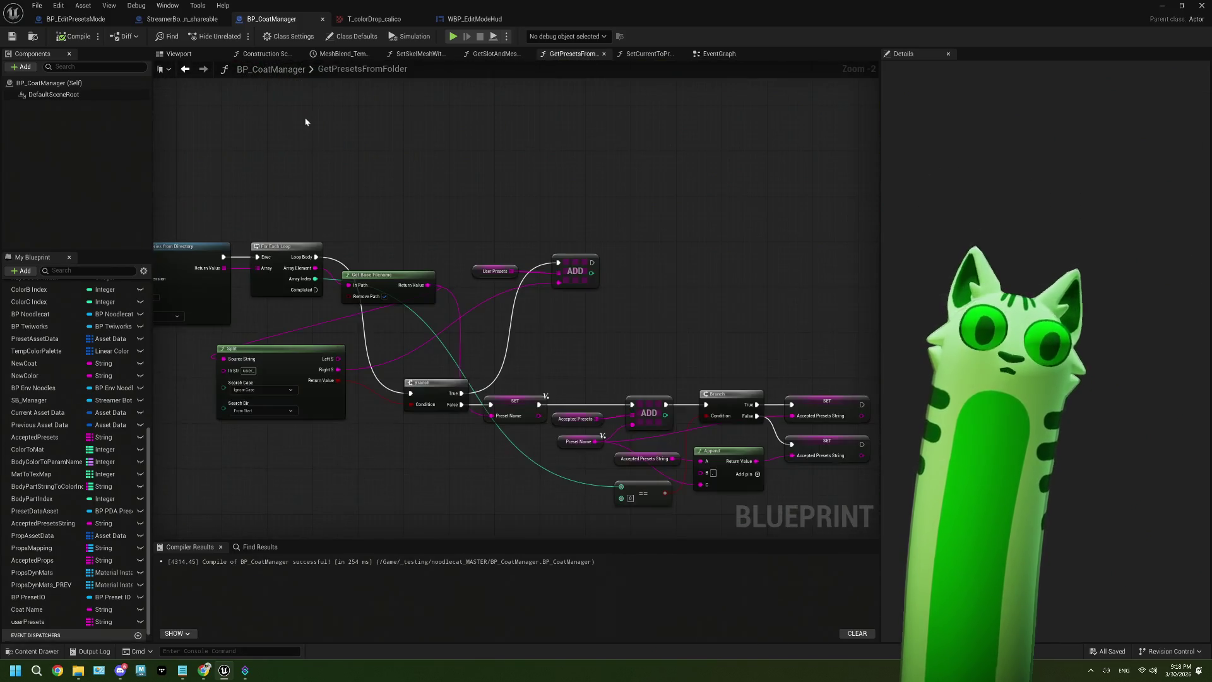
pyautogui.moveTo(474, 335); pyautogui.dragTo(416, 277)
pyautogui.moveTo(416, 217); pyautogui.dragTo(492, 183)
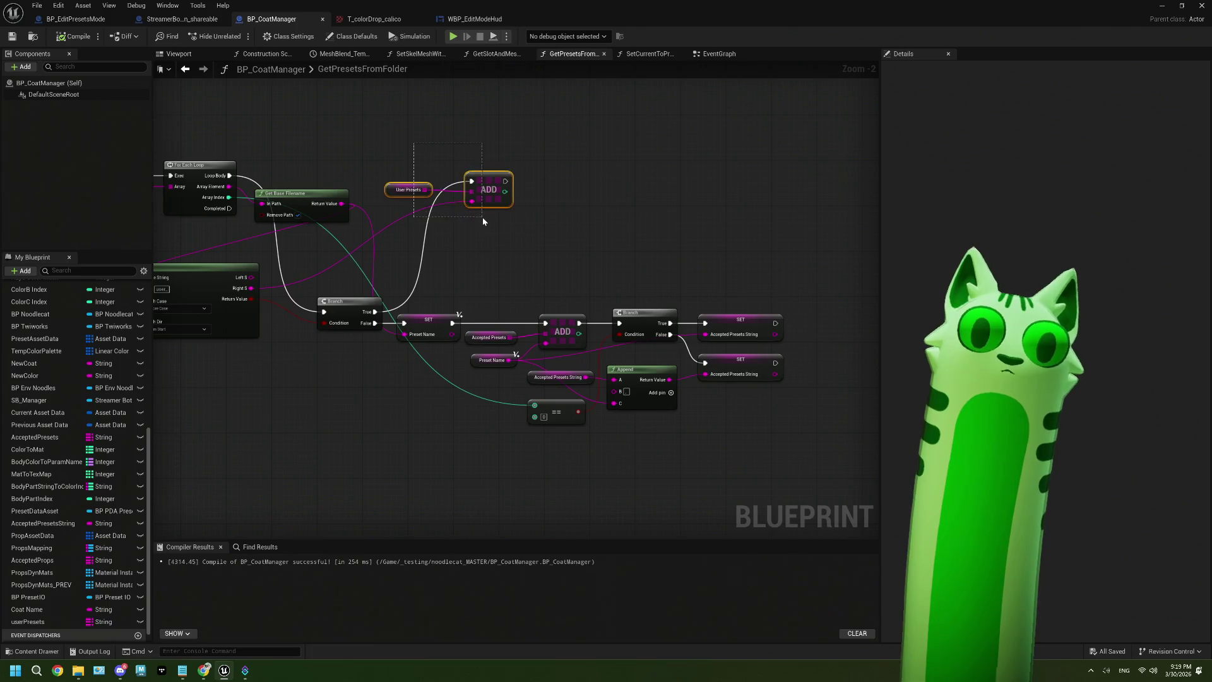
pyautogui.scroll(2, 495, 221)
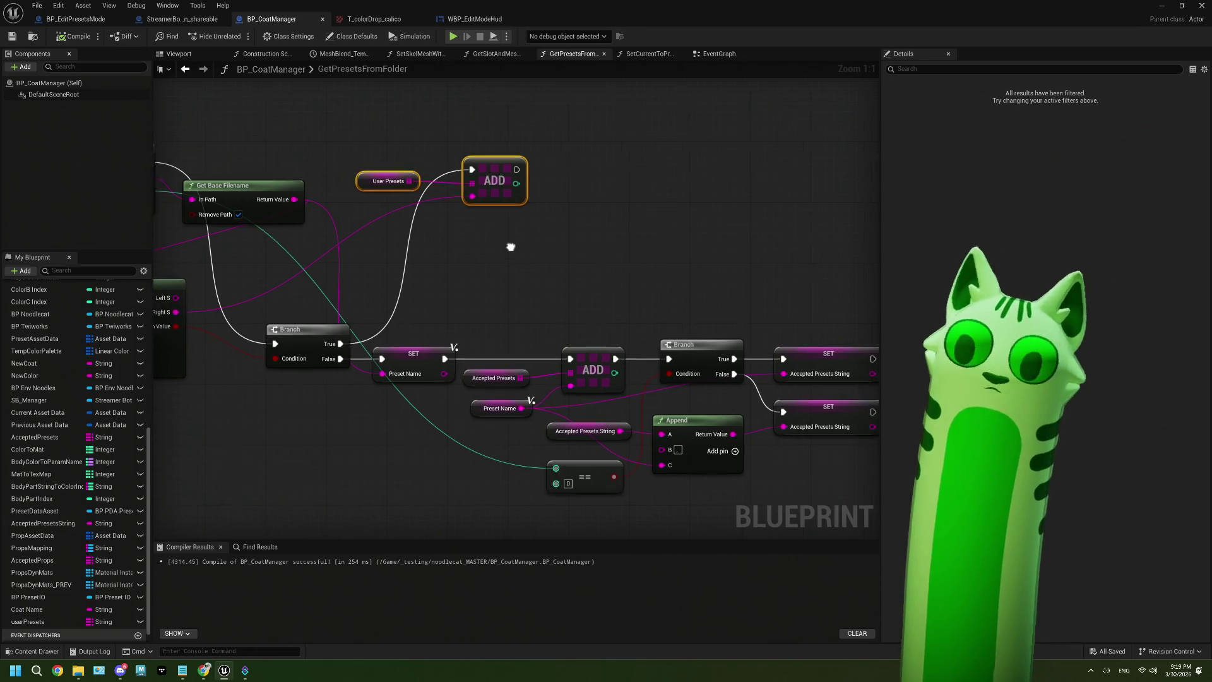
pyautogui.moveTo(505, 245); pyautogui.dragTo(664, 235)
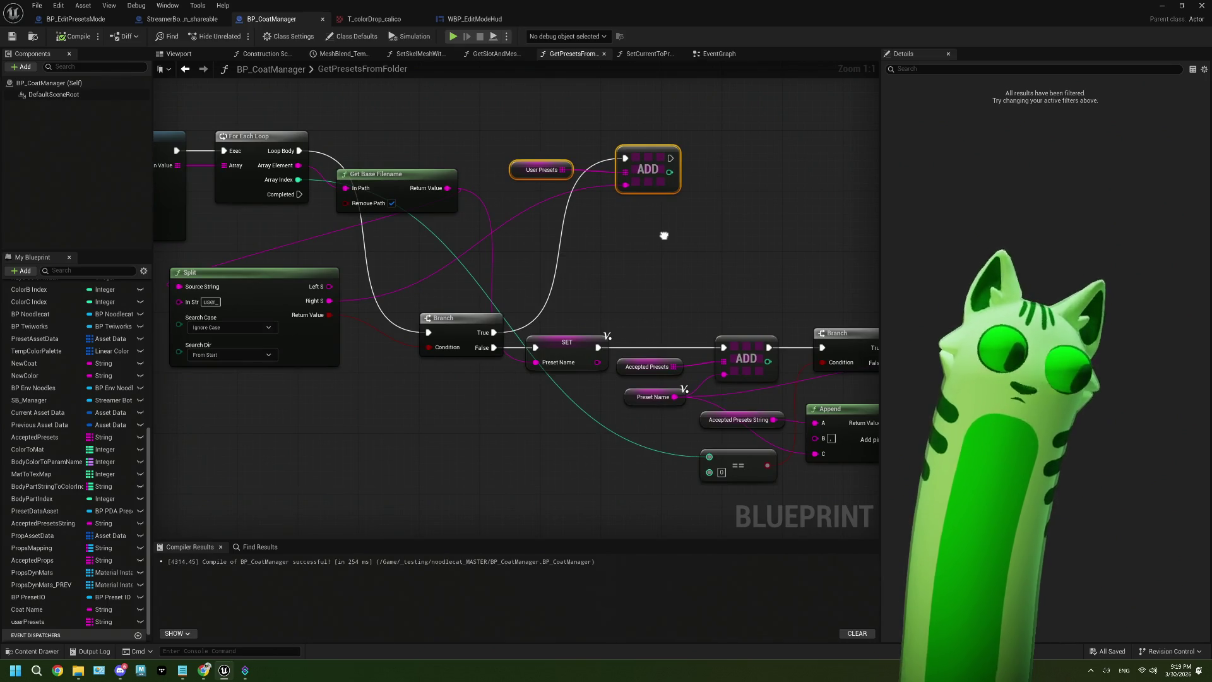
pyautogui.moveTo(664, 236); pyautogui.dragTo(480, 269)
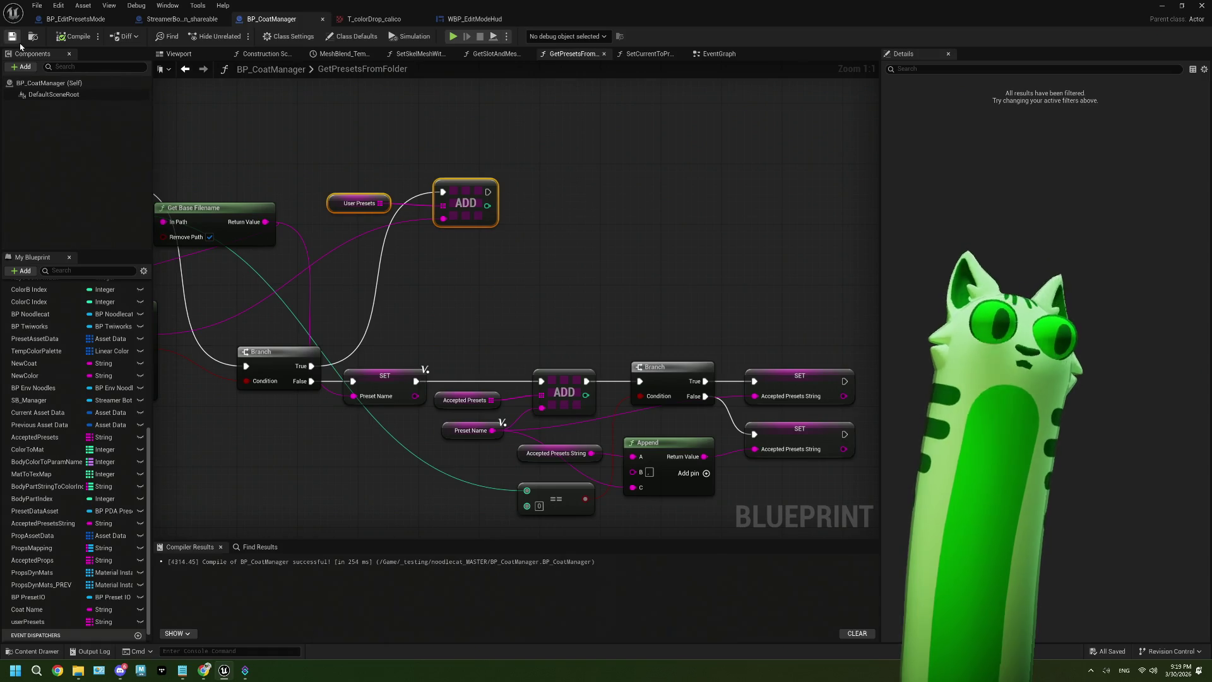
# Step: Close BP_CoatManager and package the project for Windows into _GameBuilds\20260330
pyautogui.click(1202, 6)
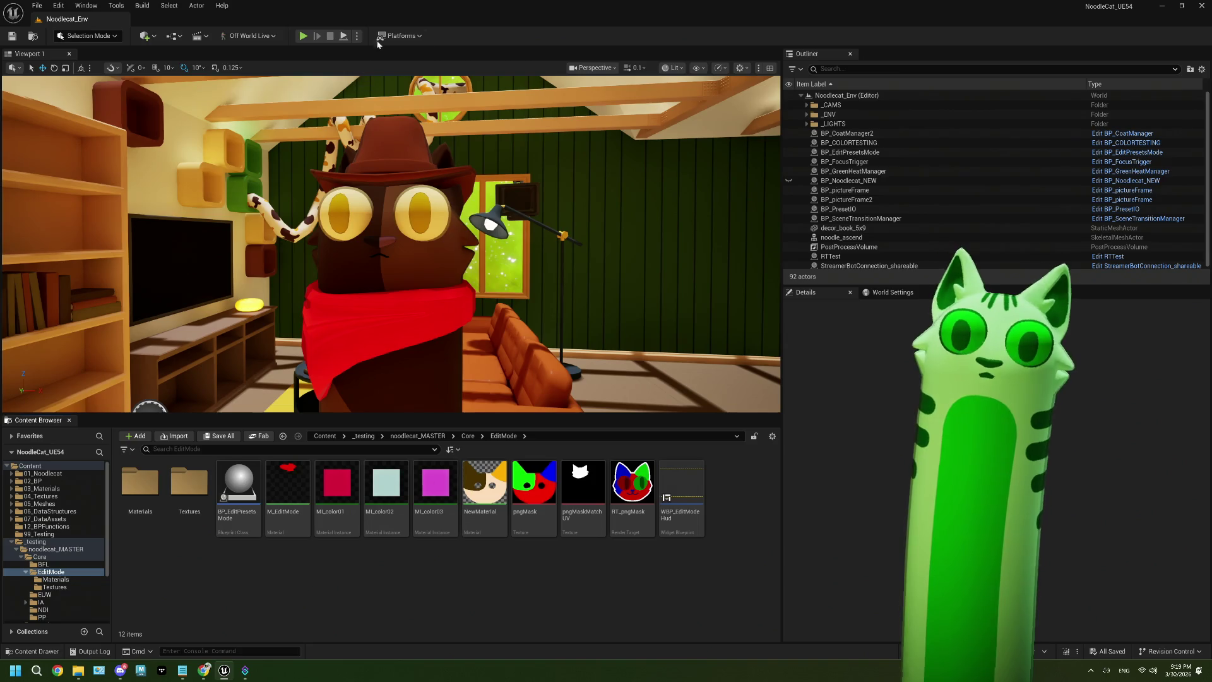
pyautogui.click(399, 35)
pyautogui.moveTo(442, 164)
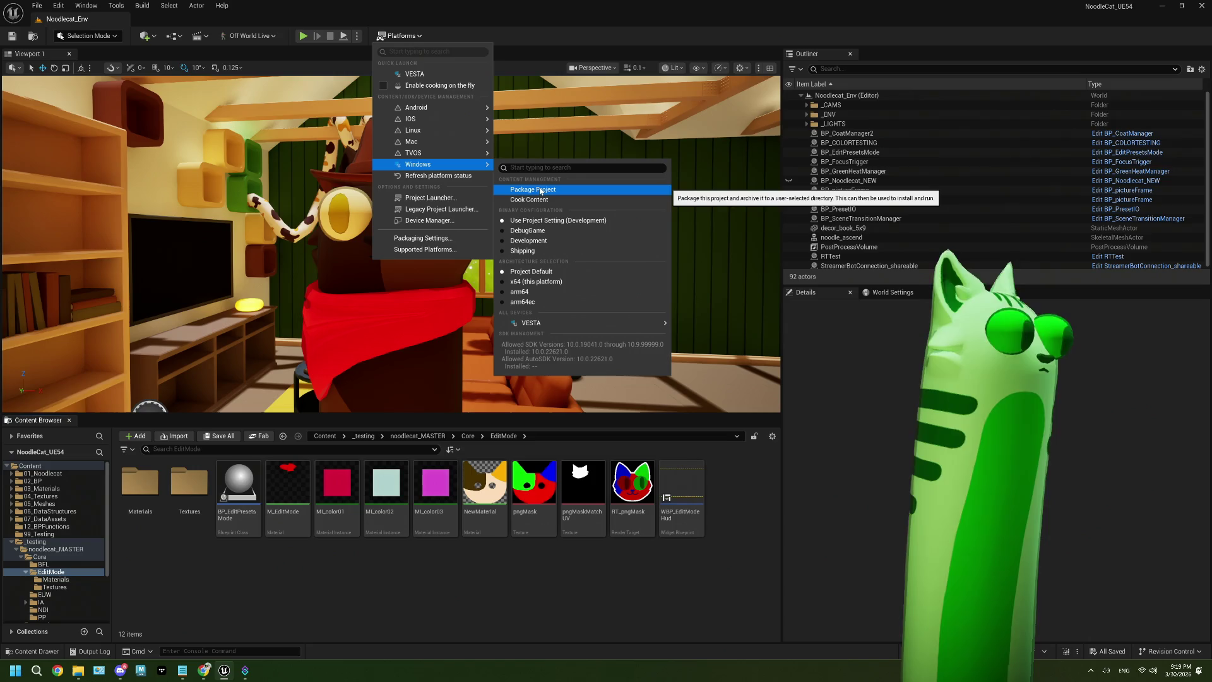
pyautogui.click(540, 190)
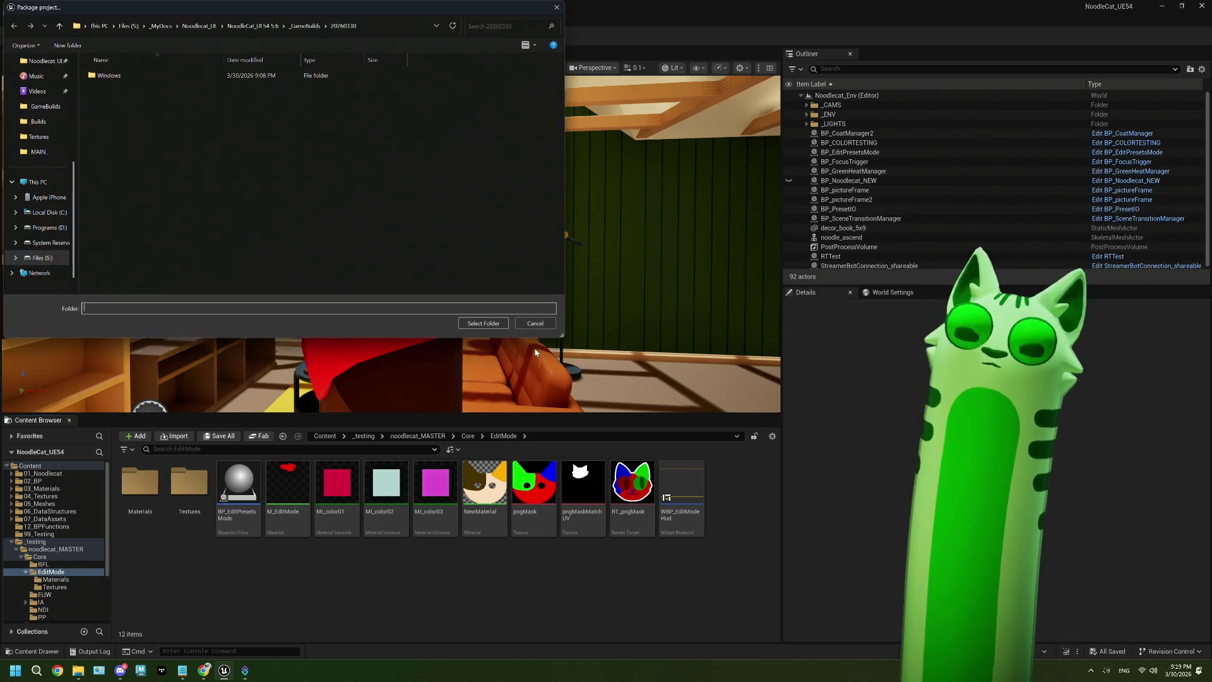
pyautogui.click(149, 77)
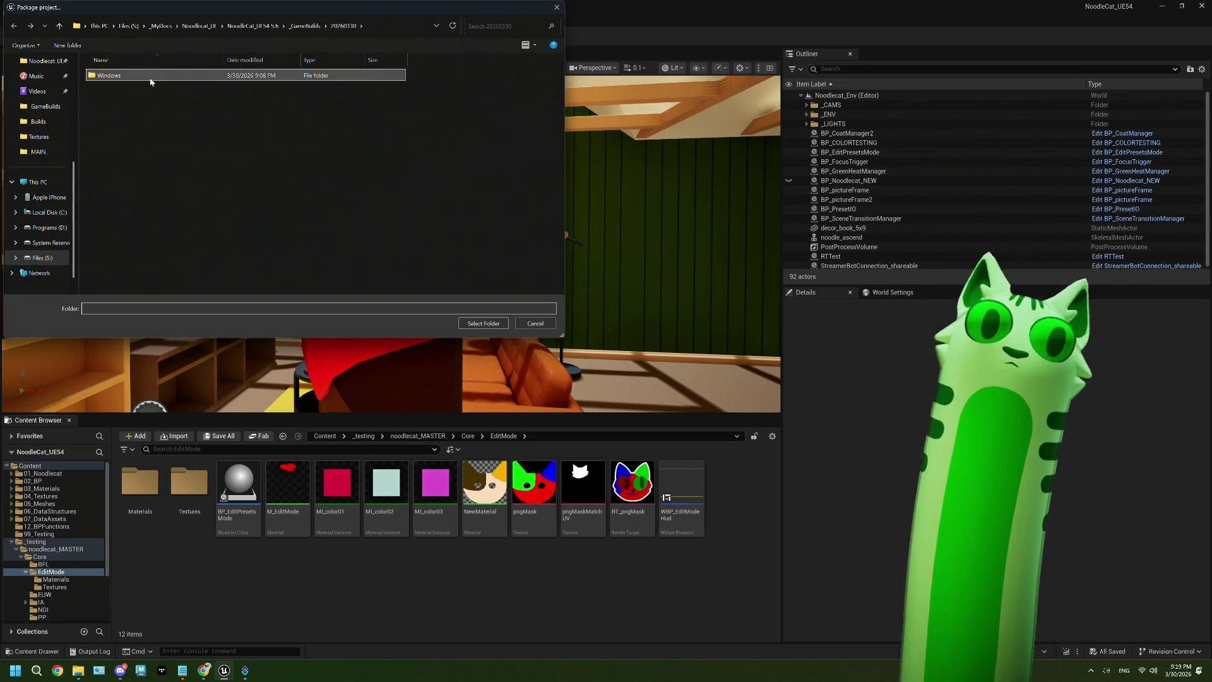
pyautogui.click(305, 26)
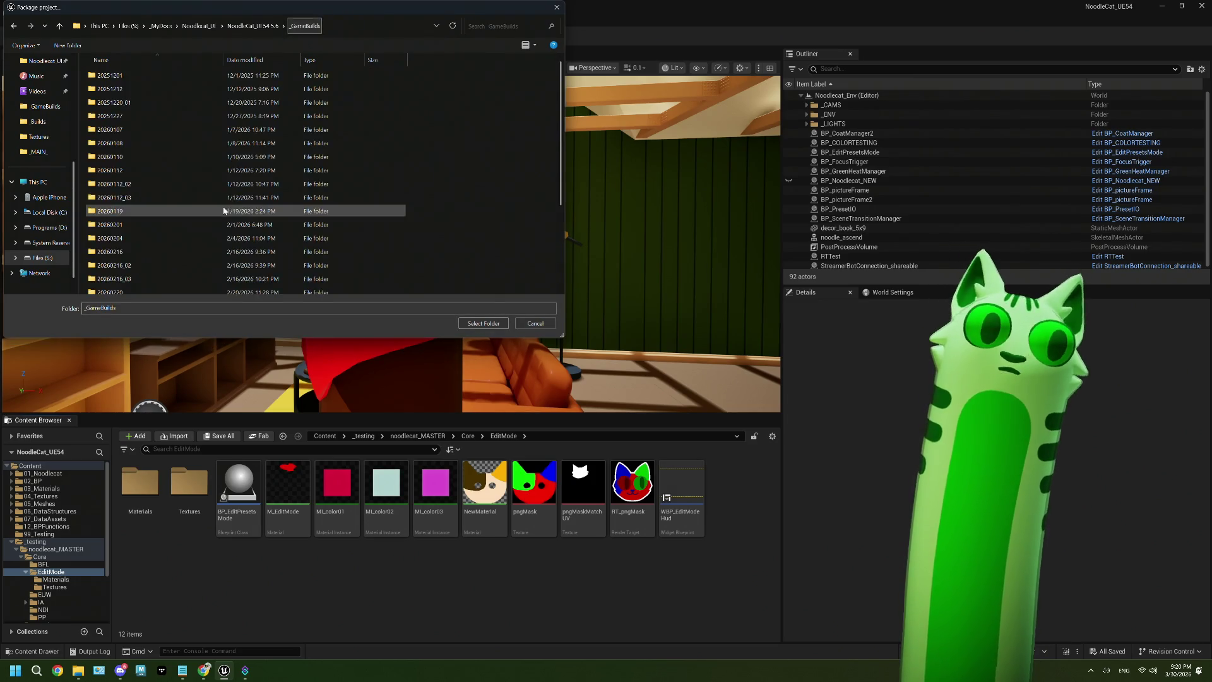
pyautogui.doubleClick(171, 289)
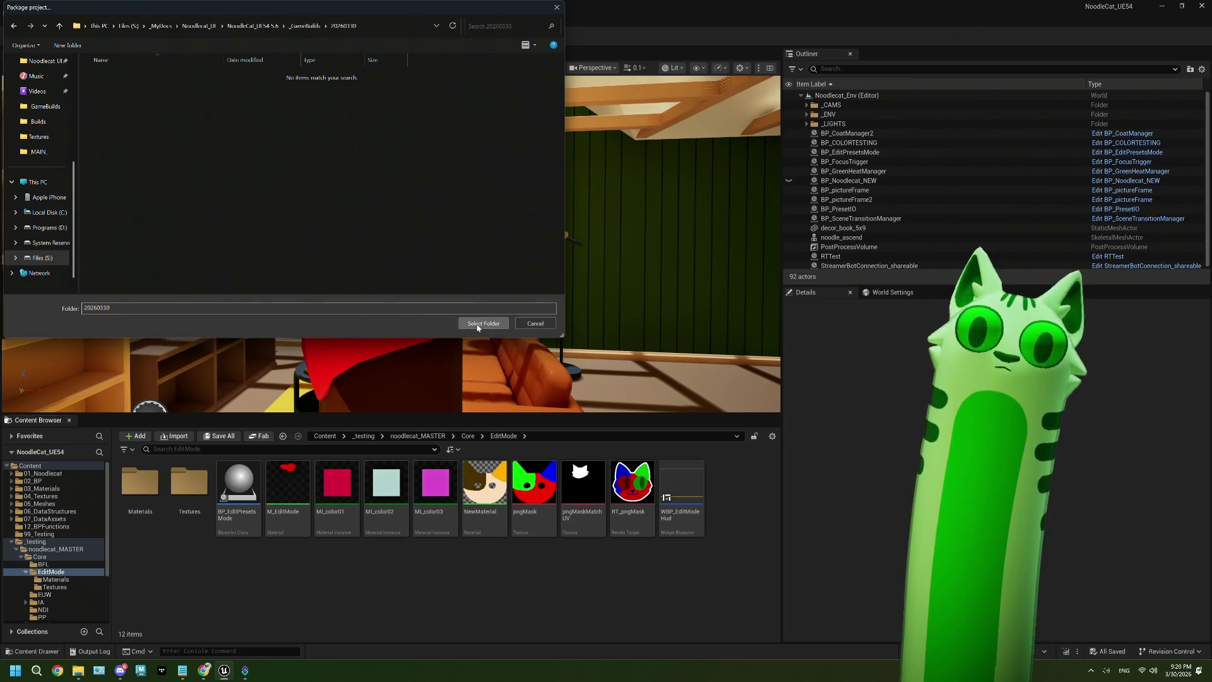
pyautogui.click(482, 323)
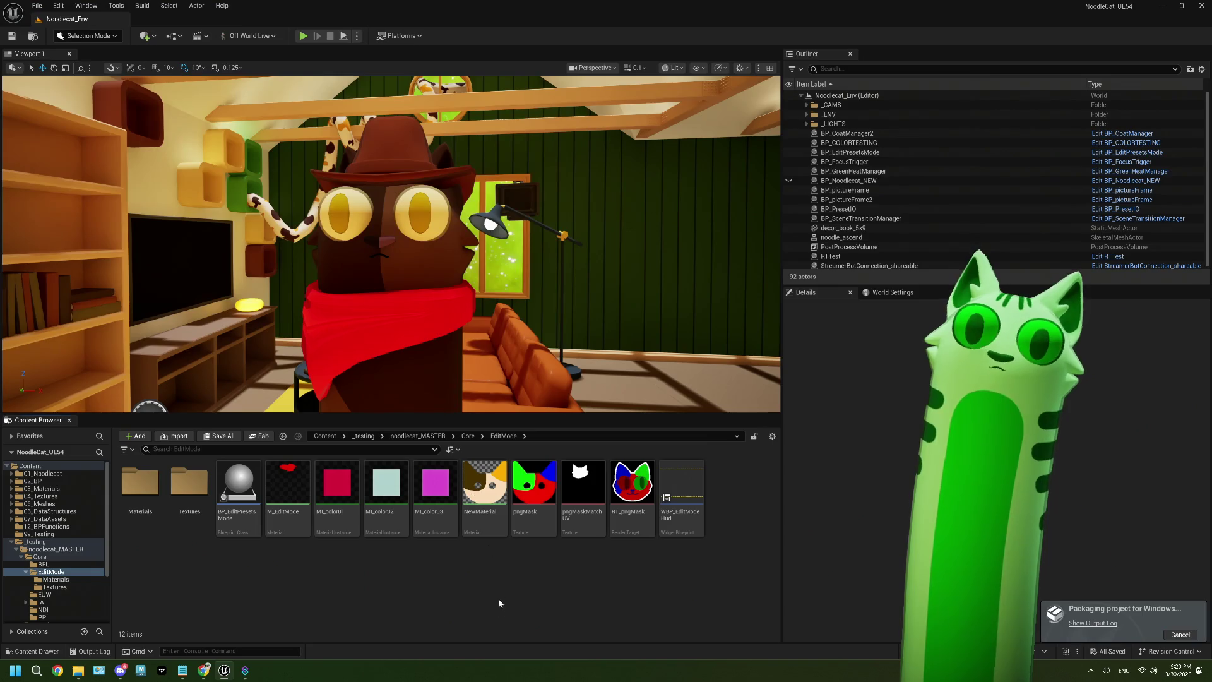
pyautogui.click(182, 670)
# Step: Under the 'user ones' note, add '!help presets' with a sub-bullet to list all 'official' presets
pyautogui.scroll(-2, 289, 449)
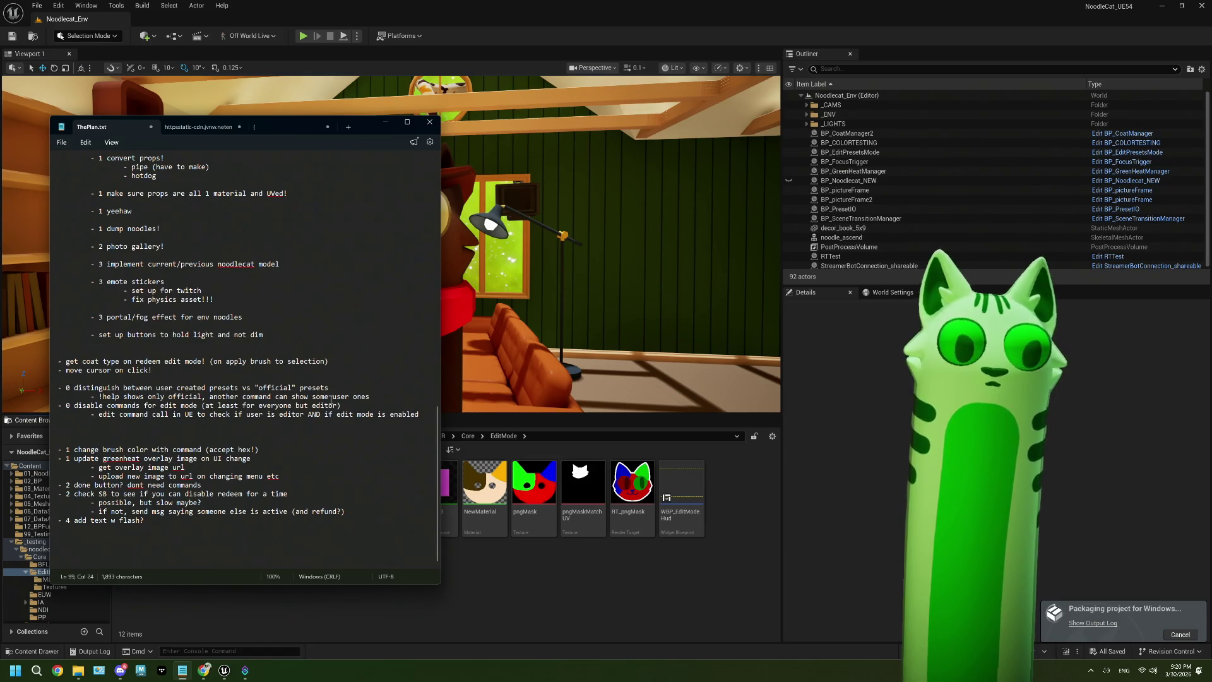
pyautogui.click(372, 396)
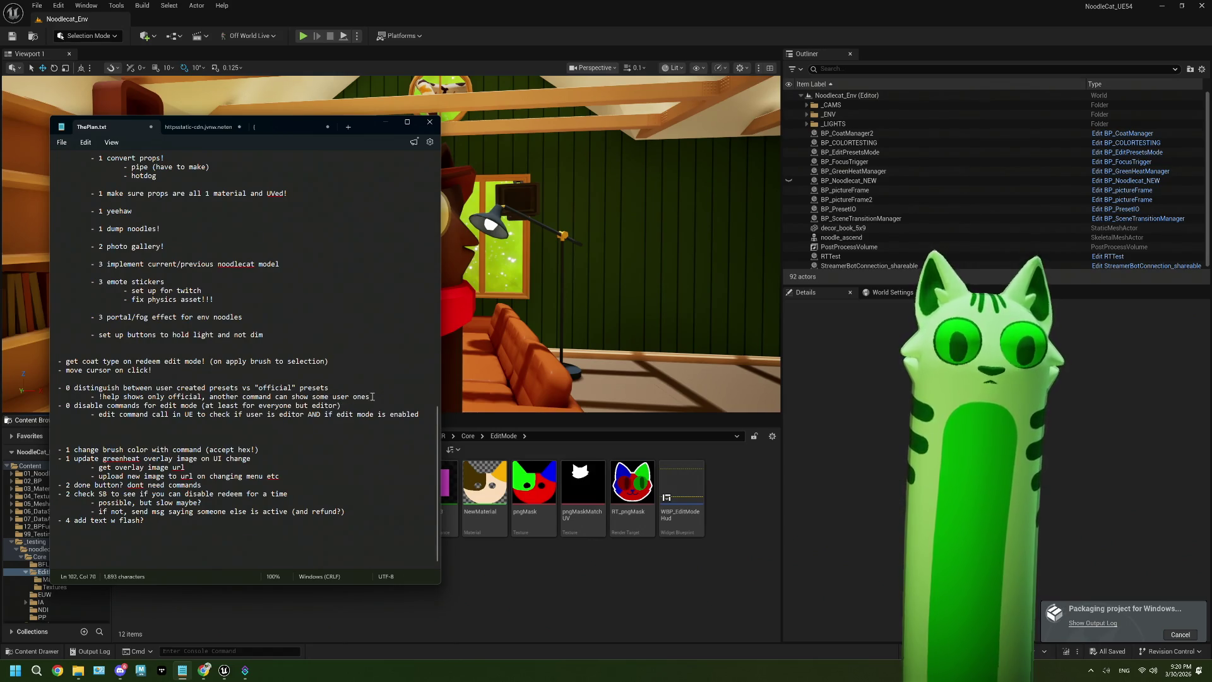
pyautogui.press('Return')
pyautogui.press('Return')
pyautogui.press('Return')
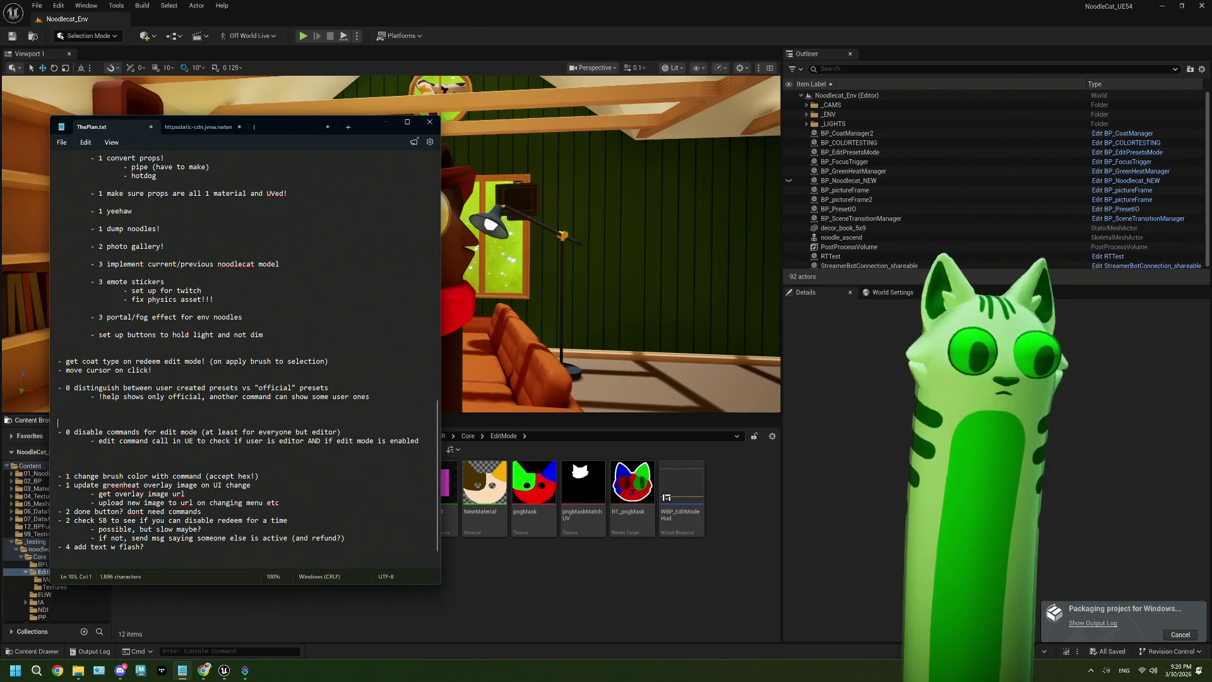
pyautogui.press('Tab')
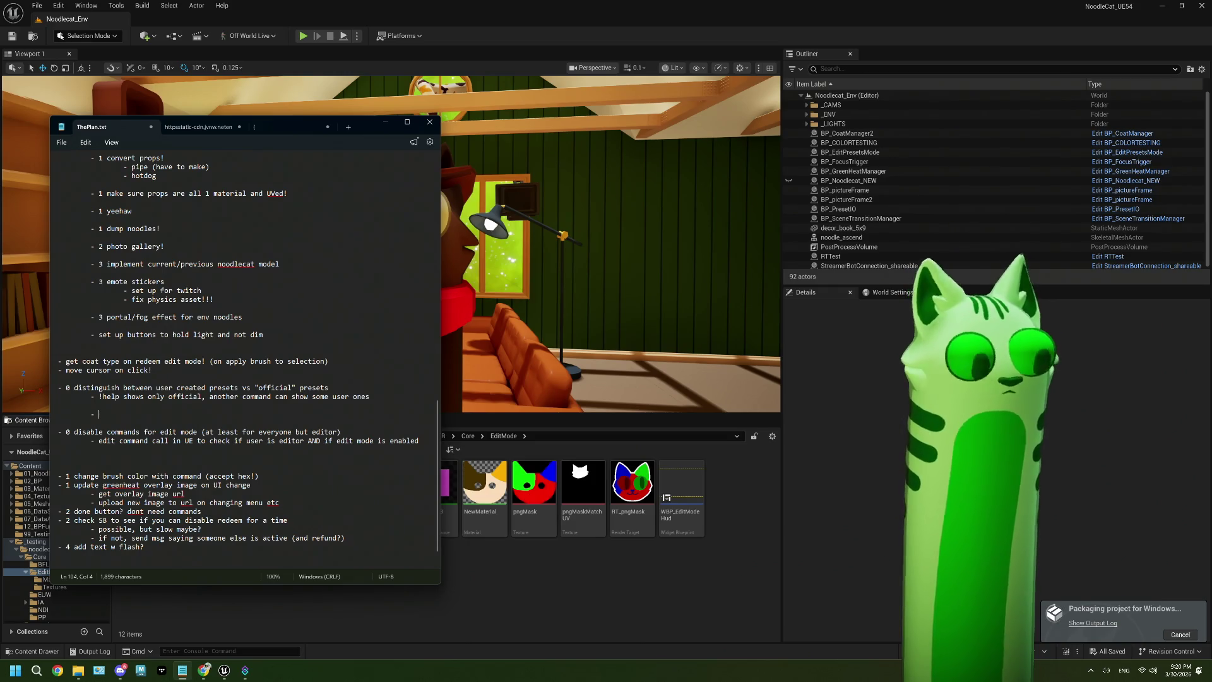
pyautogui.write('!help')
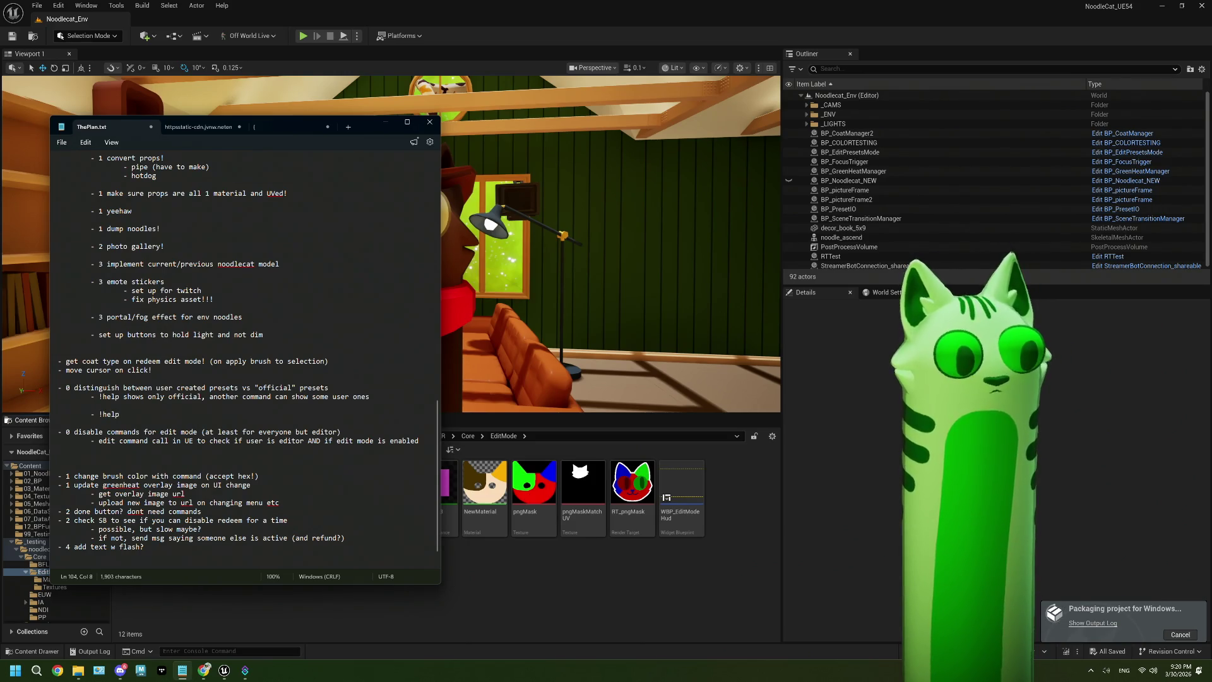
pyautogui.write(' presets')
pyautogui.press('Return')
pyautogui.press('Tab')
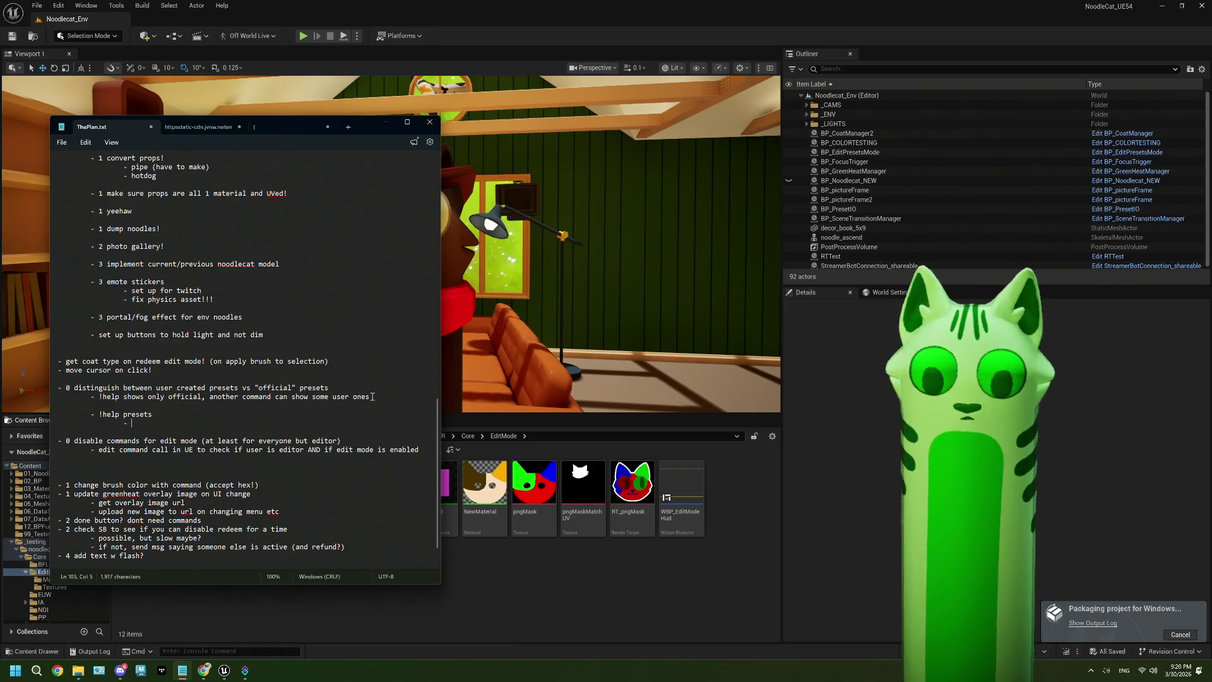
pyautogui.write('list')
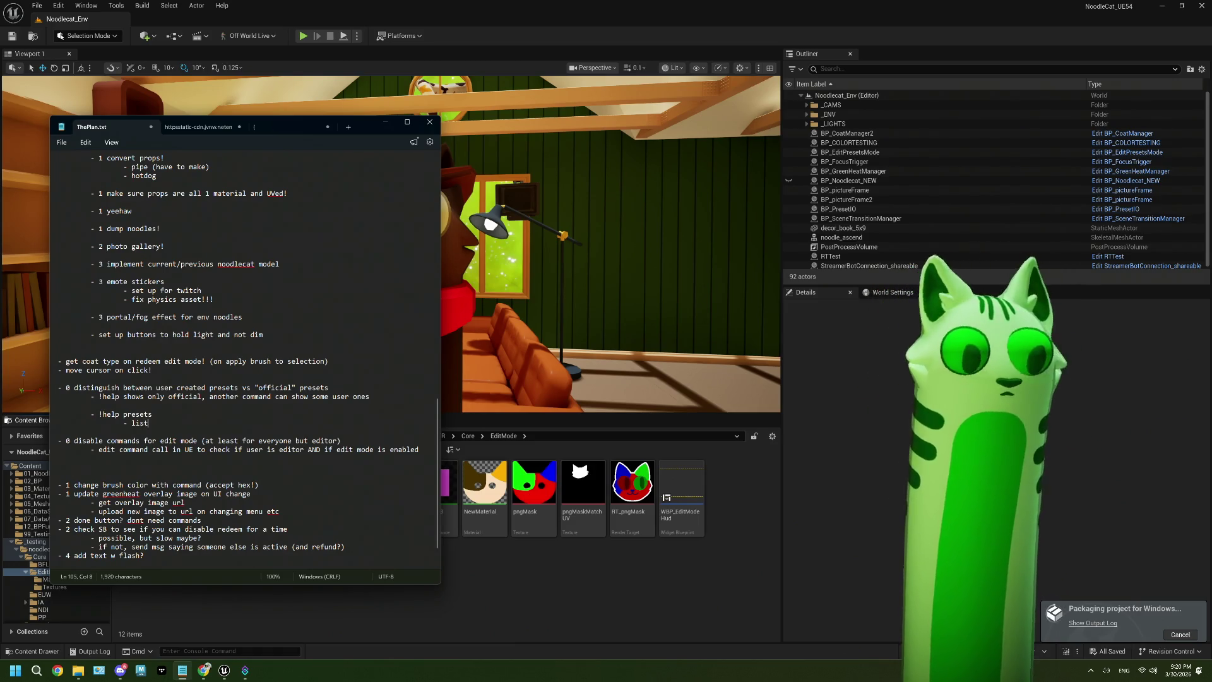
pyautogui.write(' all  ')
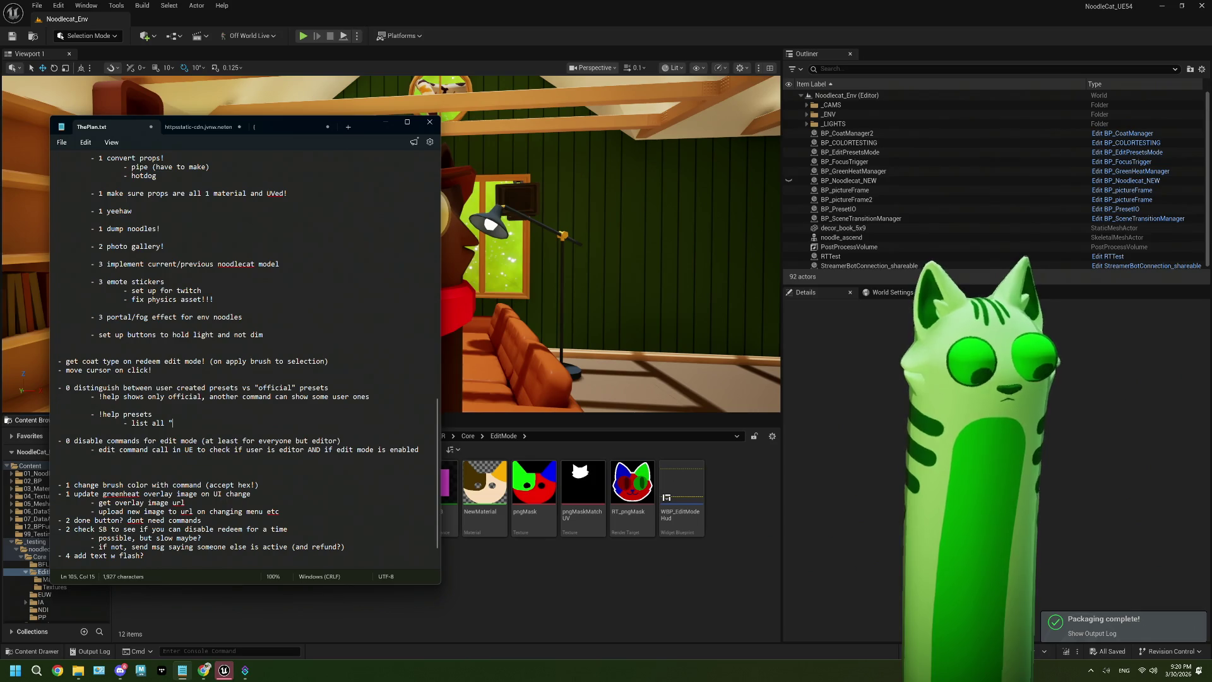
pyautogui.write('official')
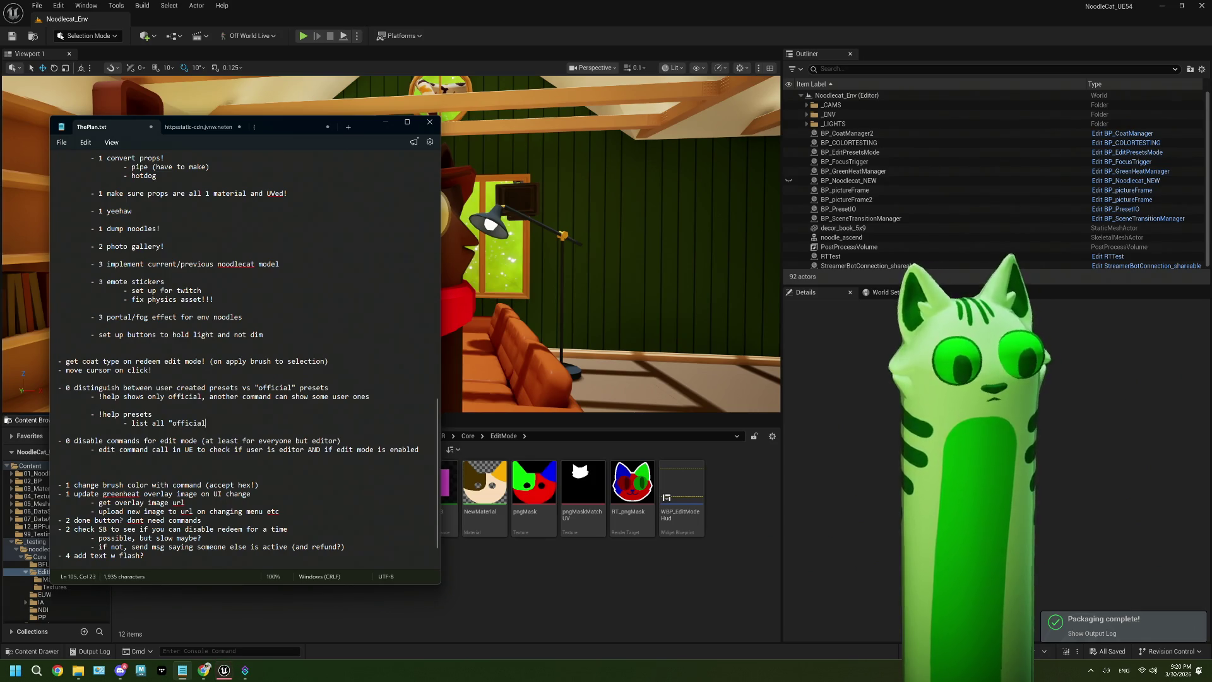
pyautogui.write('" presets (m')
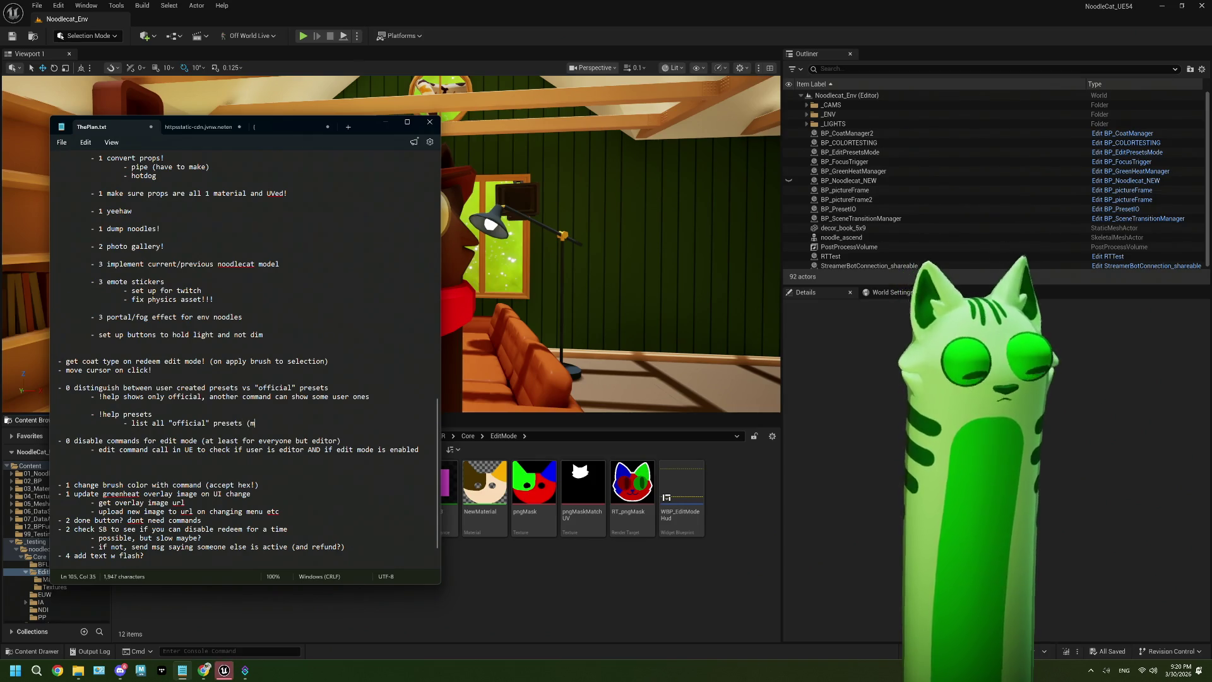
pyautogui.write('ight be t')
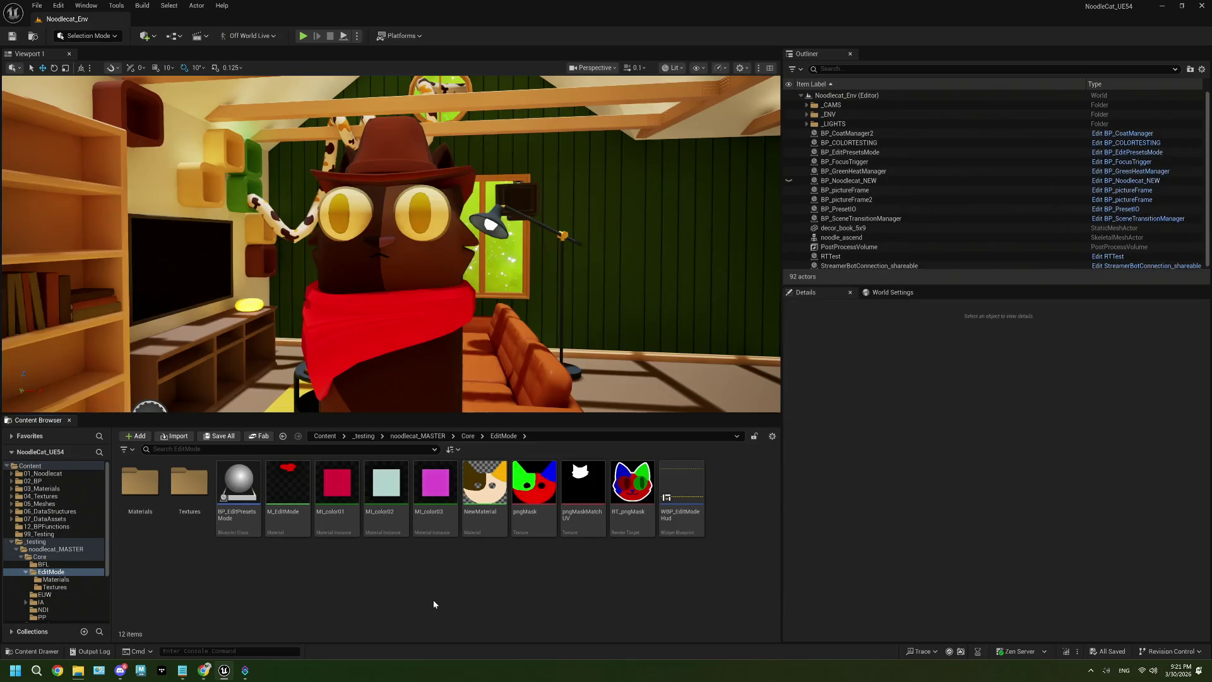
# Step: Add a 'grab 5 random from users and official' line under the list-all note
pyautogui.click(183, 669)
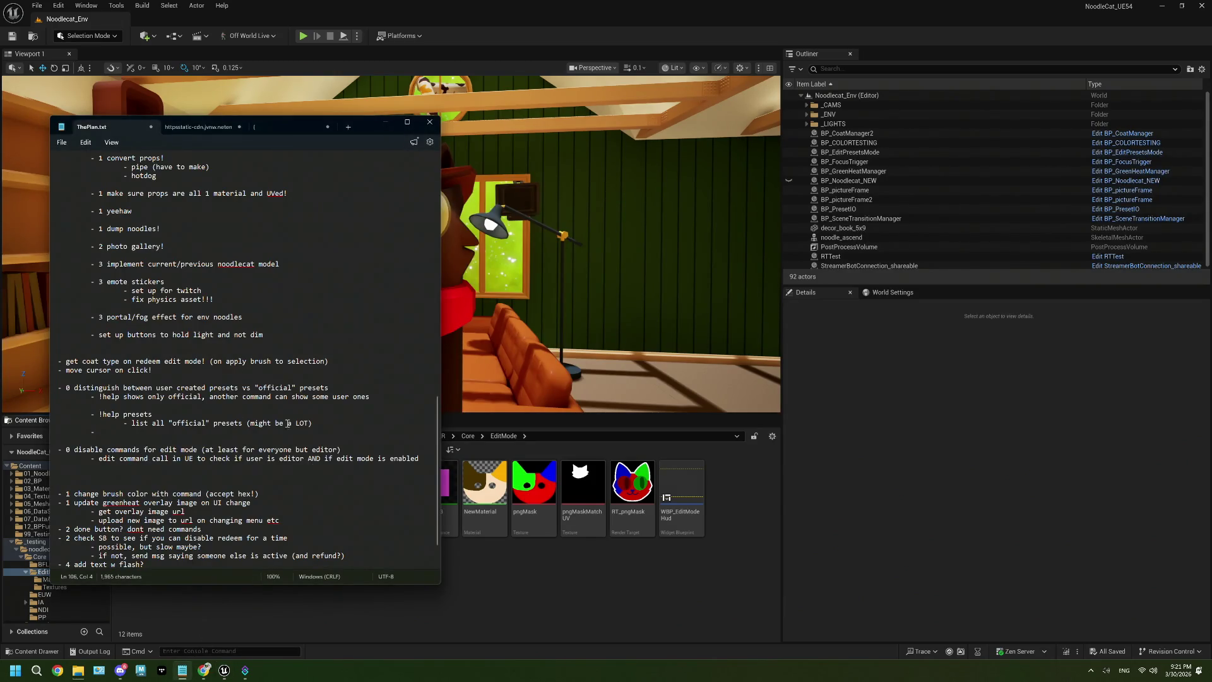
pyautogui.moveTo(314, 423)
pyautogui.mouseDown()
pyautogui.moveTo(104, 434)
pyautogui.moveTo(123, 423)
pyautogui.mouseUp()
pyautogui.click(327, 426)
pyautogui.press('Return')
pyautogui.press('Tab')
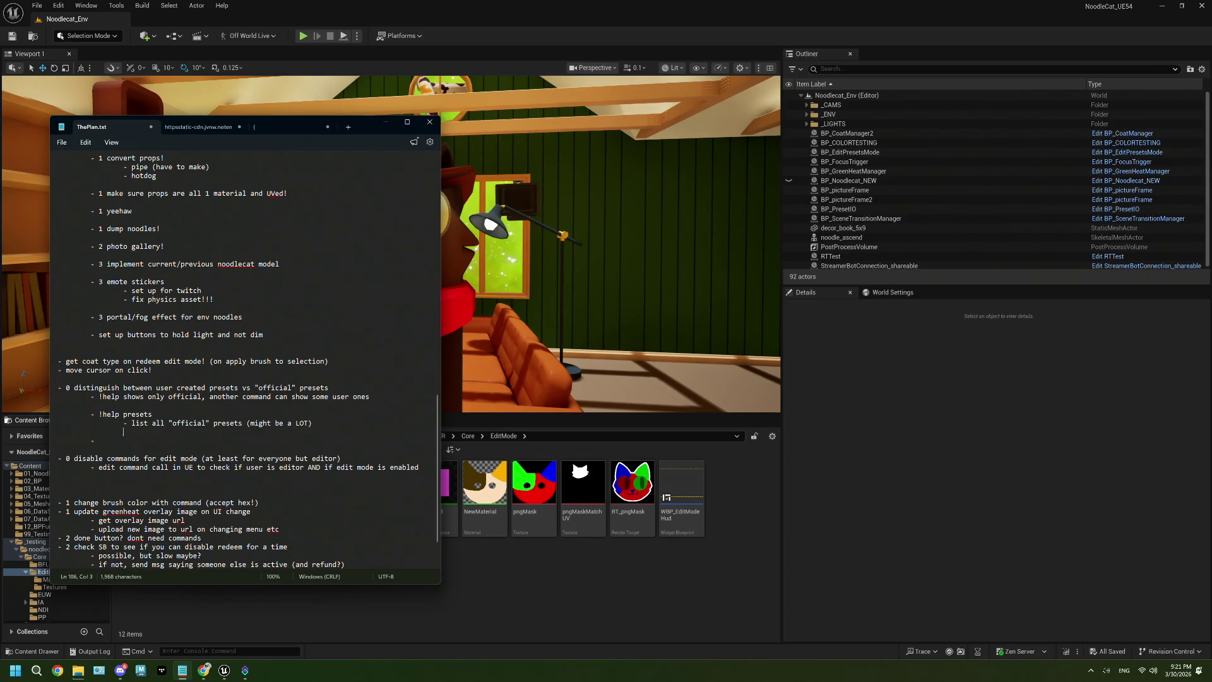
pyautogui.write('grab ')
pyautogui.write('5')
pyautogui.press('BackSpace')
pyautogui.write('random')
pyautogui.write(' from use')
pyautogui.write('rs and')
pyautogui.press('BackSpace')
pyautogui.write('official')
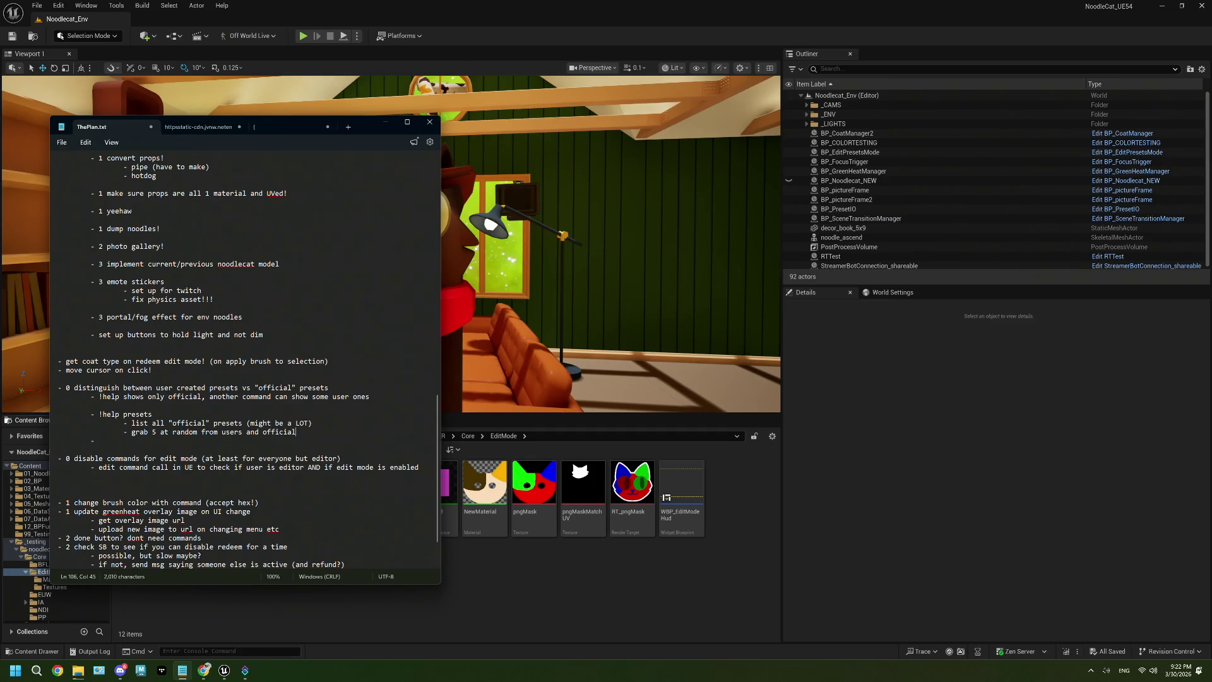
# Step: Delete that line and add an indented 'different cmd OR at time intervals?' bullet instead
pyautogui.moveTo(296, 432); pyautogui.dragTo(39, 438)
pyautogui.press('BackSpace')
pyautogui.press('BackSpace')
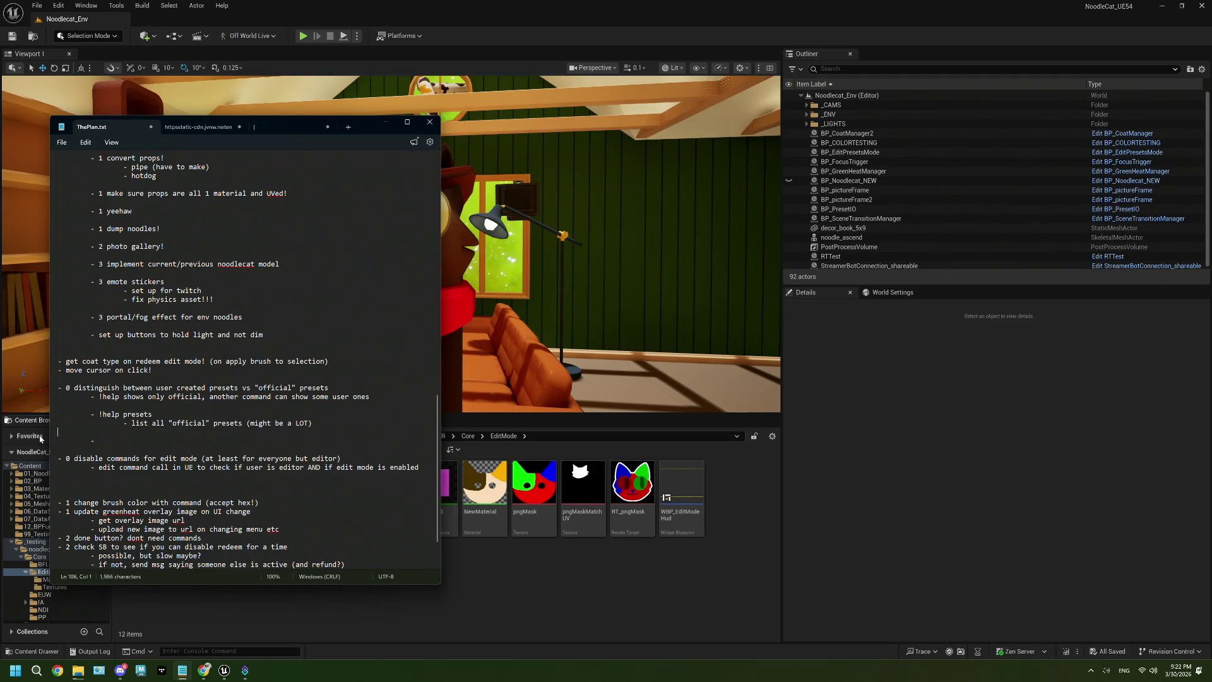
pyautogui.click(111, 432)
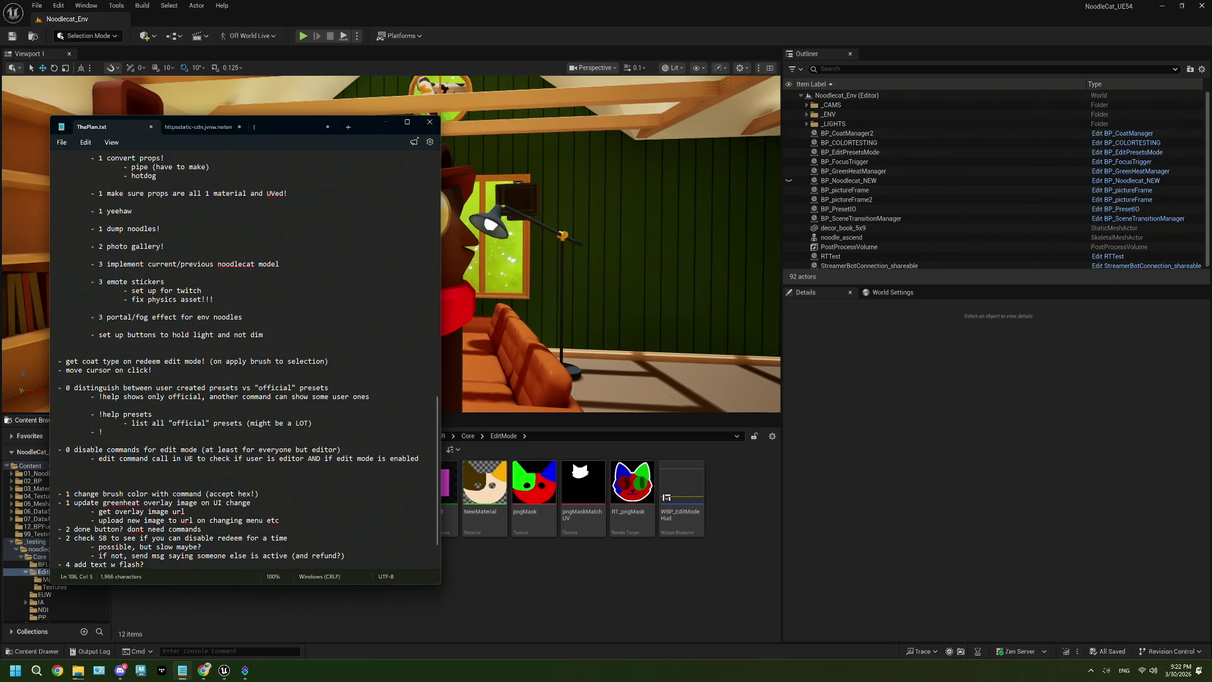
pyautogui.press('BackSpace')
pyautogui.press('BackSpace')
pyautogui.press('BackSpace')
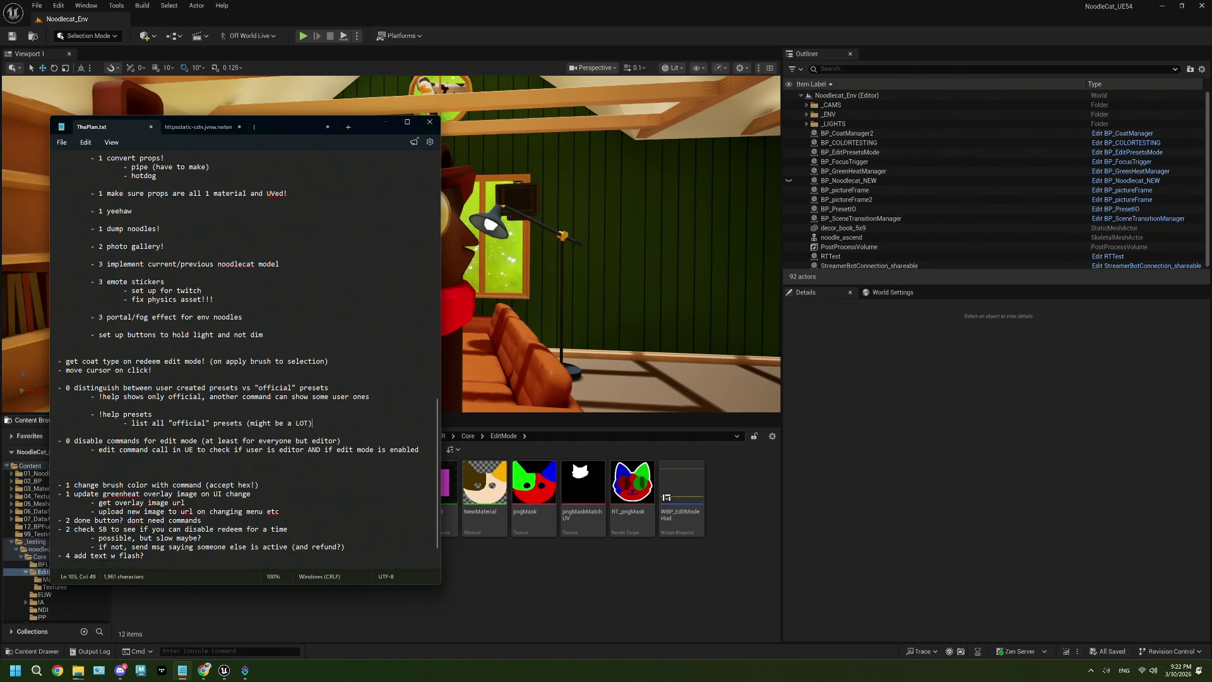
pyautogui.press('Return')
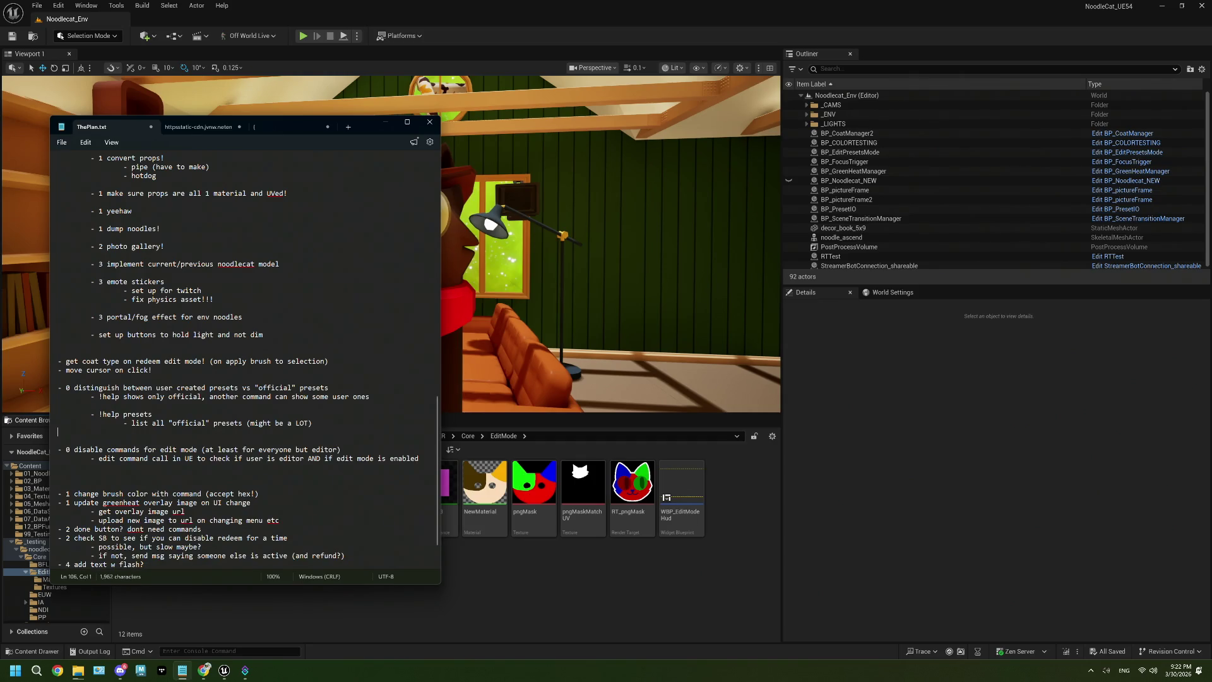
pyautogui.press('Tab')
pyautogui.write('different cmd ')
pyautogui.write('OR ')
pyautogui.write('at time interva')
pyautogui.write('ls?')
# Step: Add indented bullets for sending 3-5 random user presets to chat and the 'psst! try these presets sometime: x, y' message
pyautogui.press('Return')
pyautogui.press('Tab')
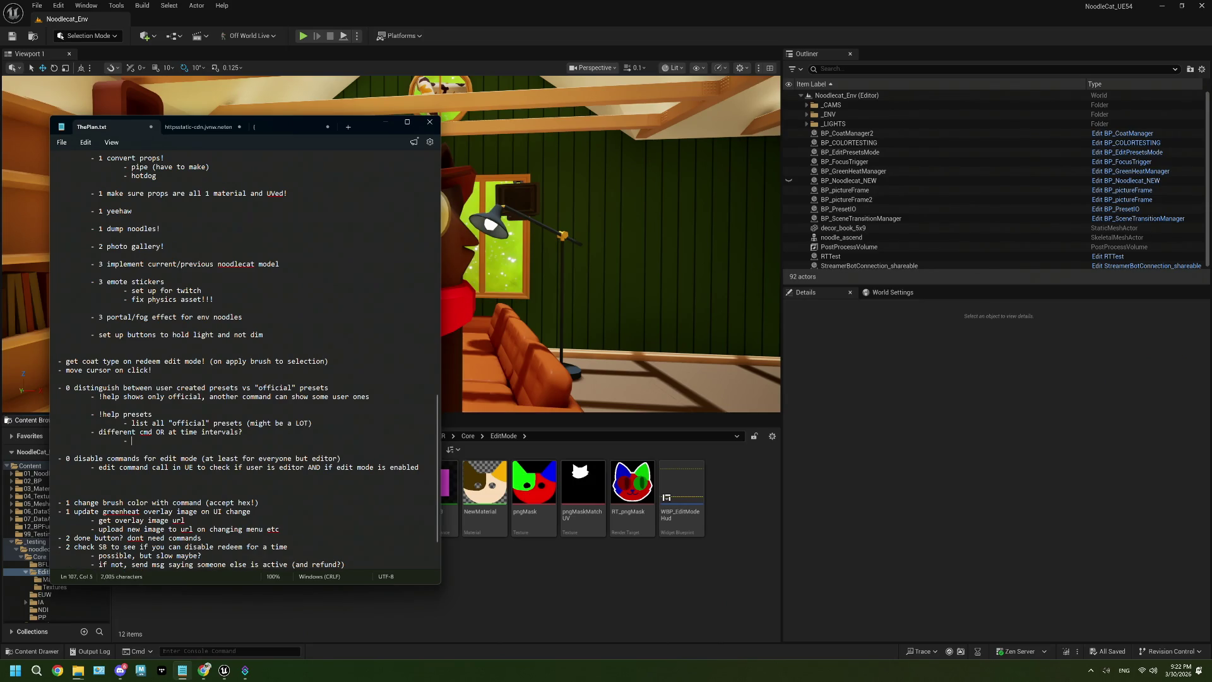
pyautogui.write('d 5 ')
pyautogui.write(' 3-5 r')
pyautogui.write('andom user (secret?) p')
pyautogui.write('resets to ')
pyautogui.write('chat')
pyautogui.press('Return')
pyautogui.press('Tab')
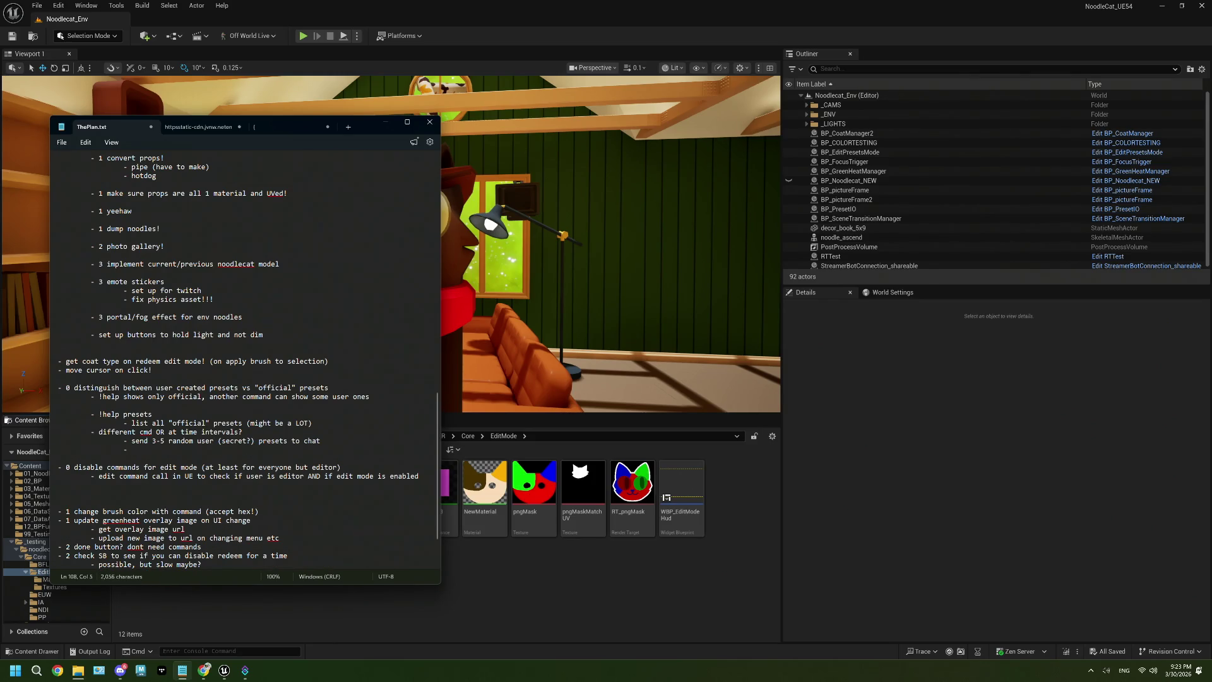
pyautogui.write('sst! t')
pyautogui.write('ry these prese')
pyautogui.write('ts sometime: x, y,')
pyautogui.press('BackSpace')
# Step: Put the notes away and bring up the running Noodlecat build with the calico cat
pyautogui.click(529, 600)
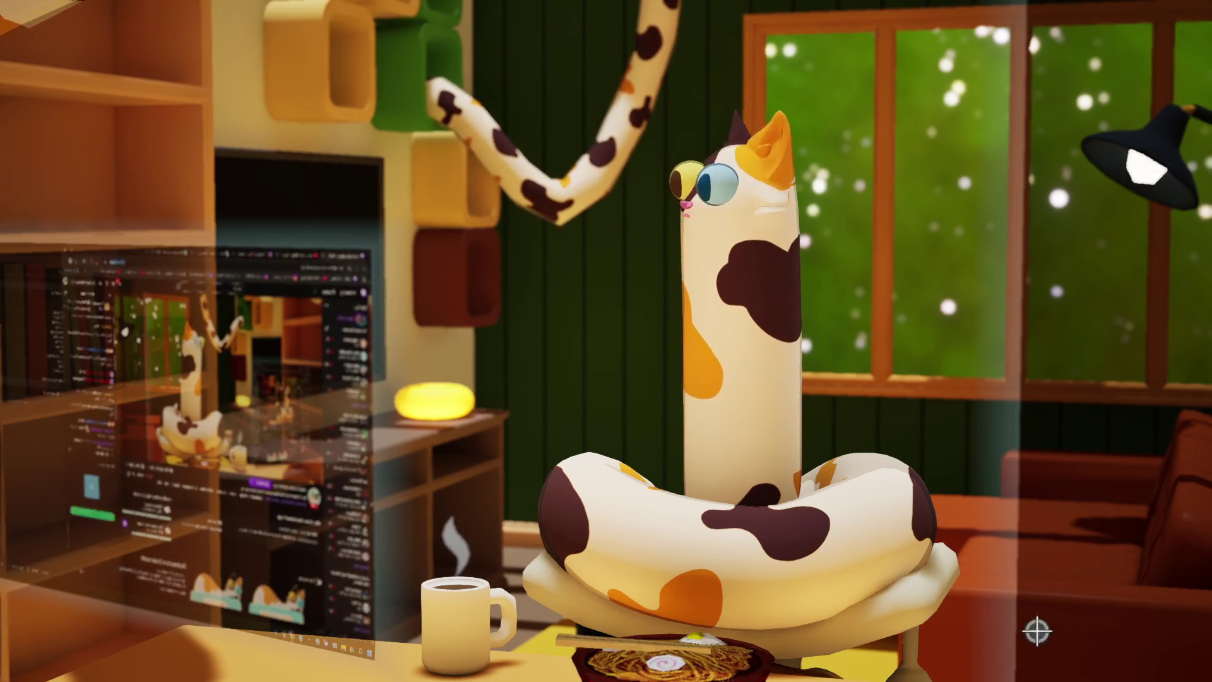
pyautogui.moveTo(920, 536)
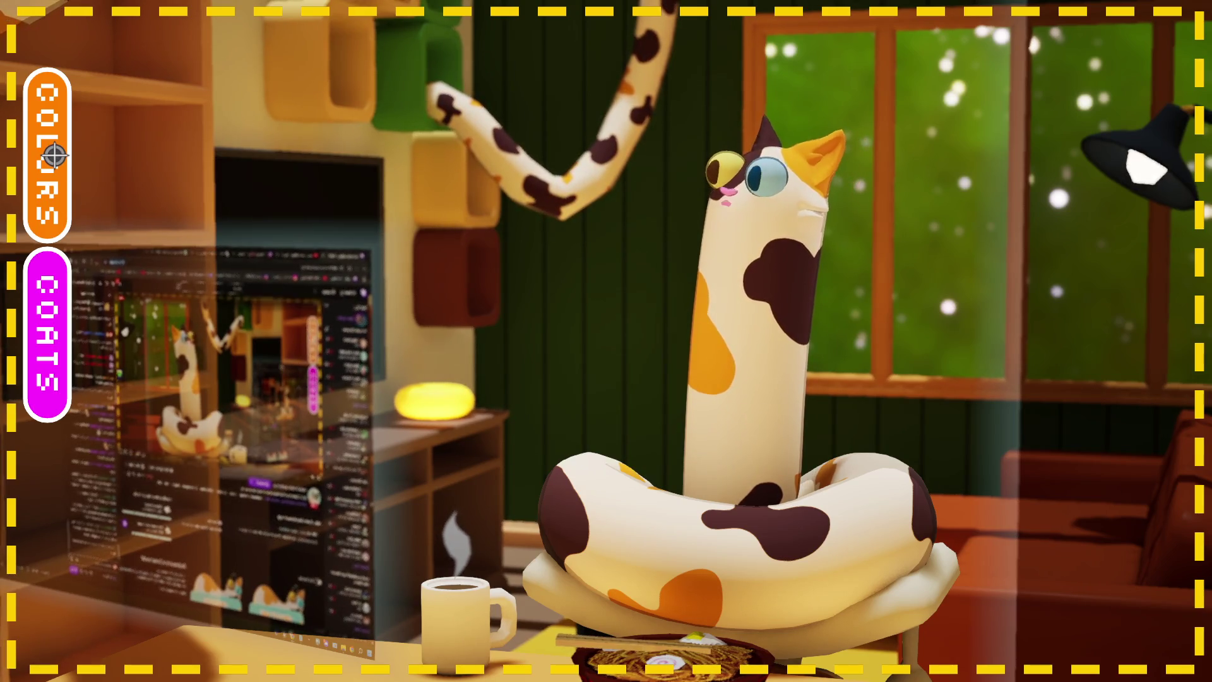
# Step: Give the cat the plain cream coat, close the coat choices, and open the colour palette
pyautogui.click(73, 309)
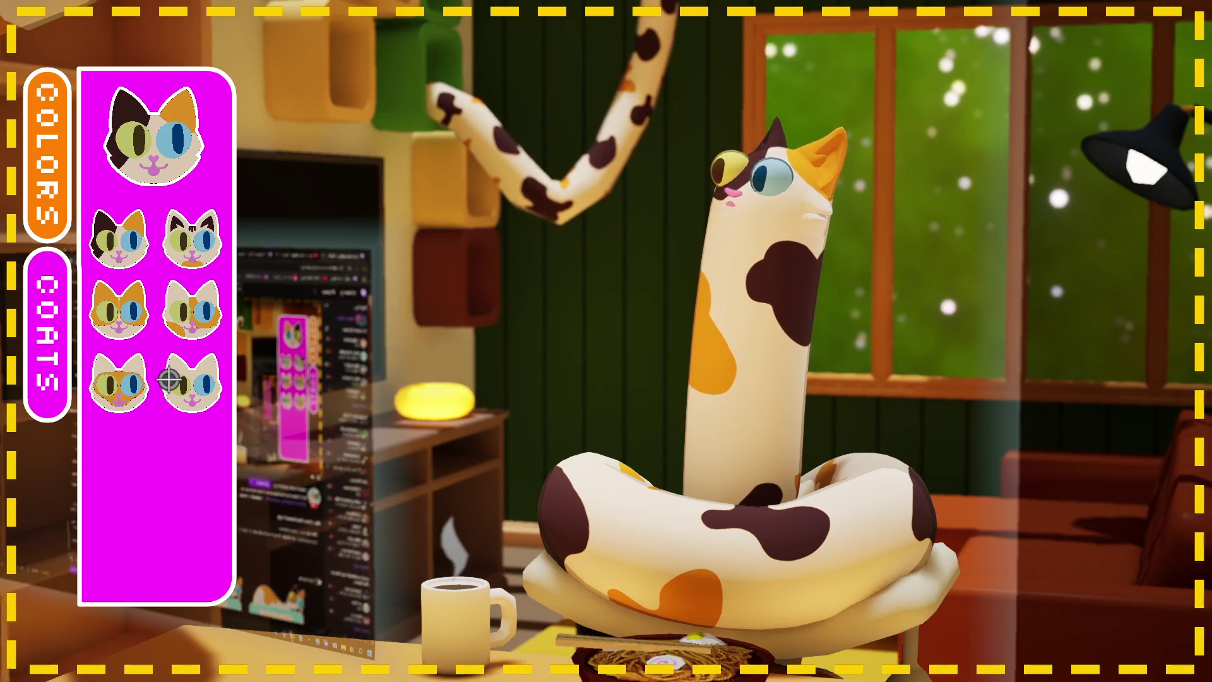
pyautogui.click(199, 390)
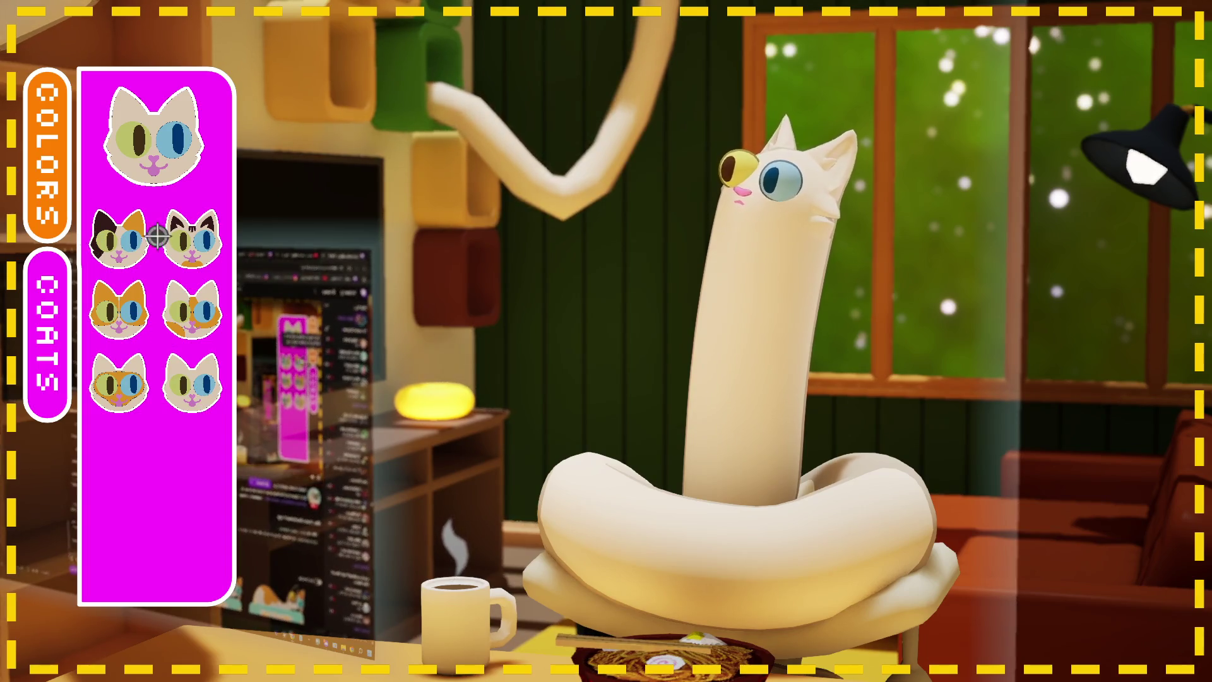
pyautogui.click(53, 183)
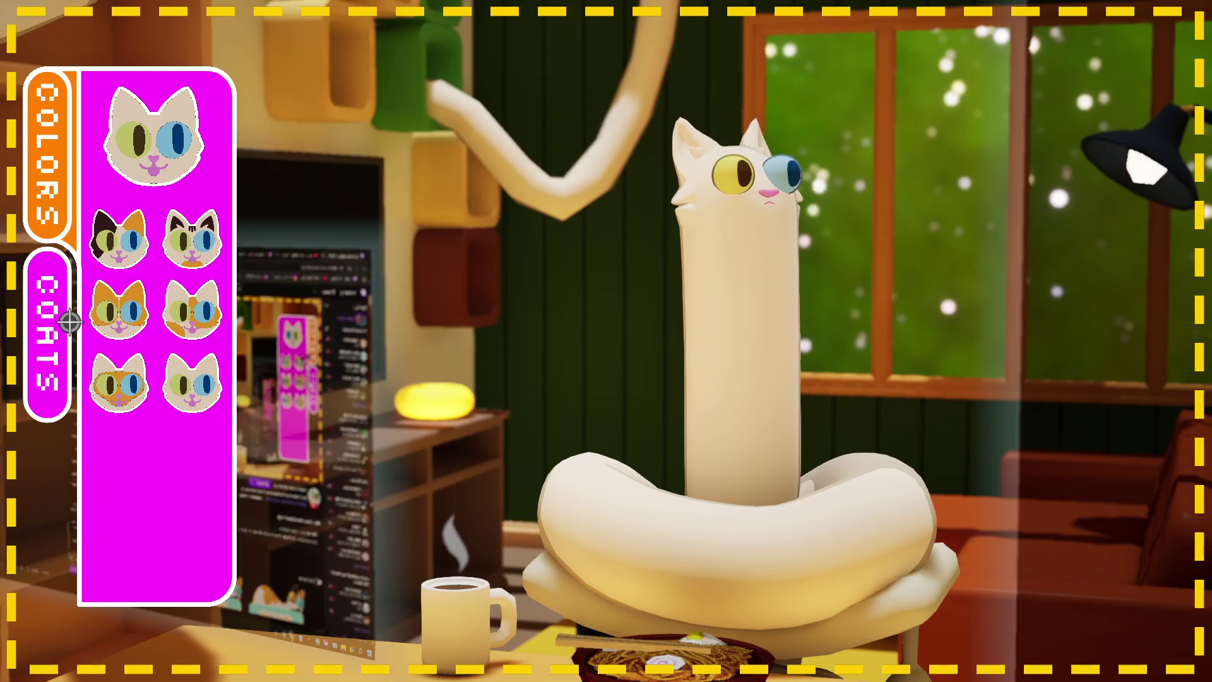
pyautogui.click(56, 185)
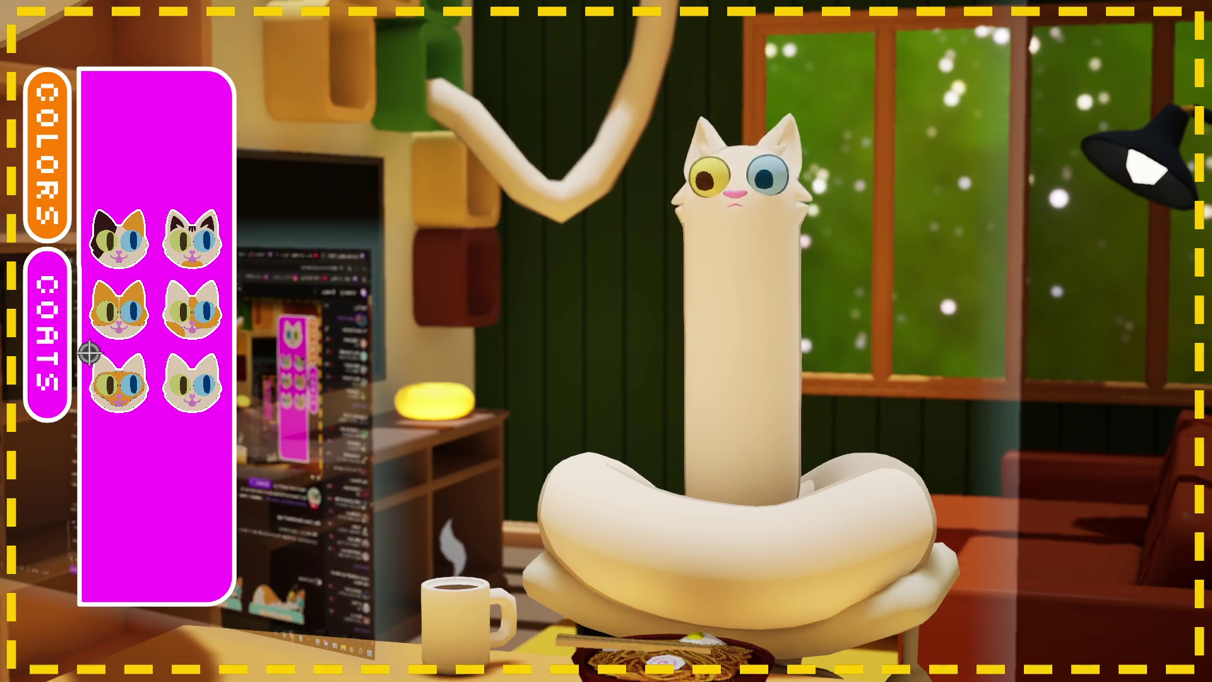
pyautogui.click(71, 326)
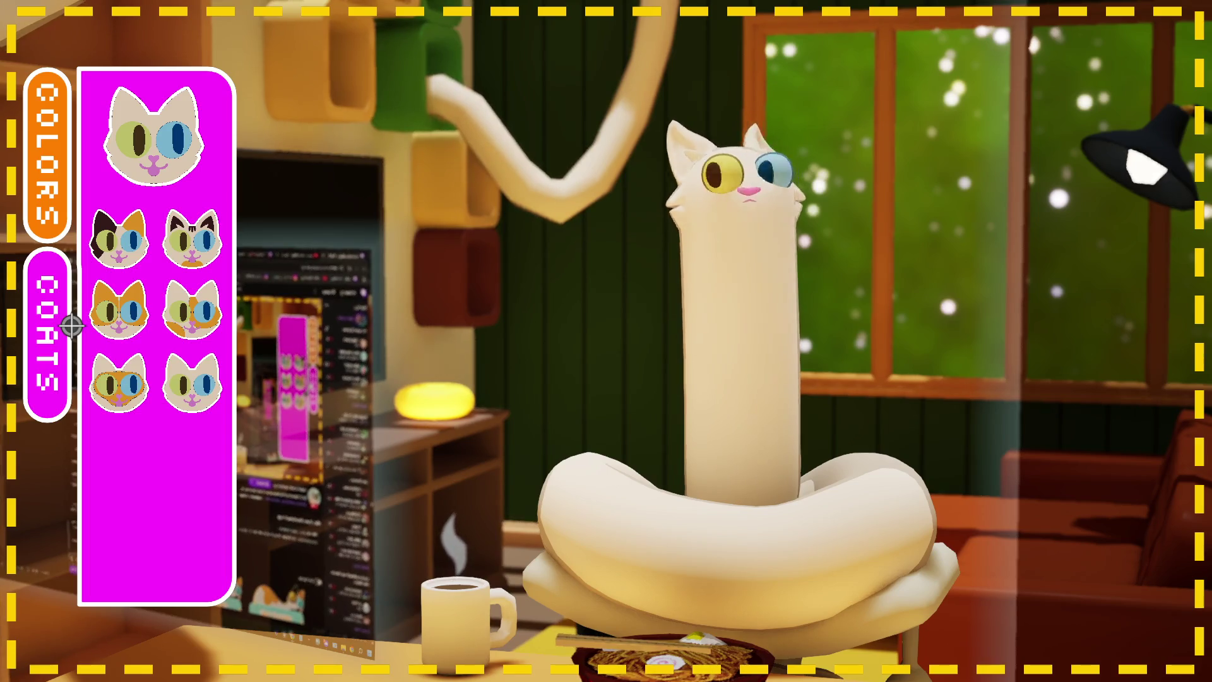
pyautogui.click(72, 326)
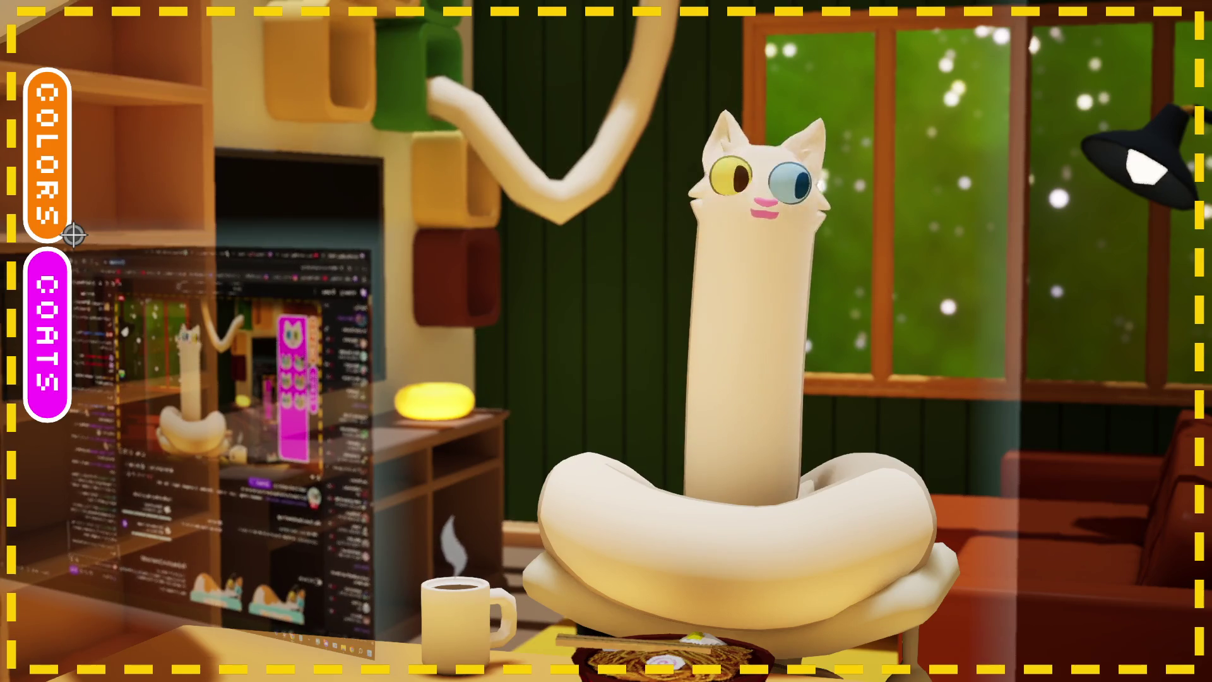
pyautogui.click(65, 199)
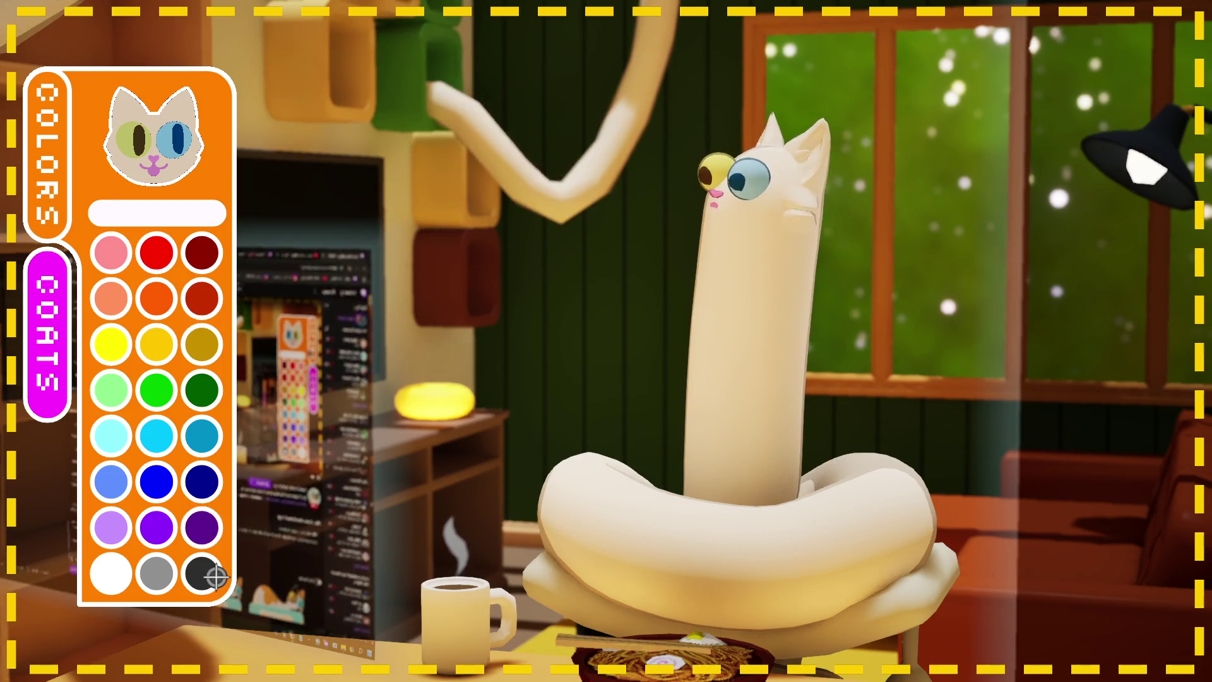
# Step: Make the cat's coat black, paint both eyes red, pick orange, then close the palette
pyautogui.click(212, 576)
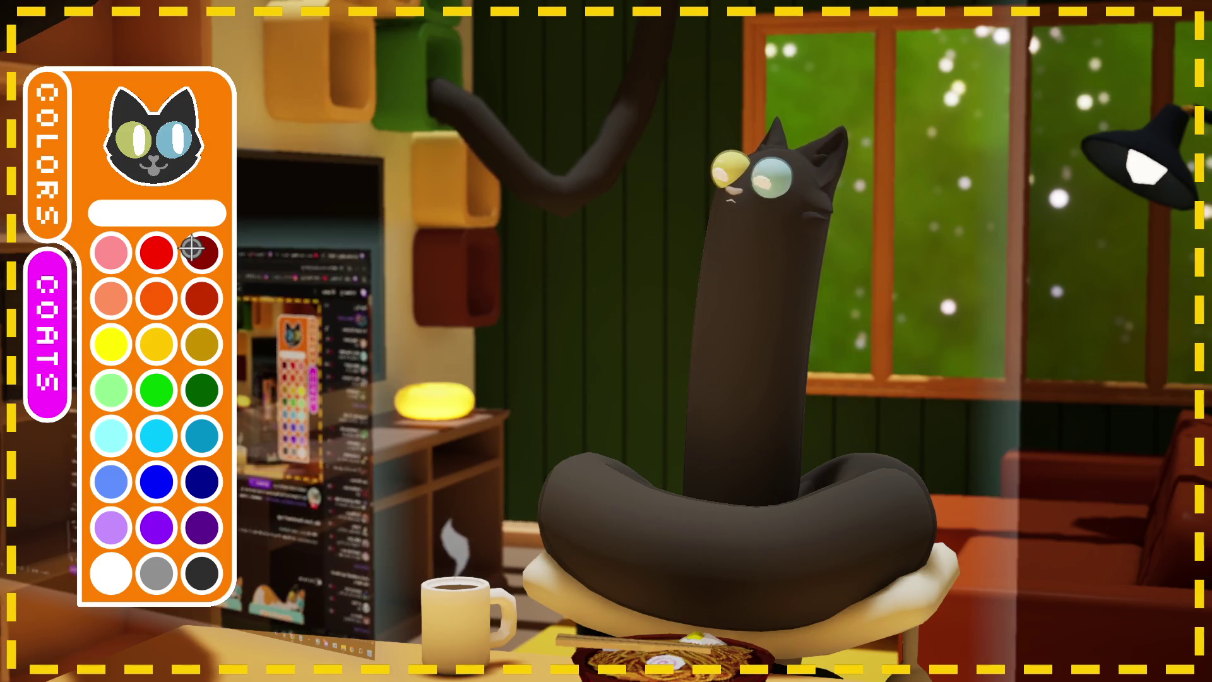
pyautogui.click(156, 253)
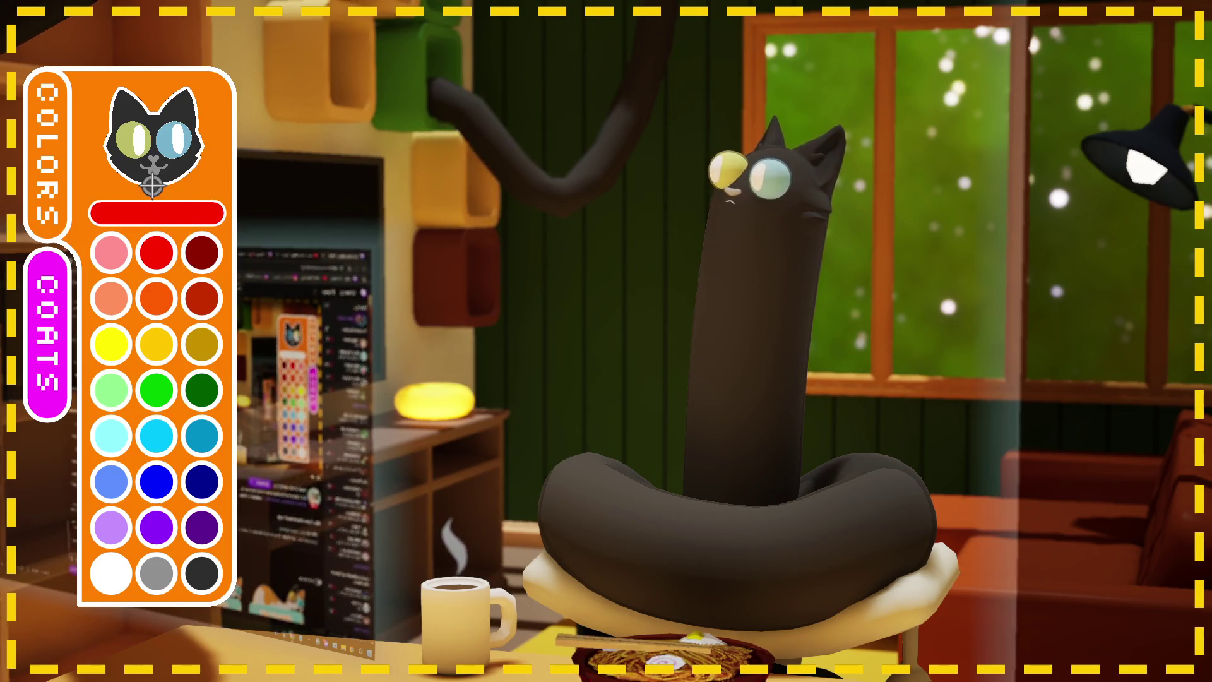
pyautogui.click(126, 140)
pyautogui.click(174, 140)
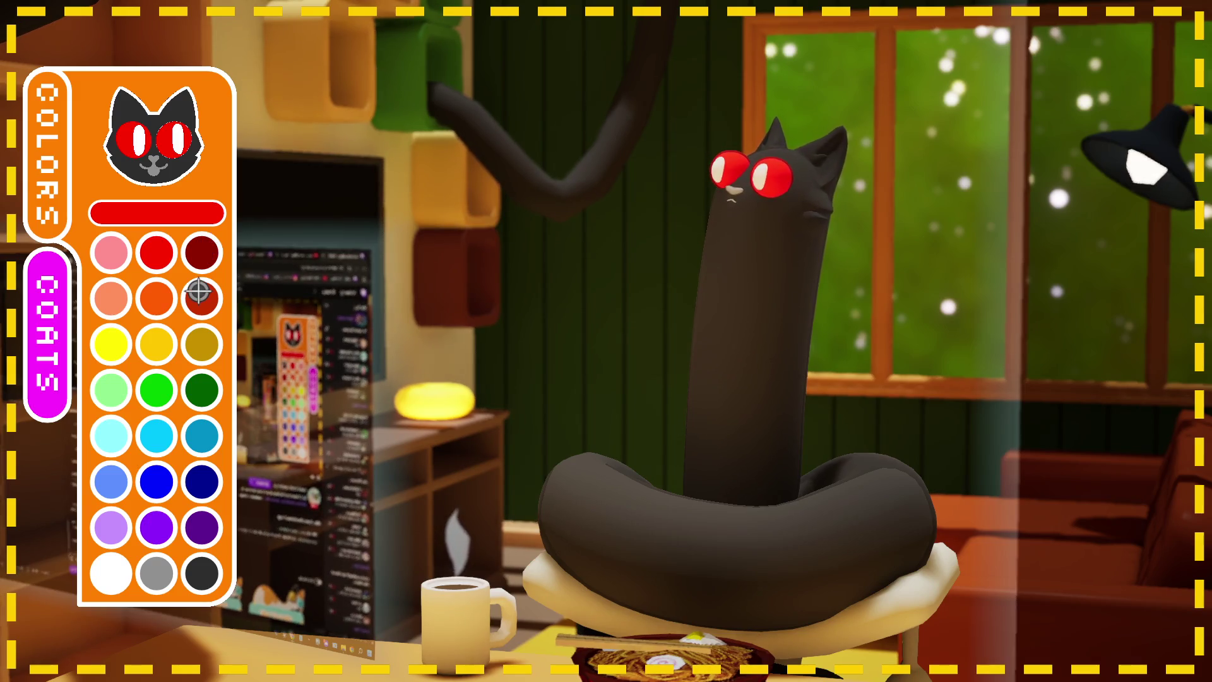
pyautogui.click(170, 309)
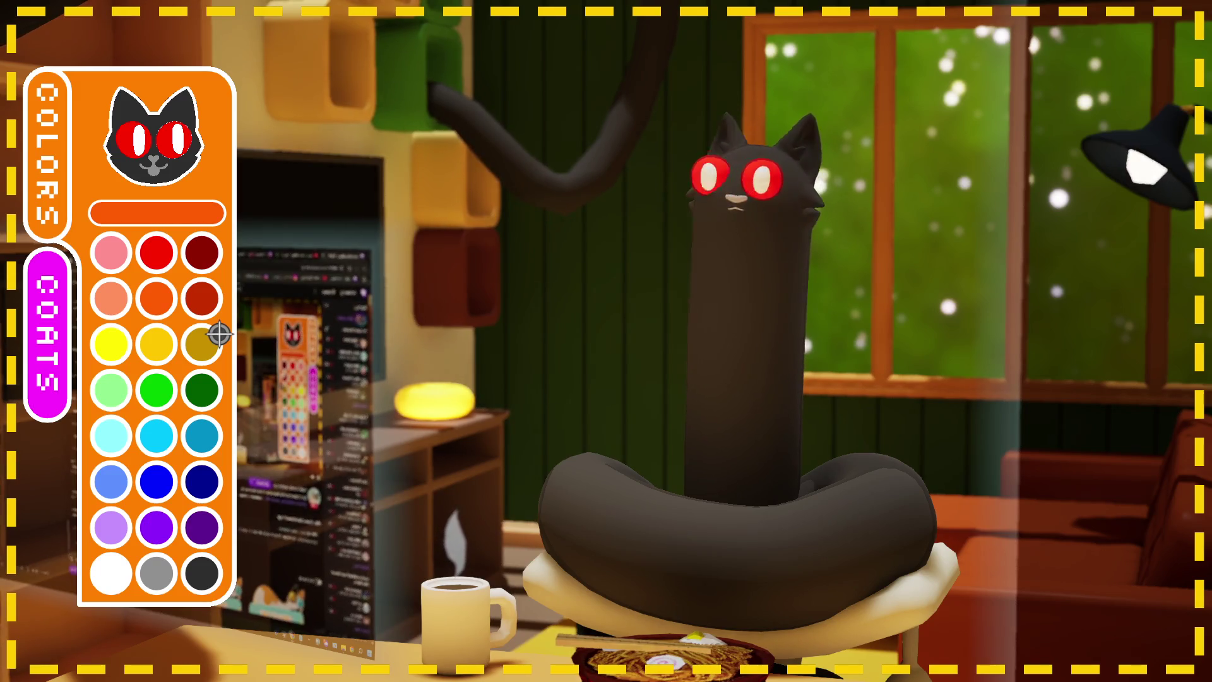
pyautogui.click(69, 173)
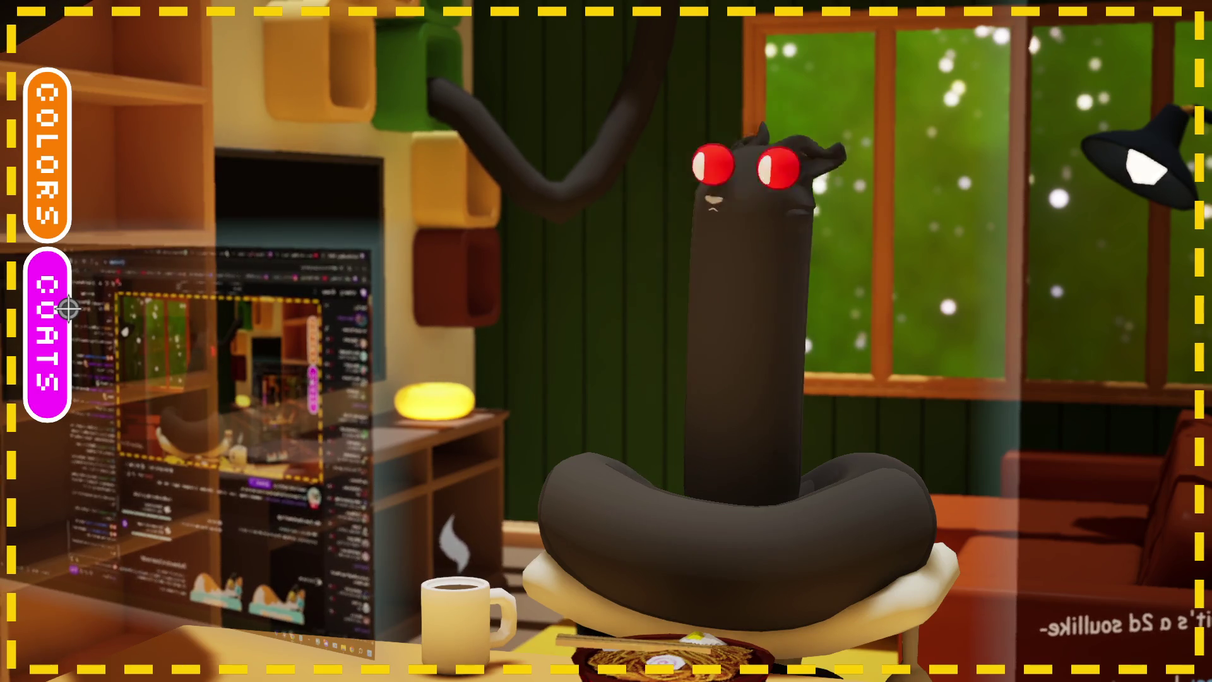
# Step: Apply the striped tabby coat with orange belly to the black cat
pyautogui.click(68, 309)
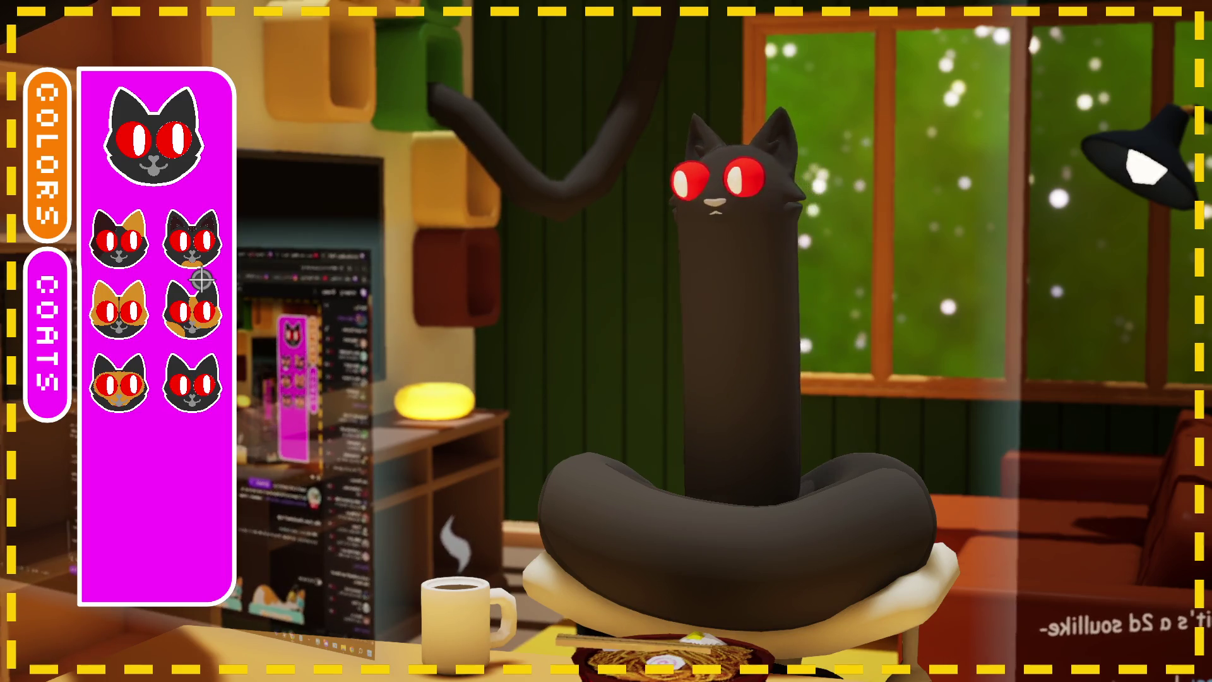
pyautogui.click(207, 264)
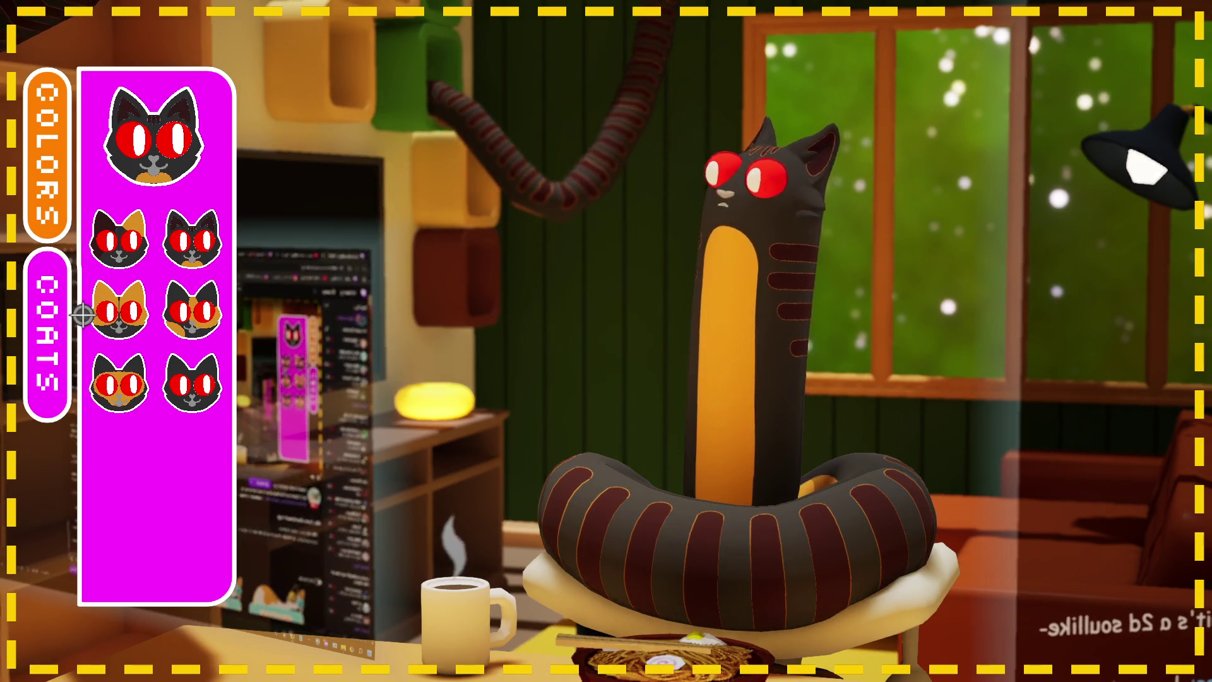
pyautogui.click(61, 313)
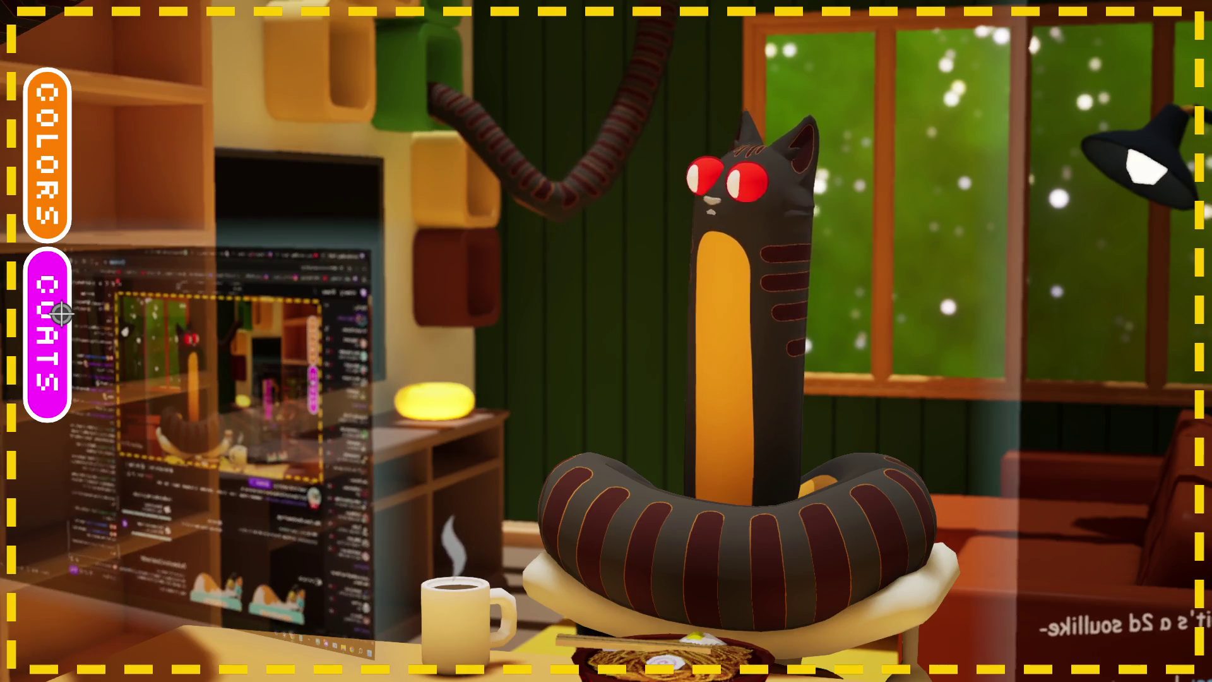
pyautogui.click(59, 177)
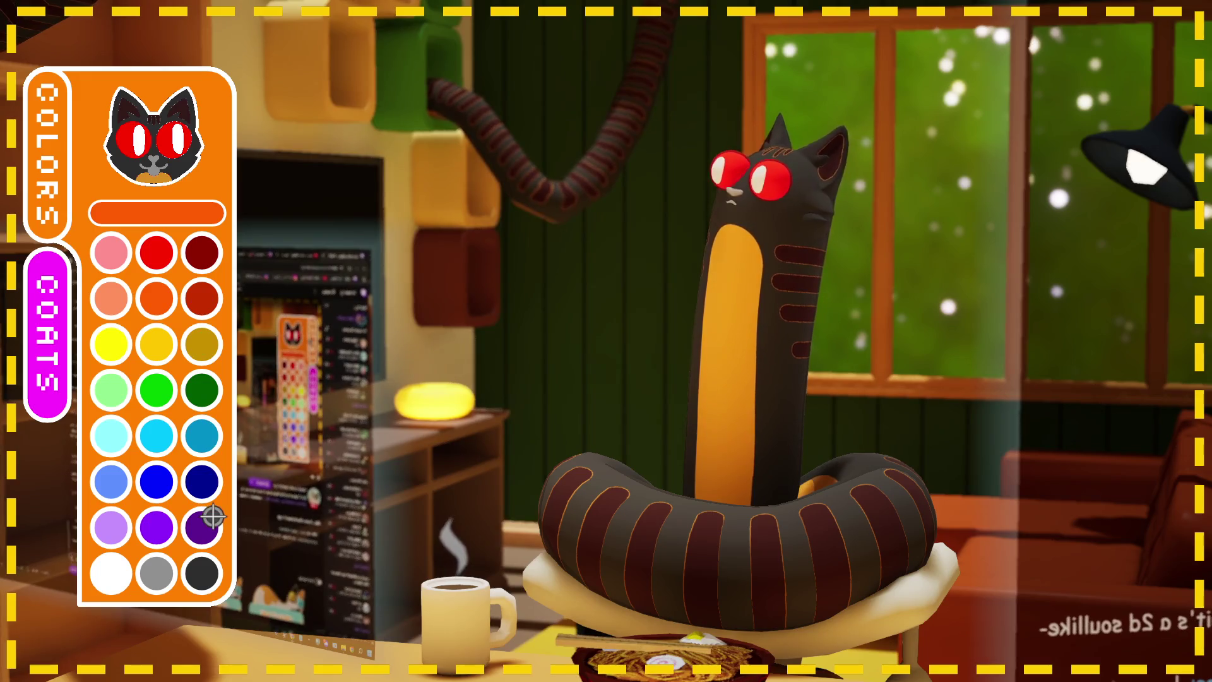
# Step: Paint the cat's stripes, belly and chin bright red, then return to the editor
pyautogui.click(167, 259)
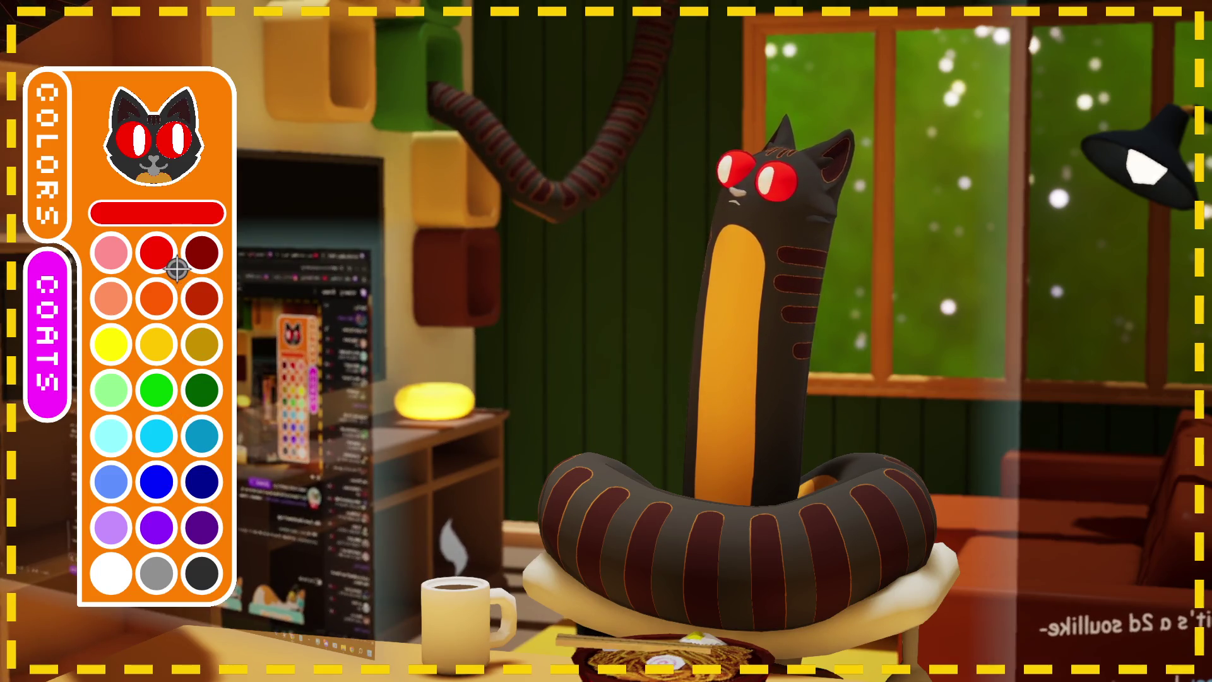
pyautogui.click(202, 140)
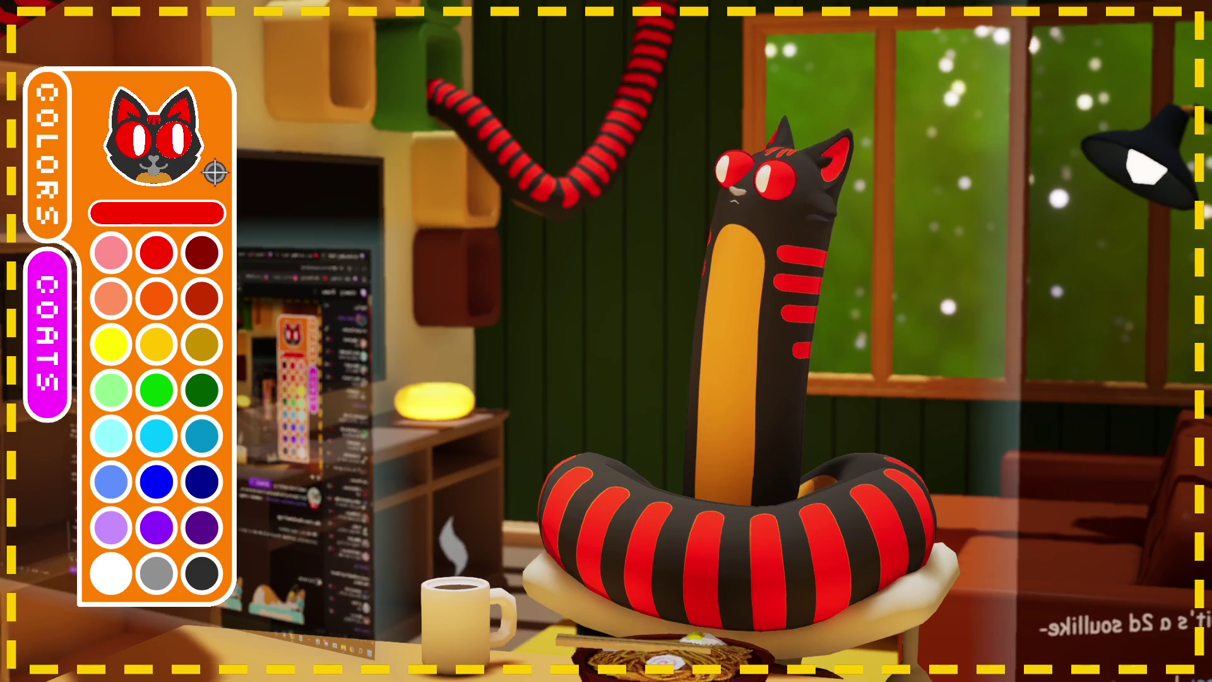
pyautogui.click(156, 297)
pyautogui.click(226, 293)
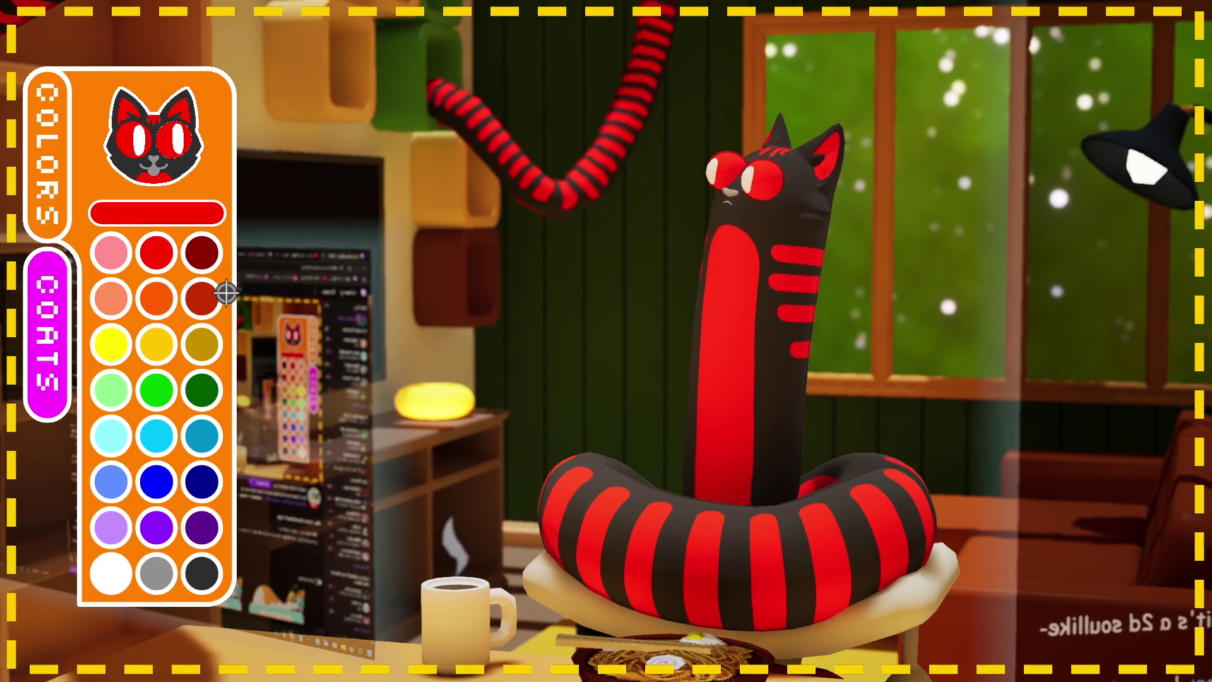
pyautogui.click(47, 183)
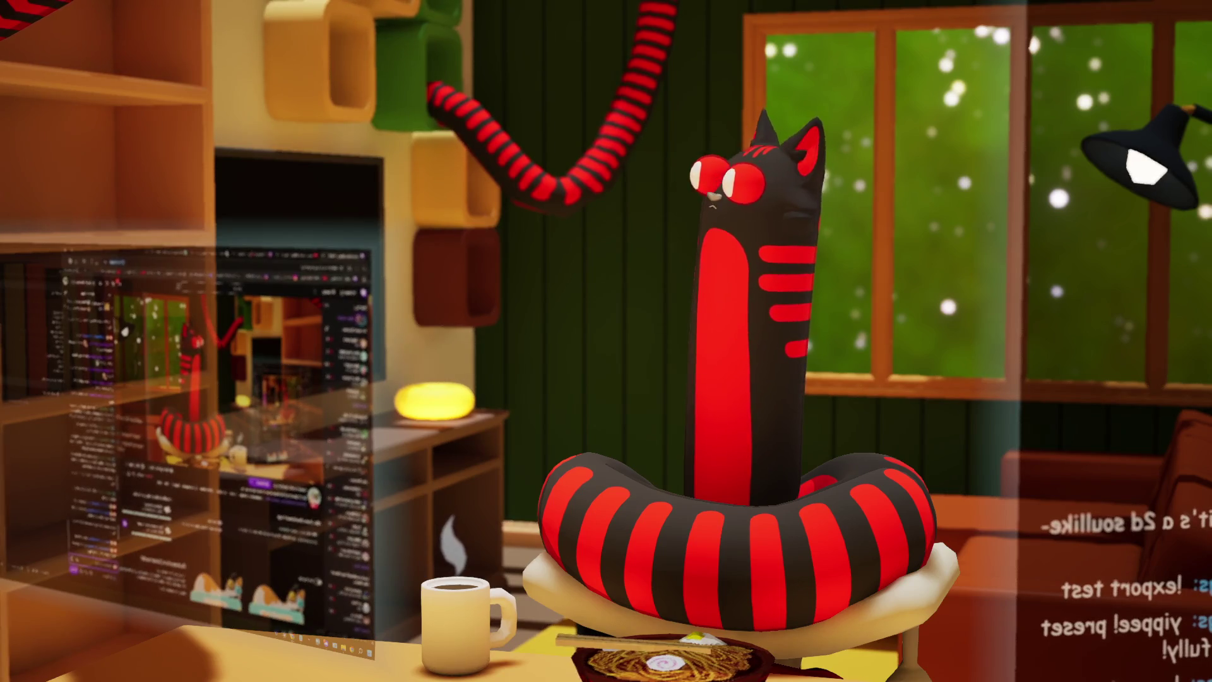
pyautogui.hotkey('alt', 'Tab')
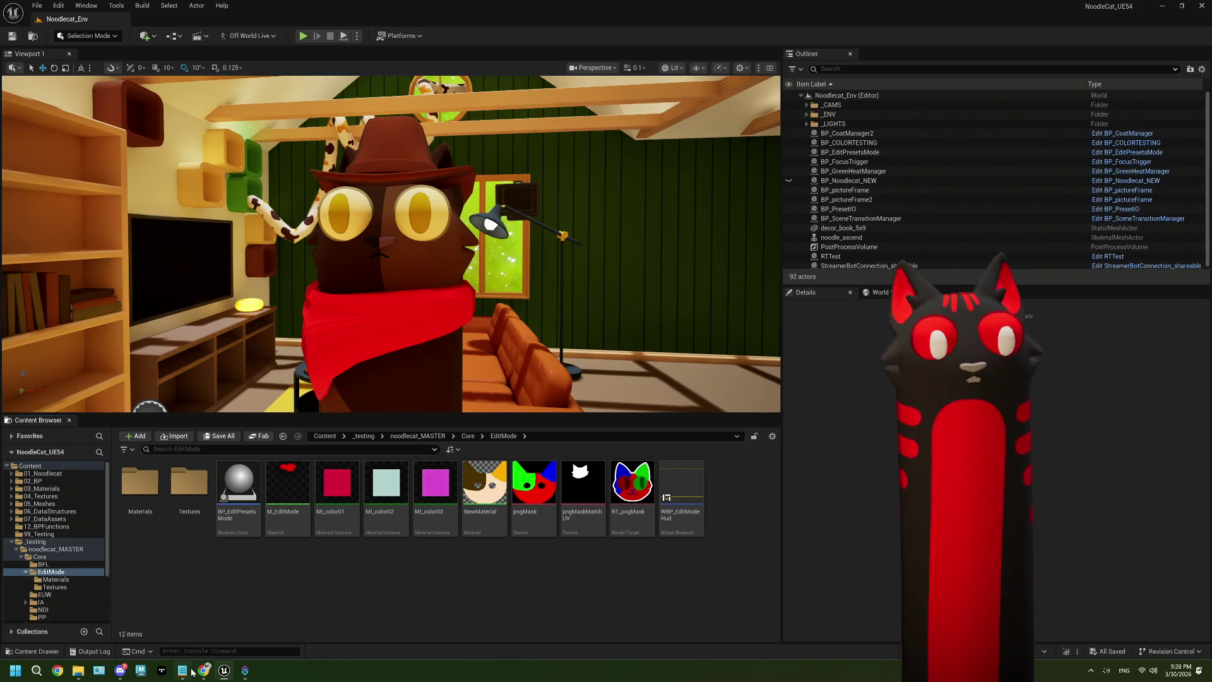
# Step: Highlight the !help presets and timed secret-preset hint notes in ThePlan.txt before switching to Streamer.bot
pyautogui.hotkey('alt', 'Tab')
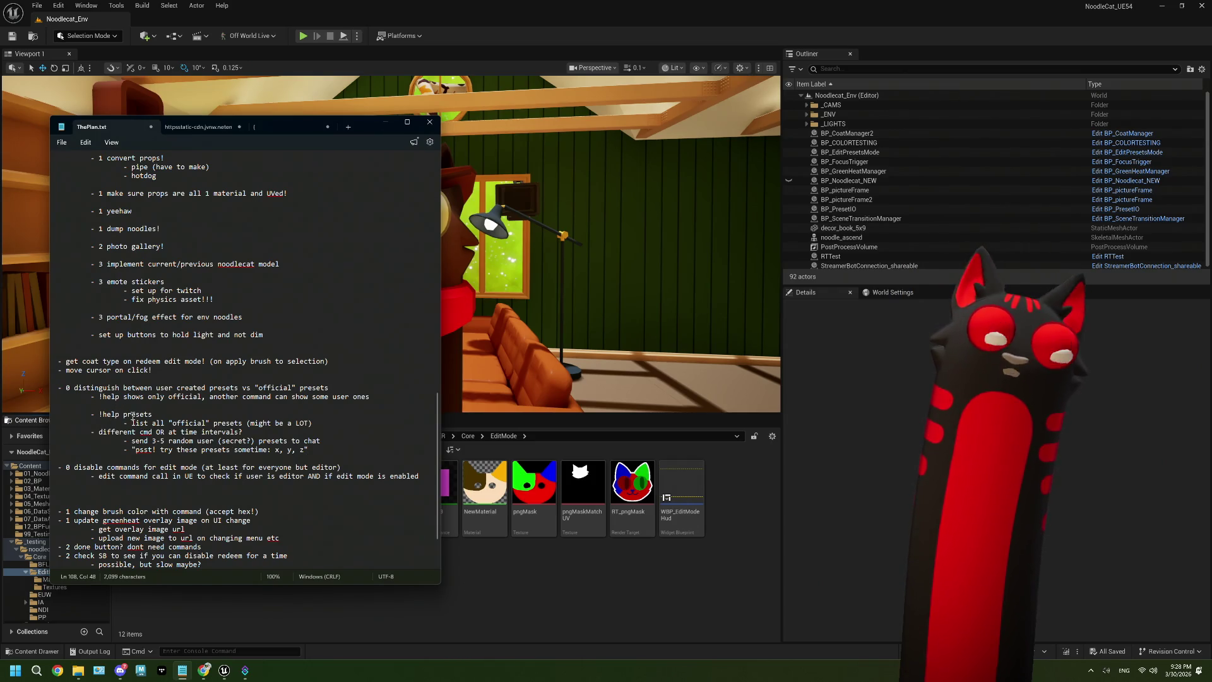
pyautogui.moveTo(312, 423); pyautogui.dragTo(99, 413)
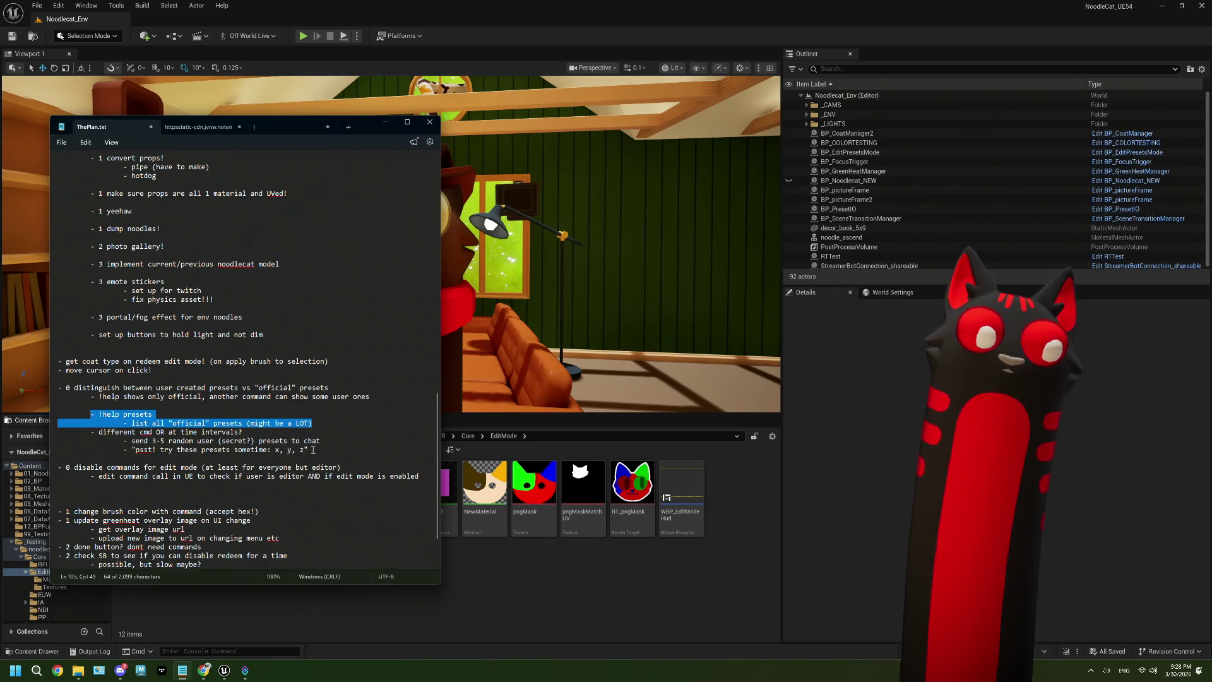
pyautogui.moveTo(315, 450); pyautogui.dragTo(99, 433)
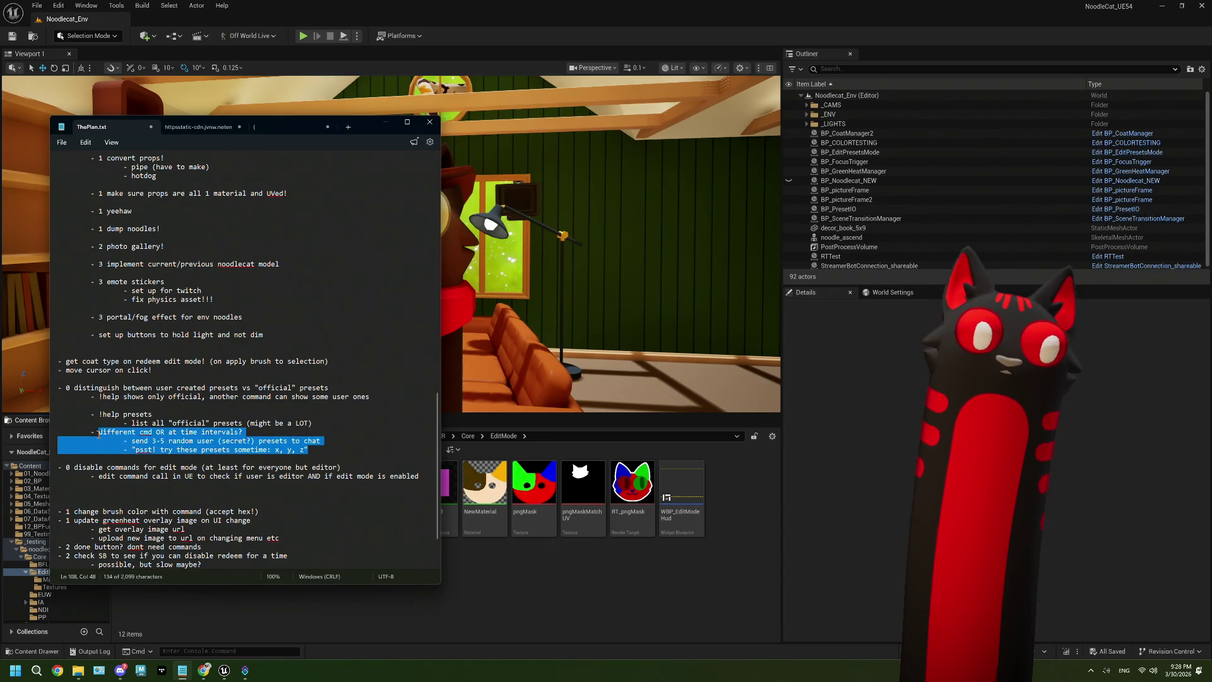
pyautogui.click(465, 532)
pyautogui.click(245, 670)
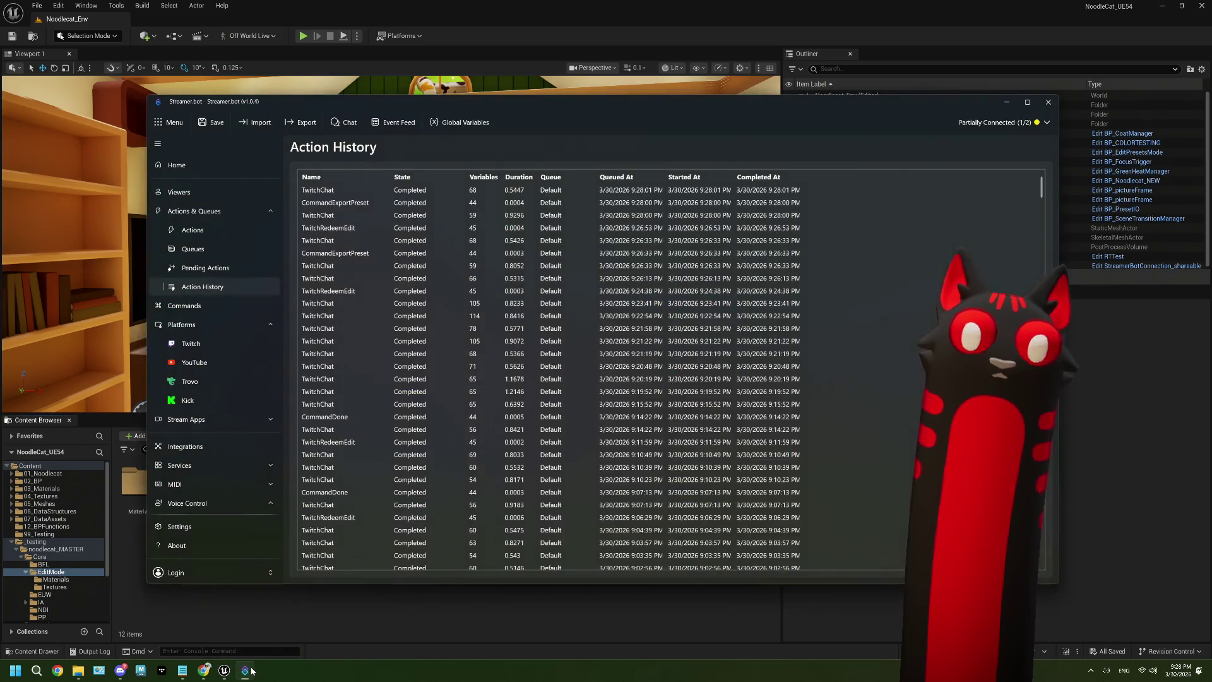
# Step: Show the Actions page and open the Twitch group's context menu
pyautogui.click(191, 231)
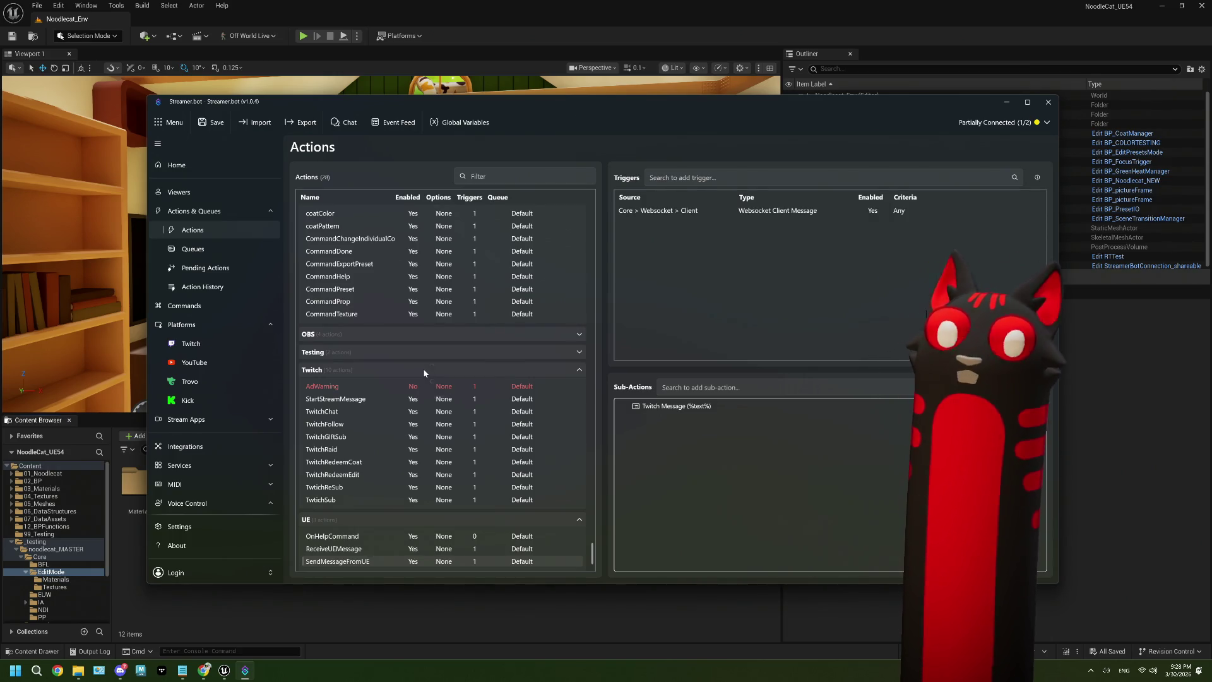
pyautogui.rightClick(424, 373)
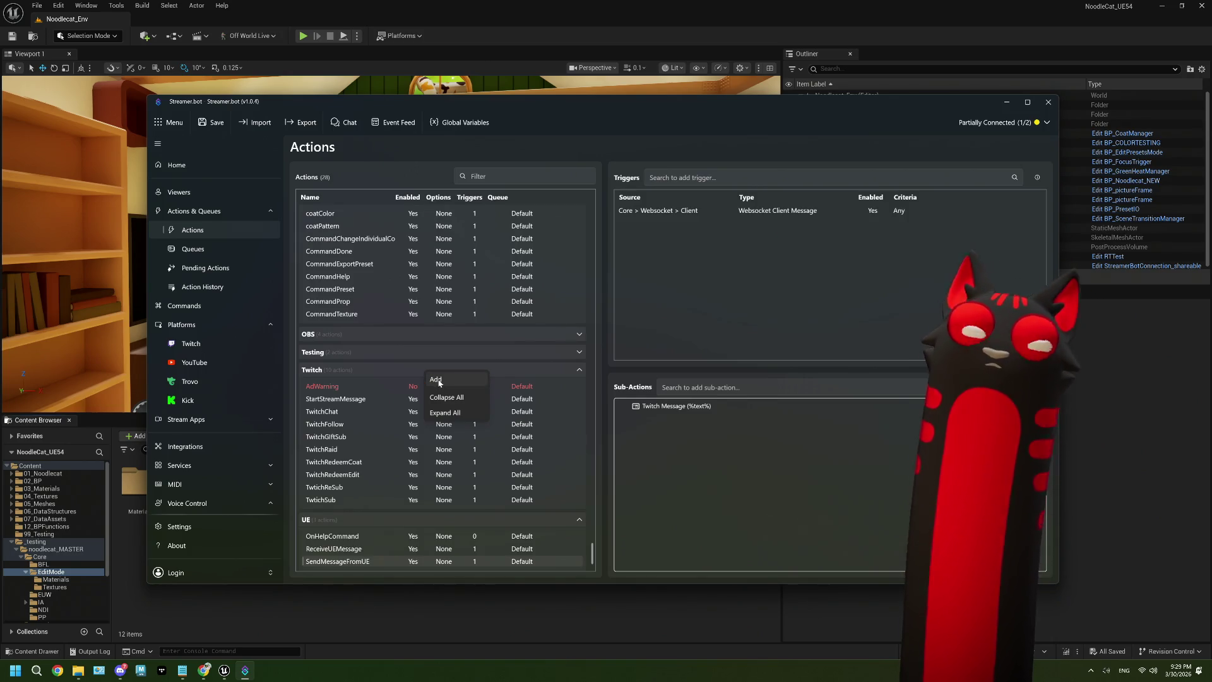
# Step: Add an action named 'TwitchSendSecretTypes' assigned to the Twitch group
pyautogui.click(431, 379)
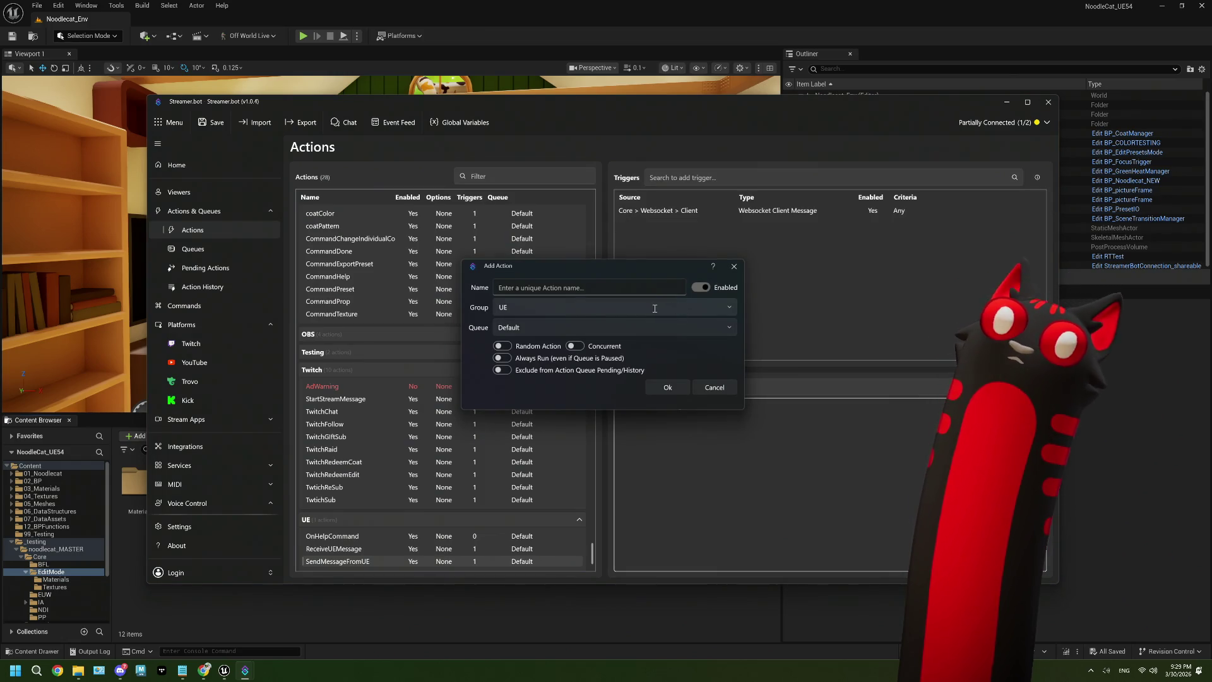
pyautogui.click(730, 311)
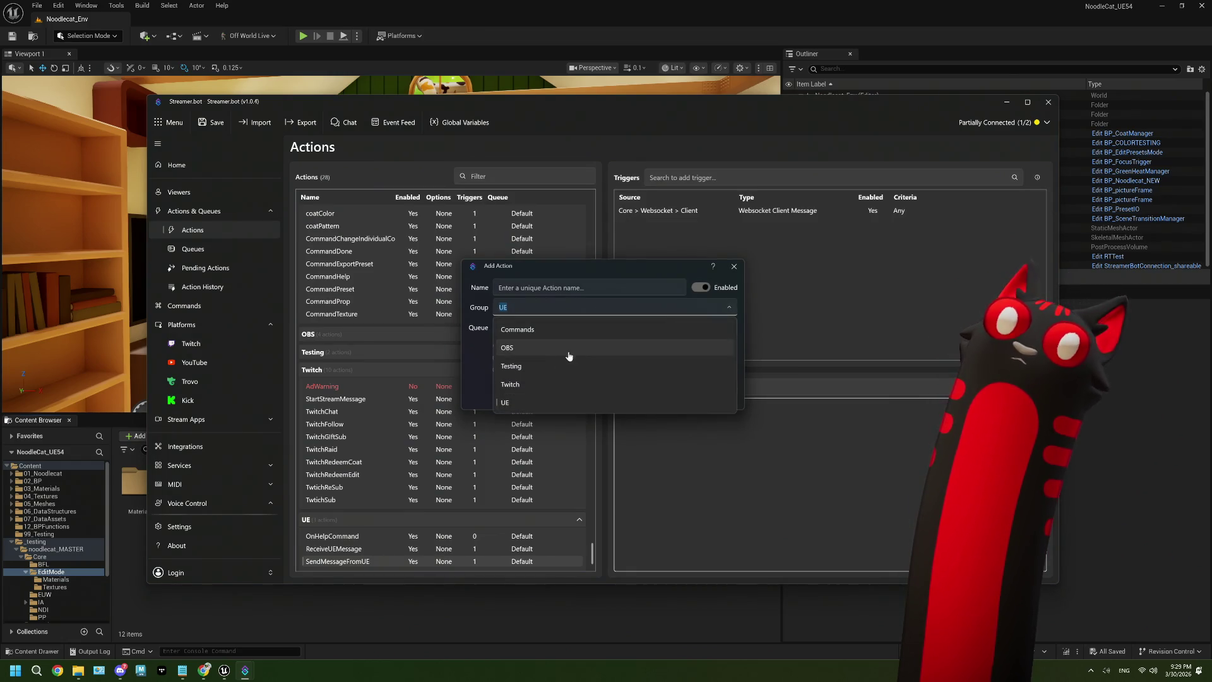
pyautogui.click(543, 384)
pyautogui.click(609, 286)
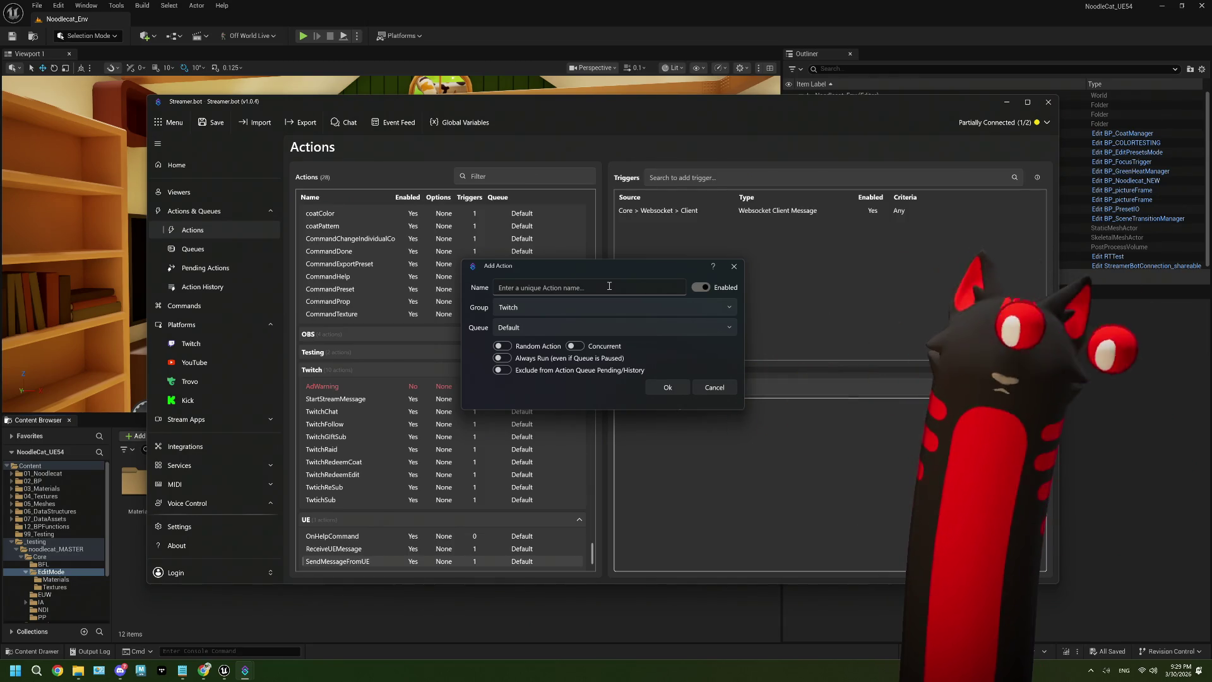
pyautogui.write('Twitch')
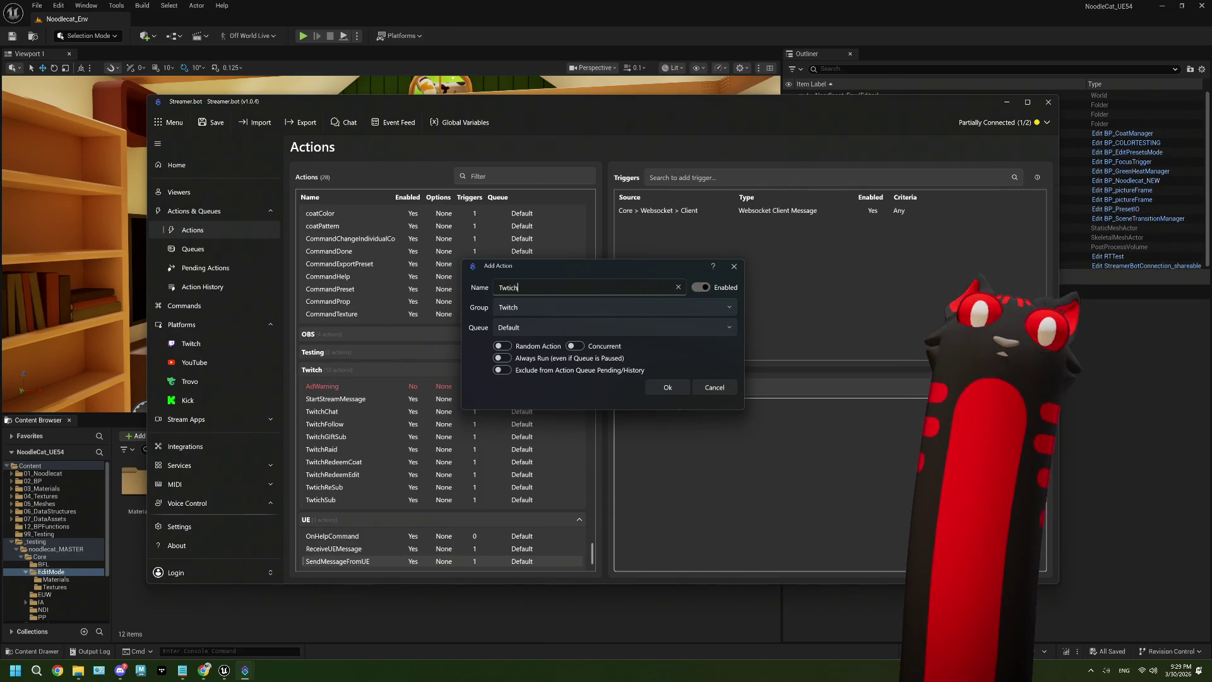
pyautogui.press('BackSpace')
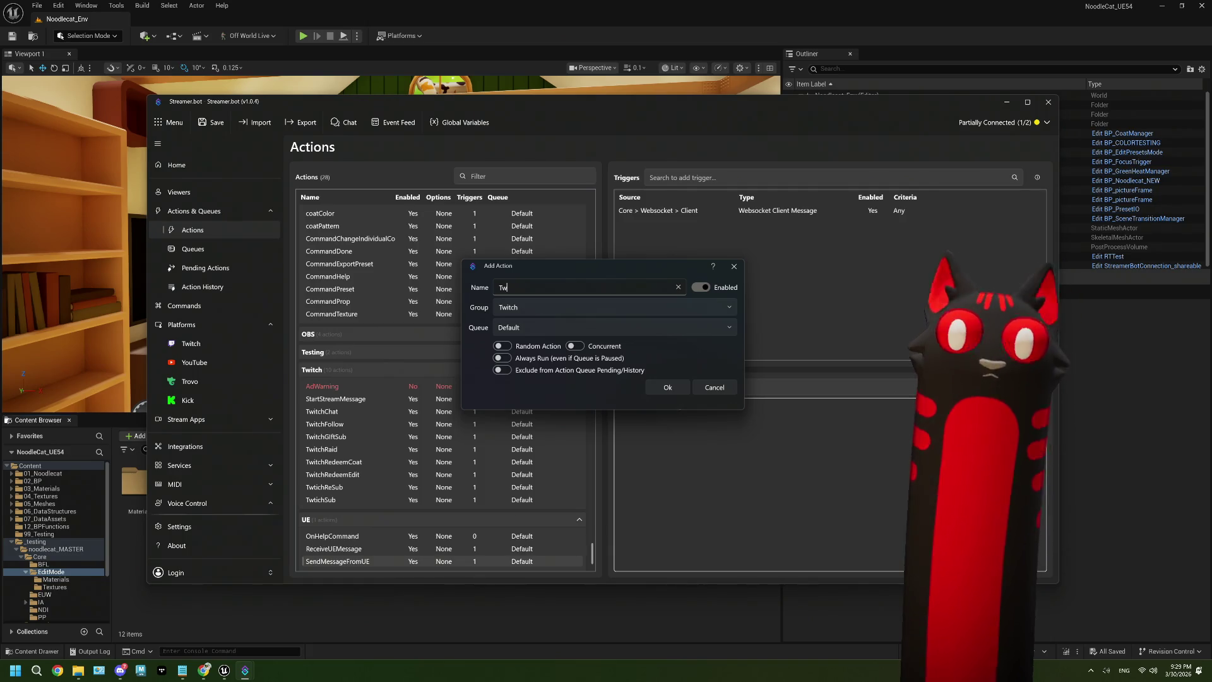
pyautogui.write('itch')
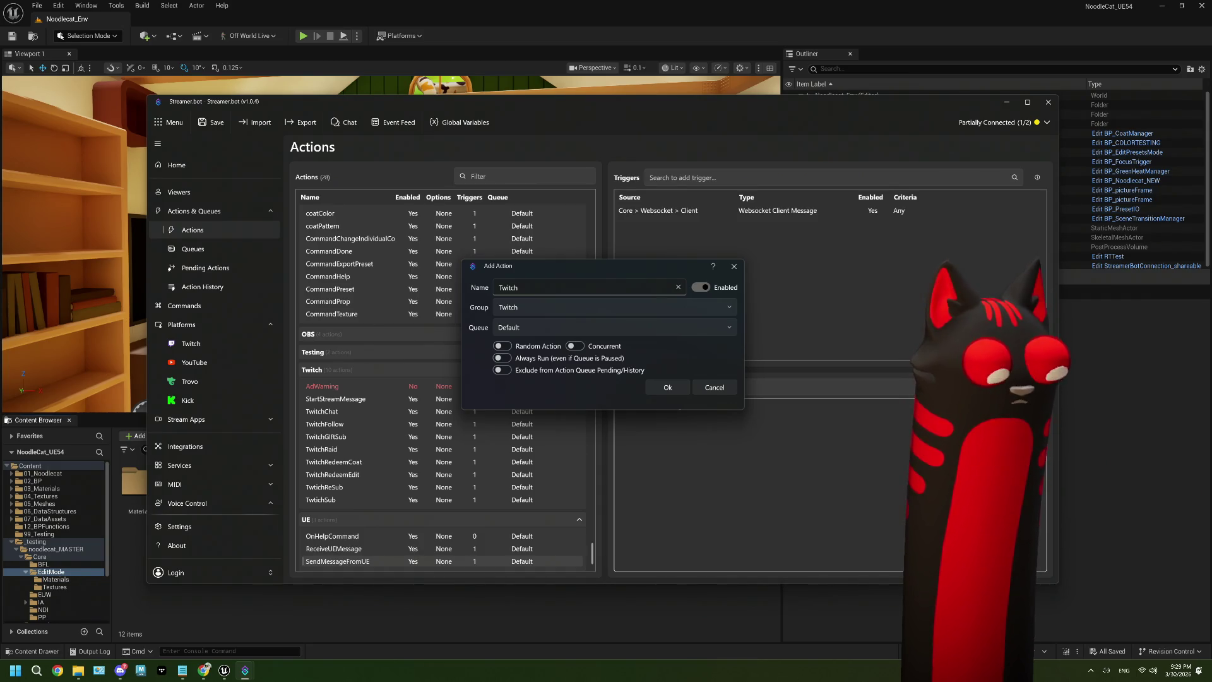
pyautogui.write('Send')
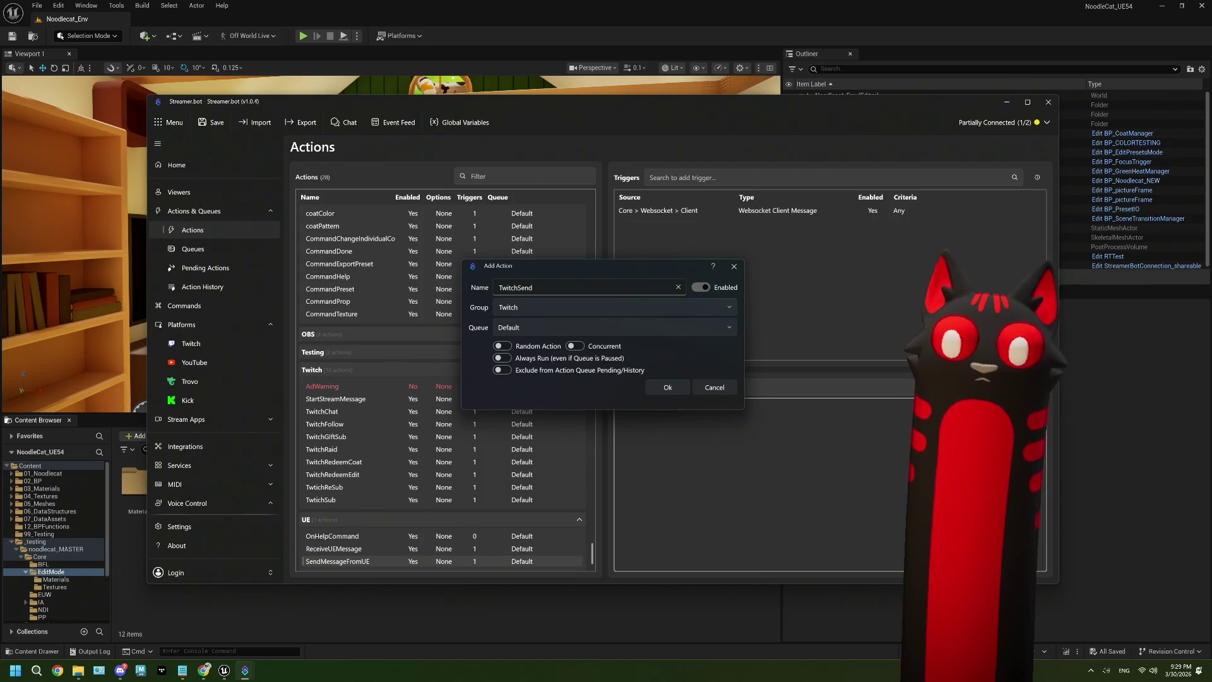
pyautogui.write('SecretTypes')
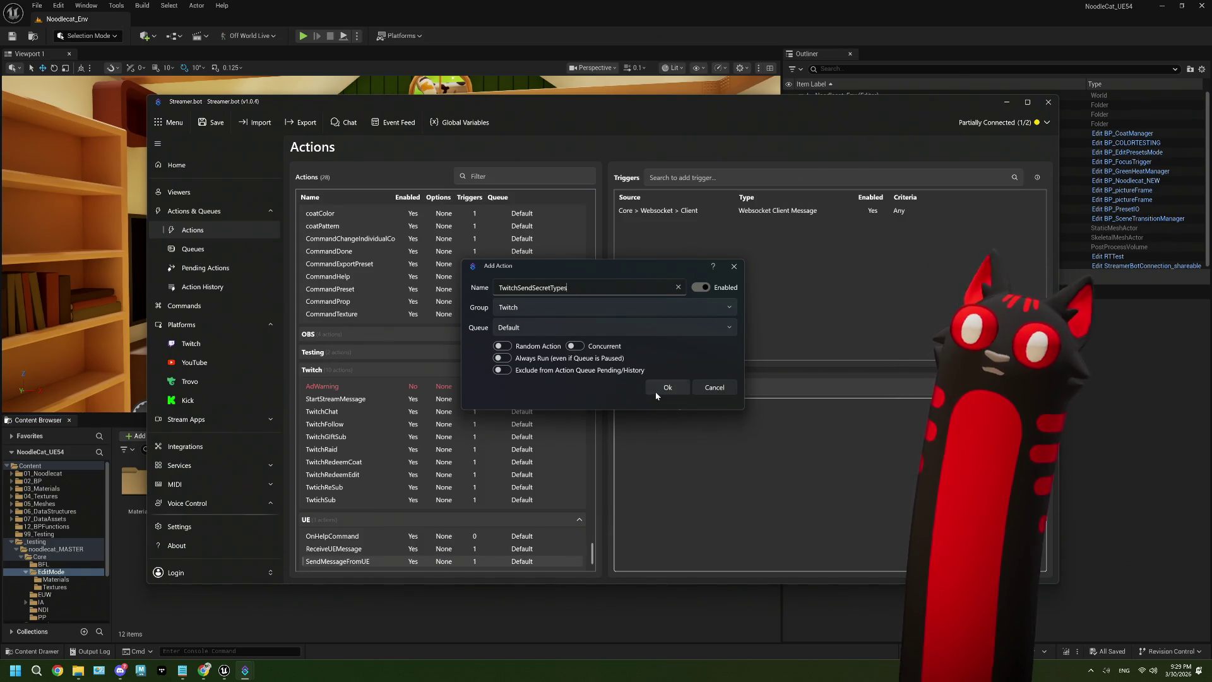
pyautogui.click(655, 392)
# Step: Add a Core > Timed Actions trigger to the action and start a new timer
pyautogui.rightClick(631, 262)
pyautogui.click(686, 351)
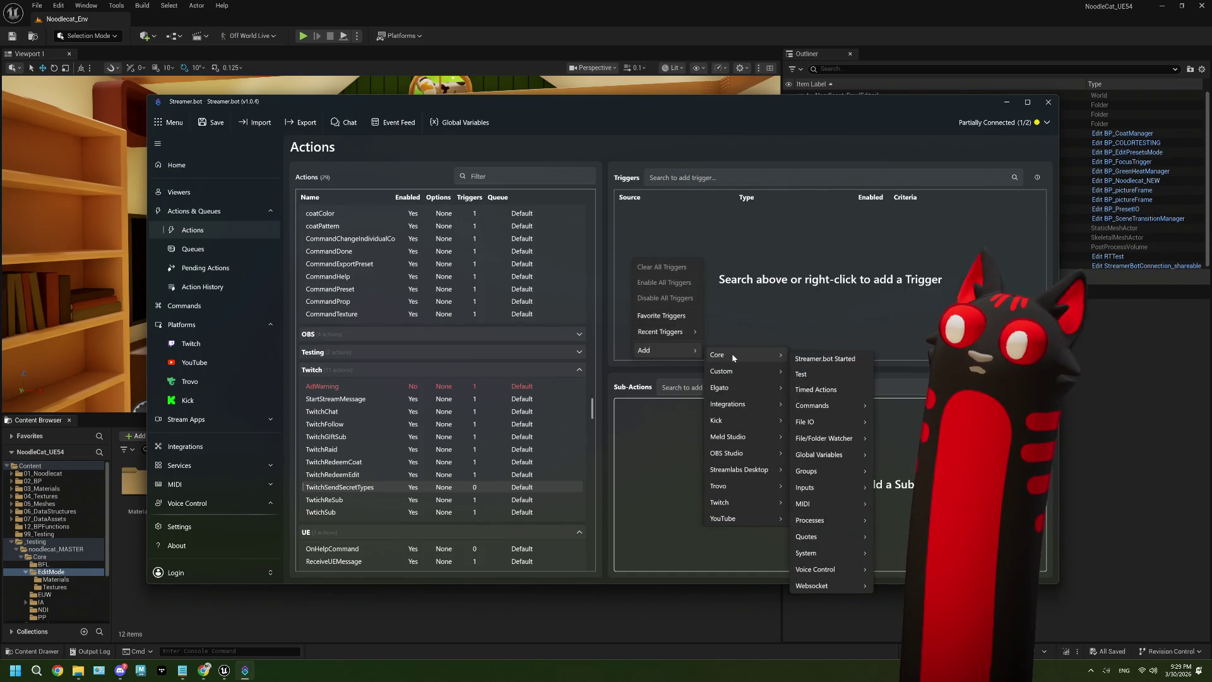
pyautogui.click(815, 365)
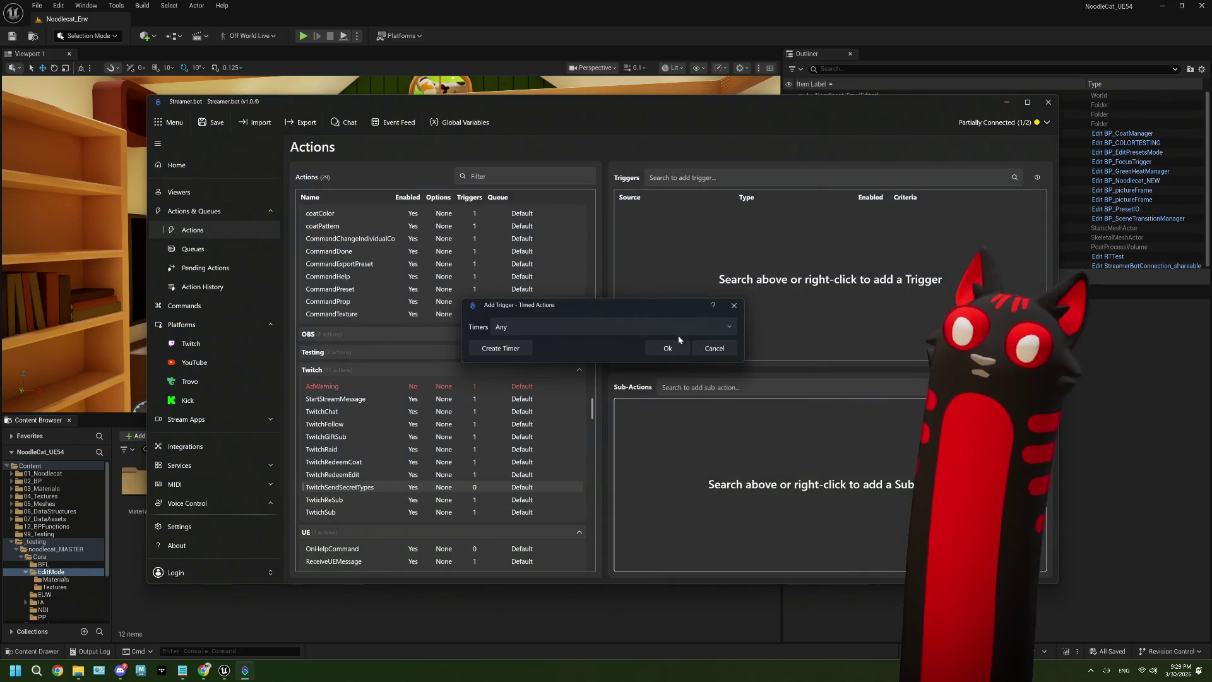
pyautogui.click(638, 327)
pyautogui.click(640, 327)
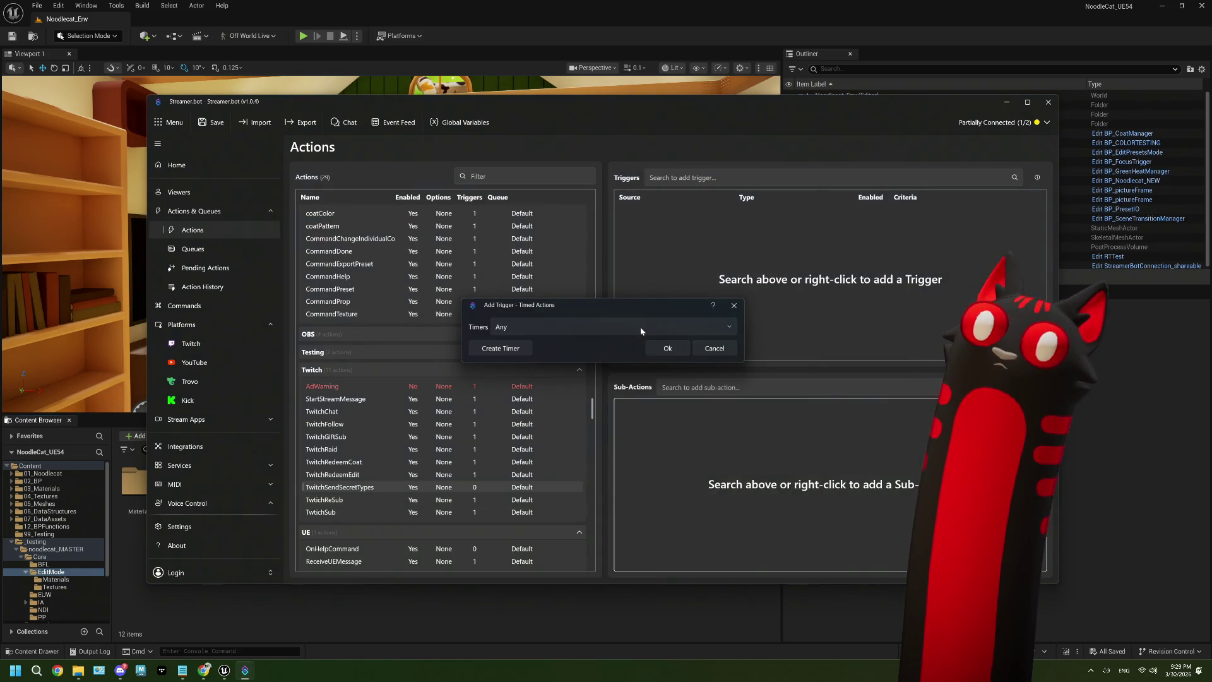
pyautogui.click(512, 349)
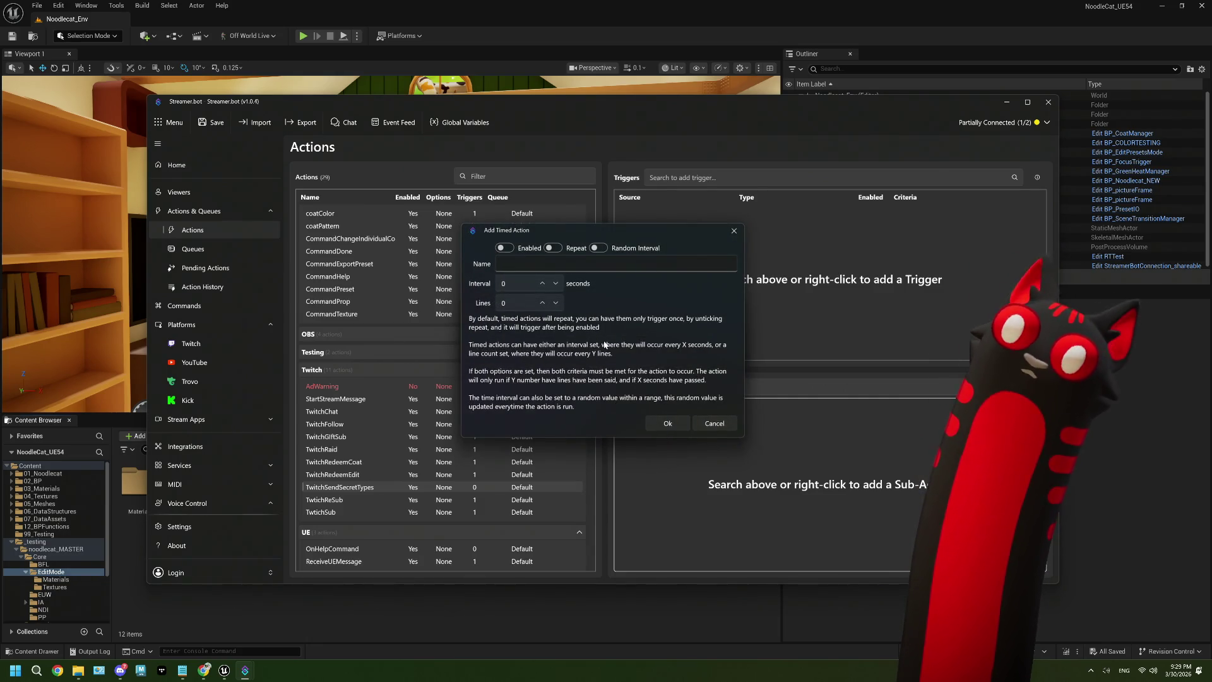
# Step: Turn on Random Interval and Repeat, and require 15 chat lines
pyautogui.click(595, 250)
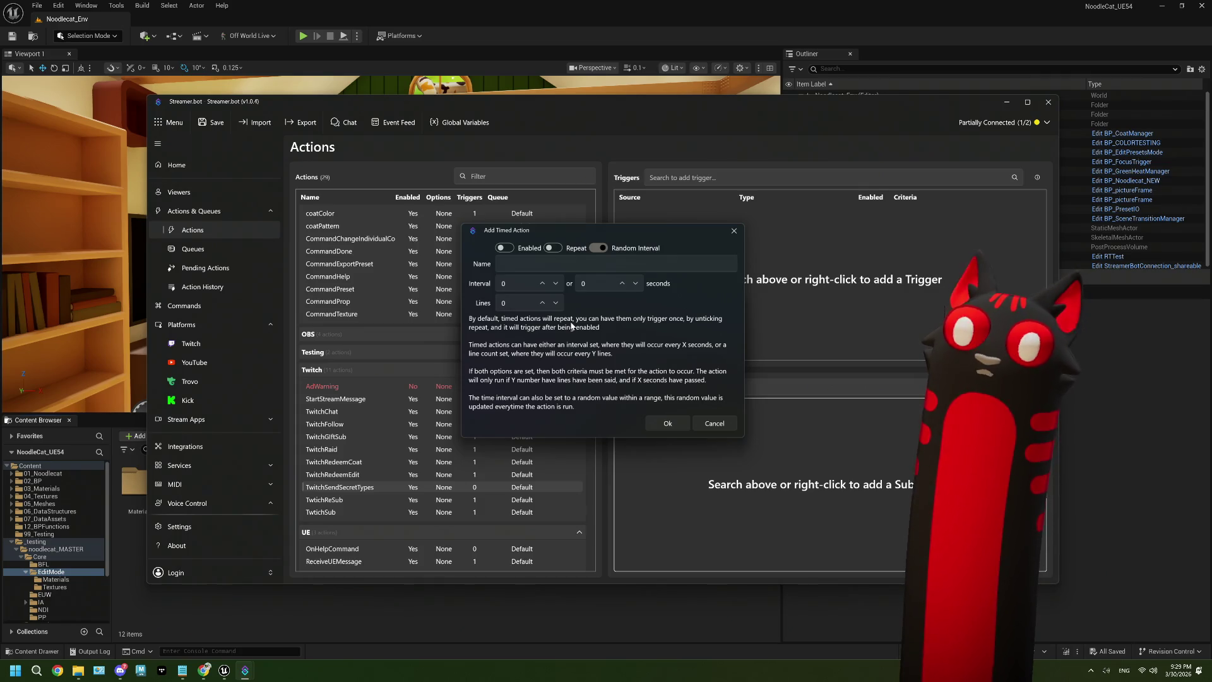
pyautogui.click(554, 247)
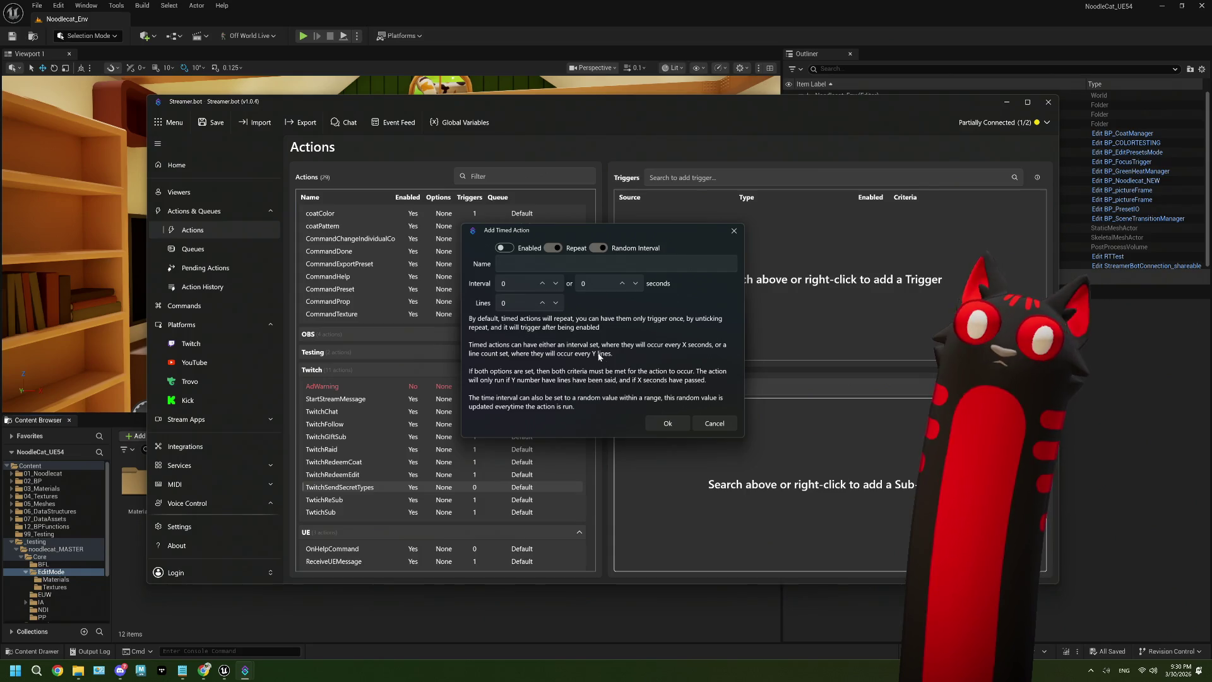
pyautogui.click(521, 301)
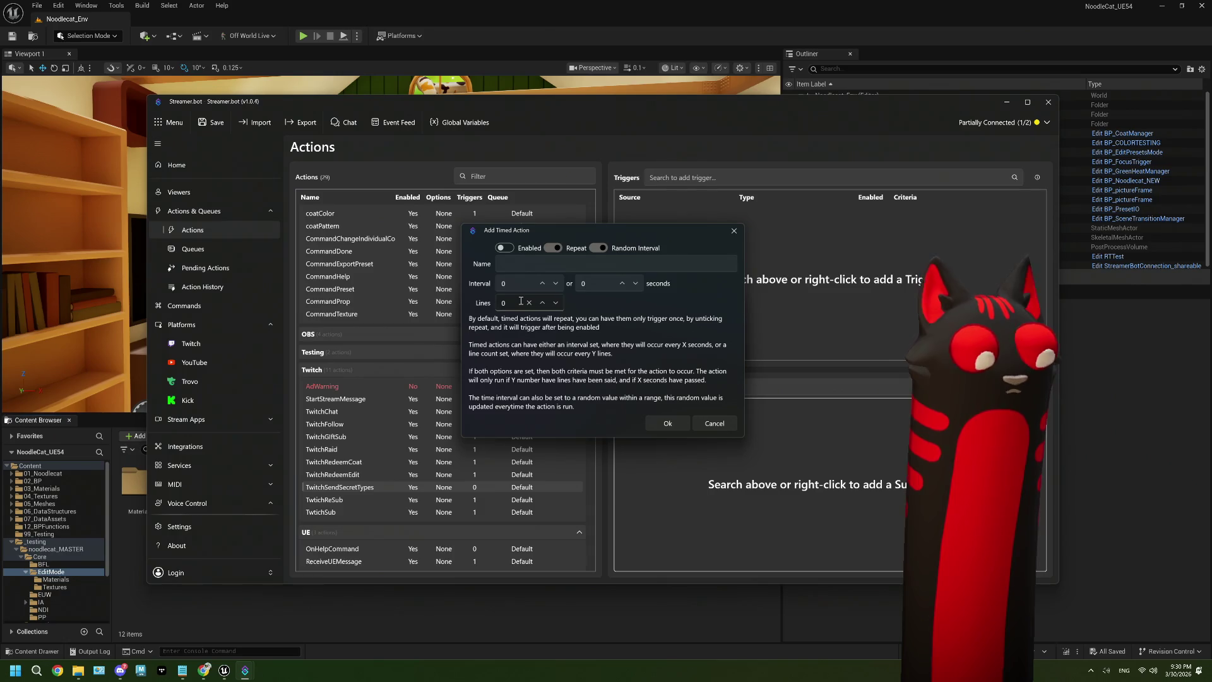
pyautogui.press('BackSpace')
pyautogui.write('15')
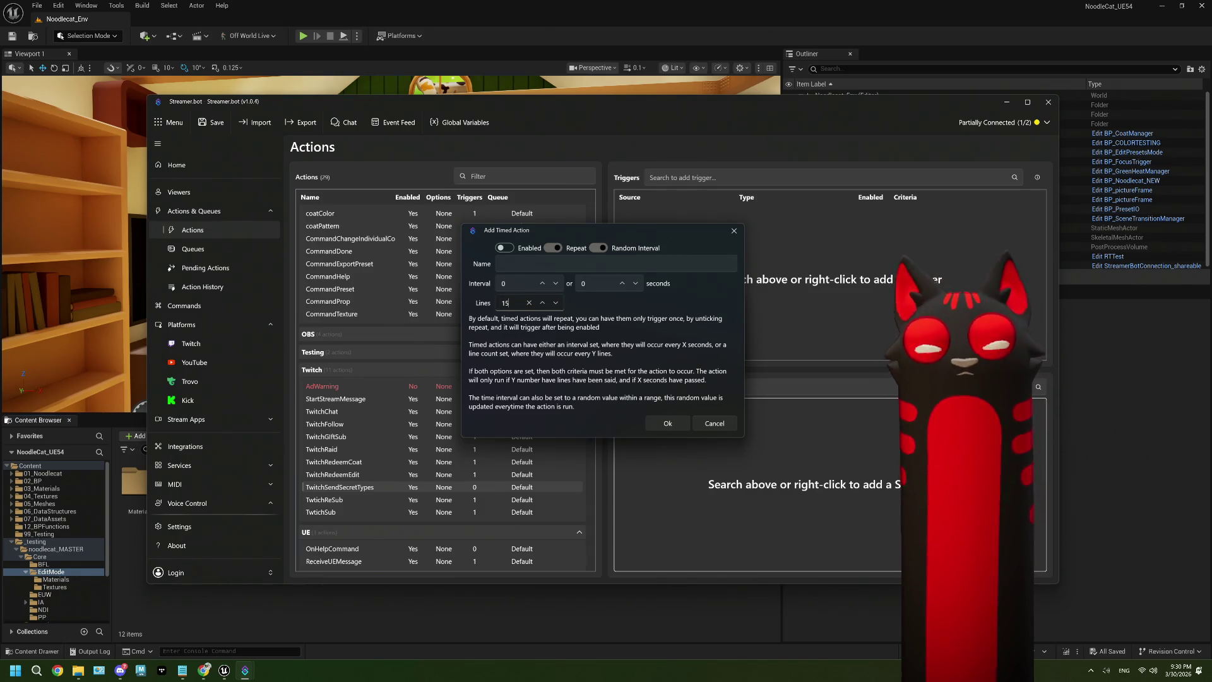
# Step: Clear the interval, name the timer 'SendSecretTypes' and enable it
pyautogui.click(518, 284)
pyautogui.click(530, 283)
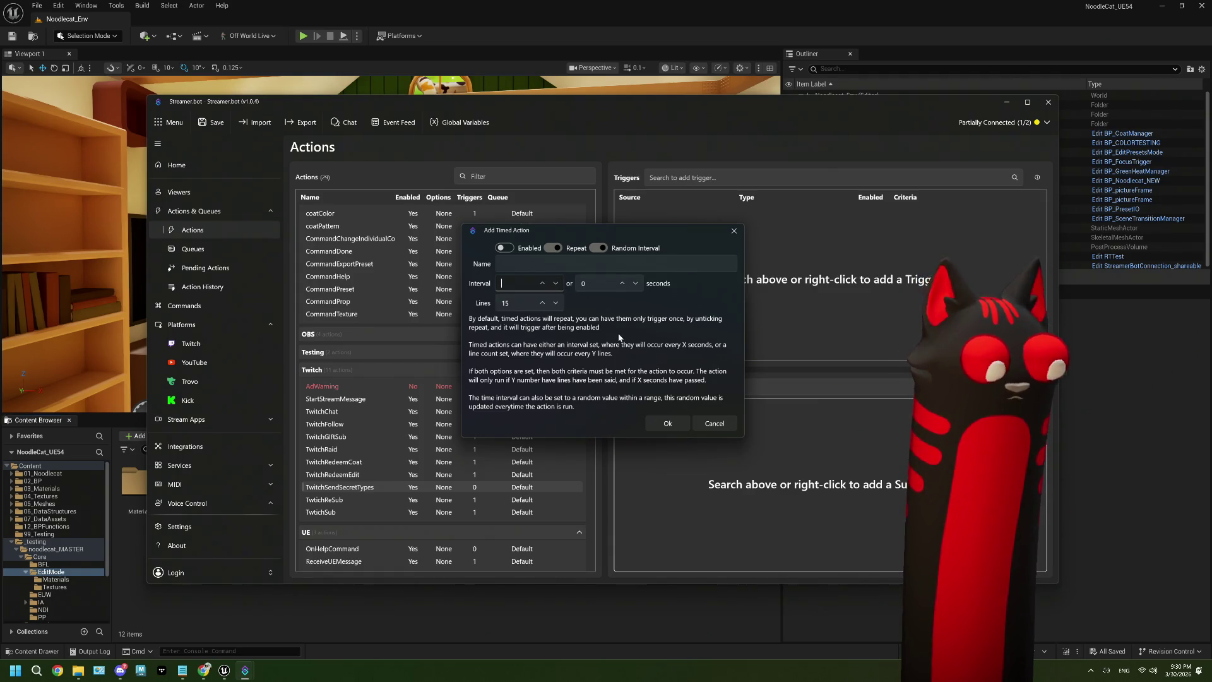
pyautogui.write('20')
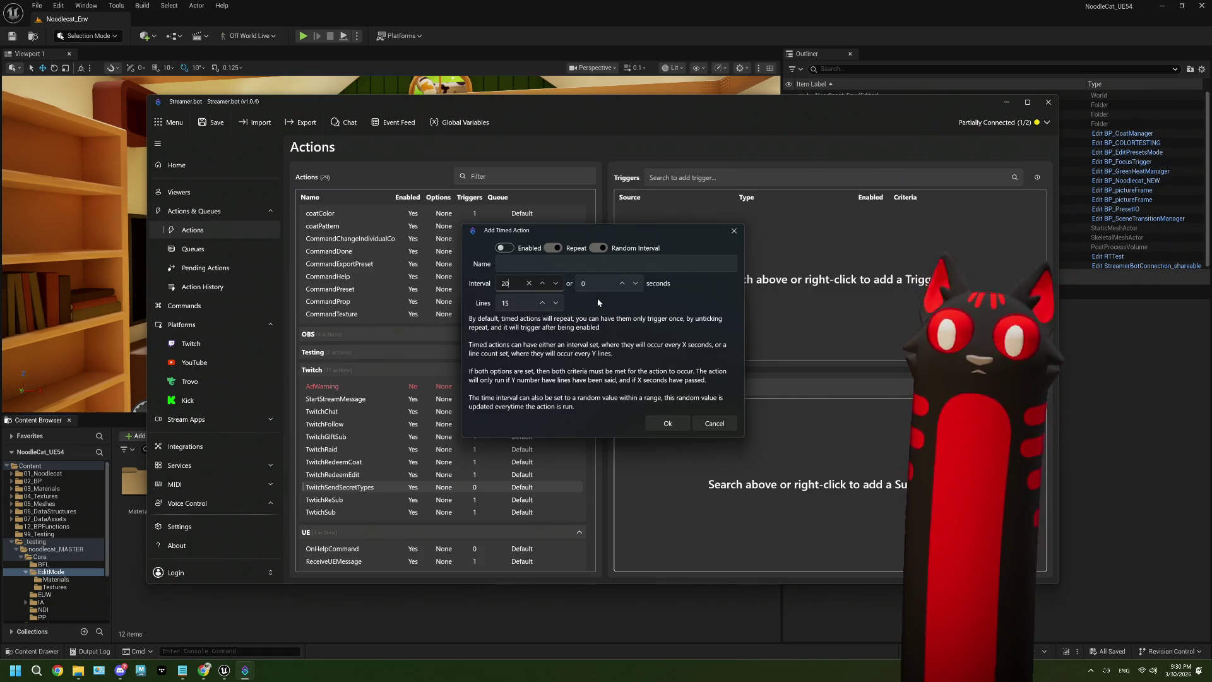
pyautogui.press('BackSpace')
pyautogui.press('BackSpace')
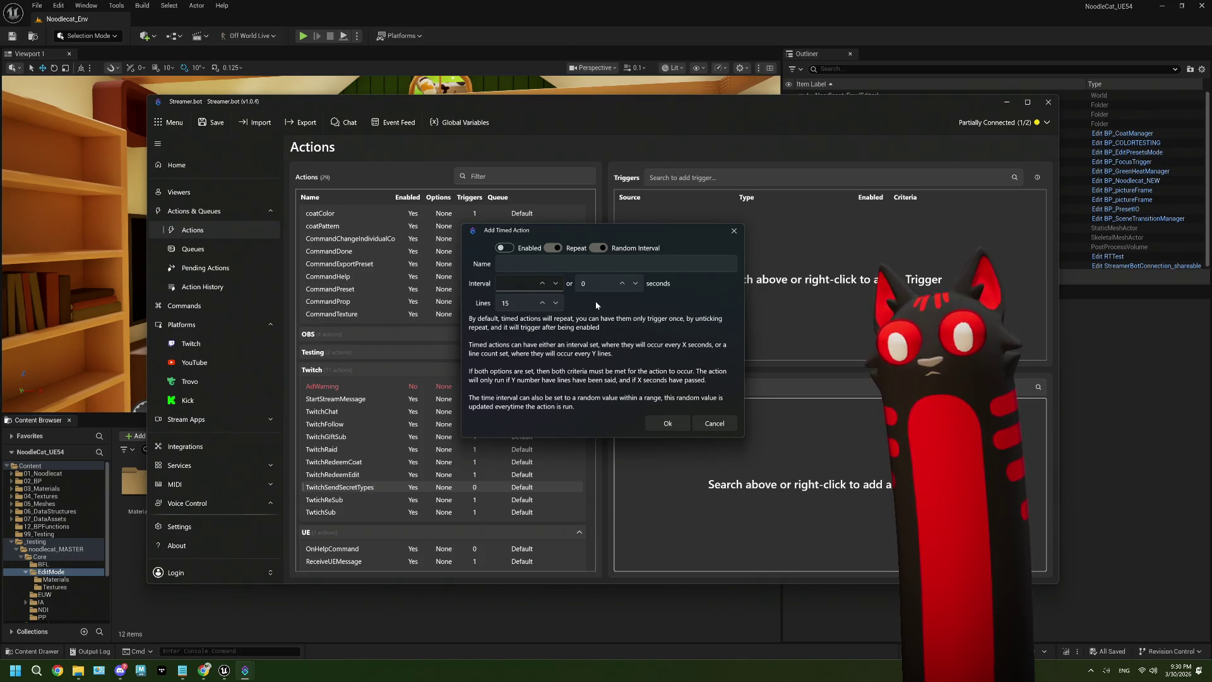
pyautogui.click(561, 262)
pyautogui.write('SendSe')
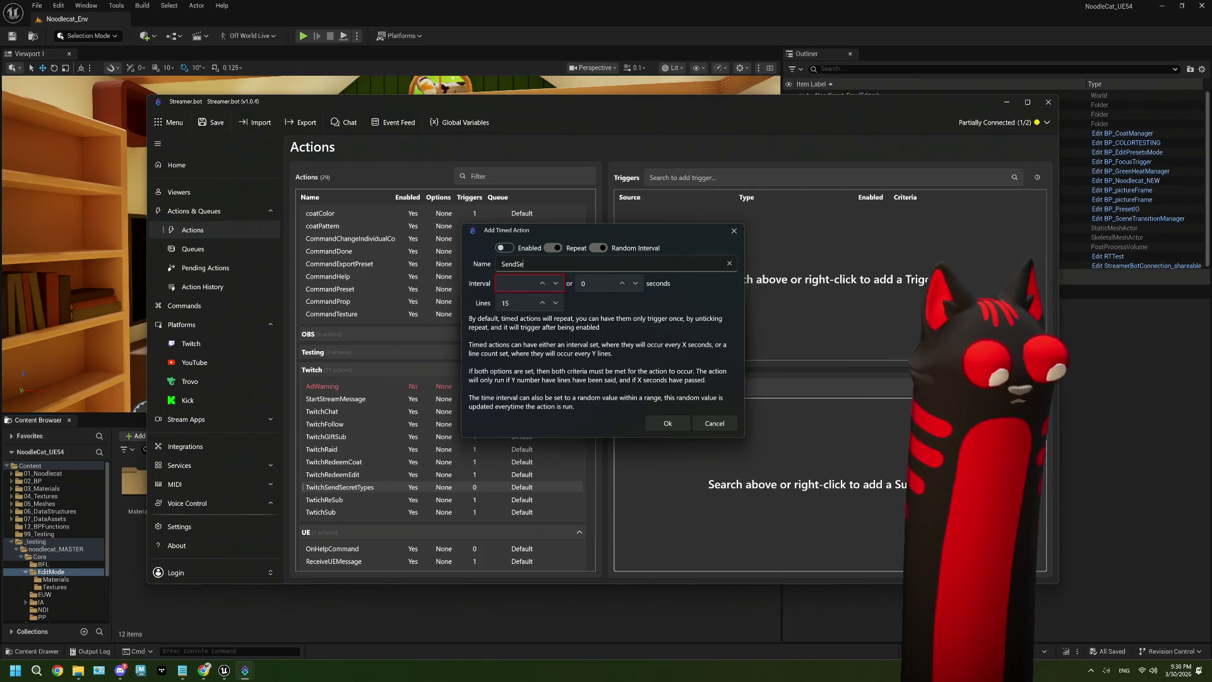
pyautogui.write('c')
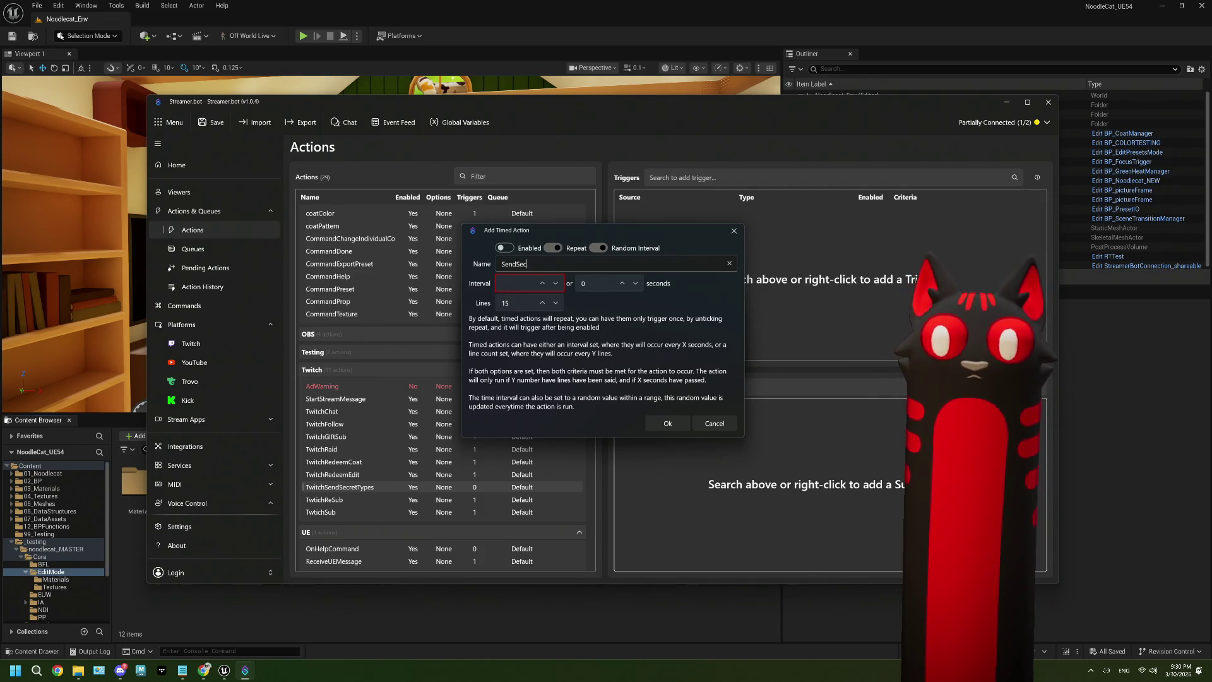
pyautogui.write('r')
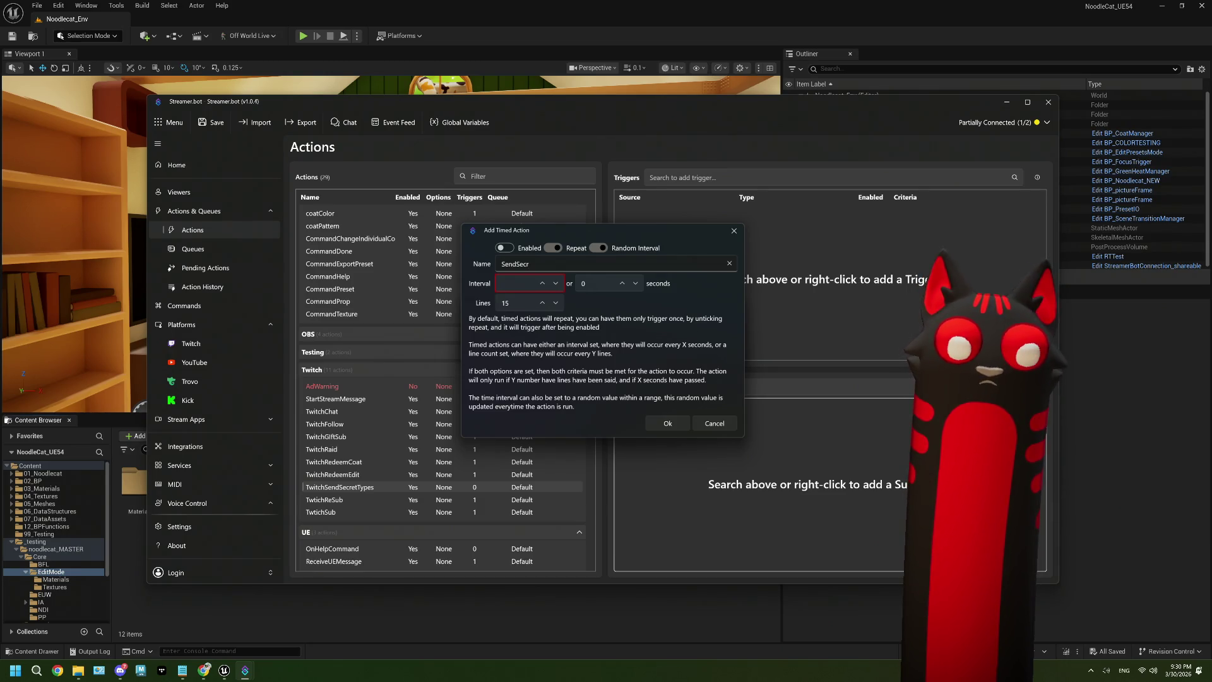
pyautogui.write('etTypes')
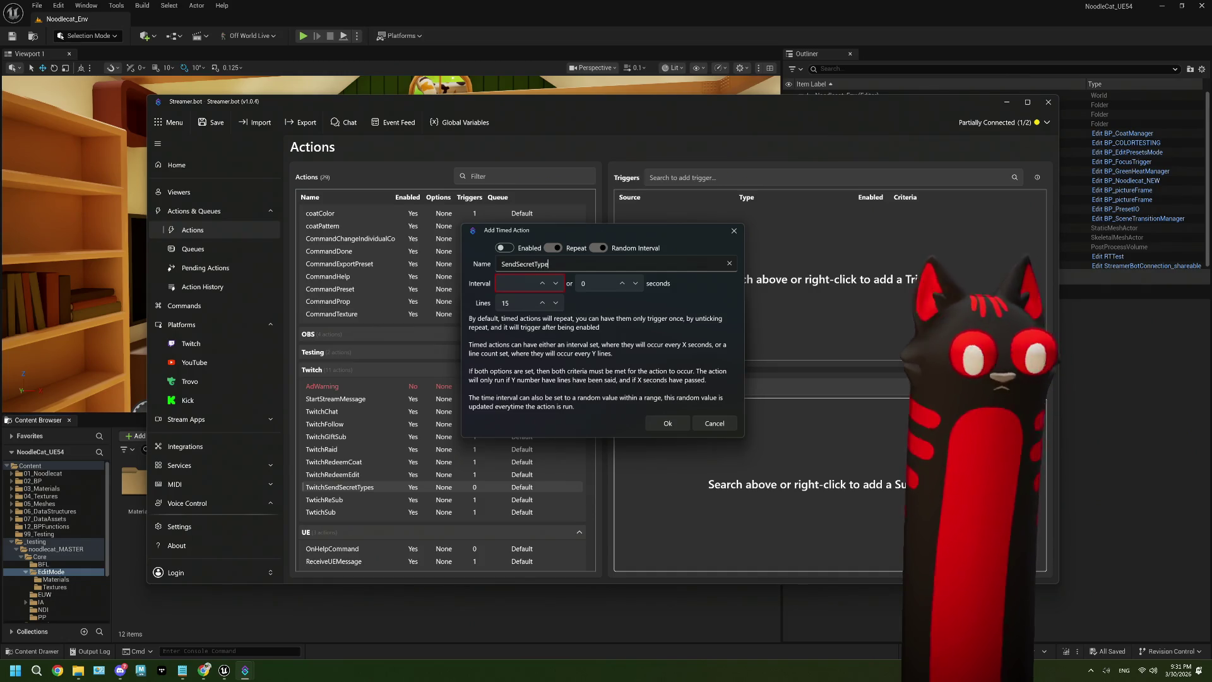
pyautogui.click(505, 247)
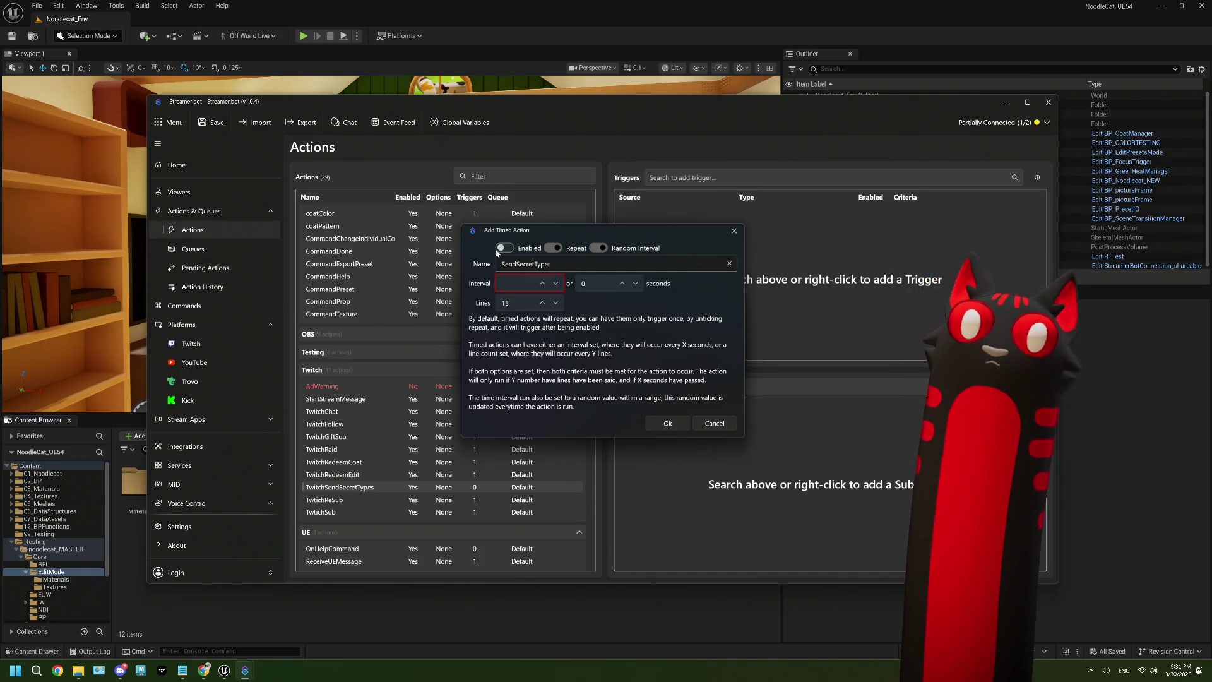
# Step: Set the interval lower value to 1200 and the upper bound to 1800 seconds
pyautogui.click(521, 283)
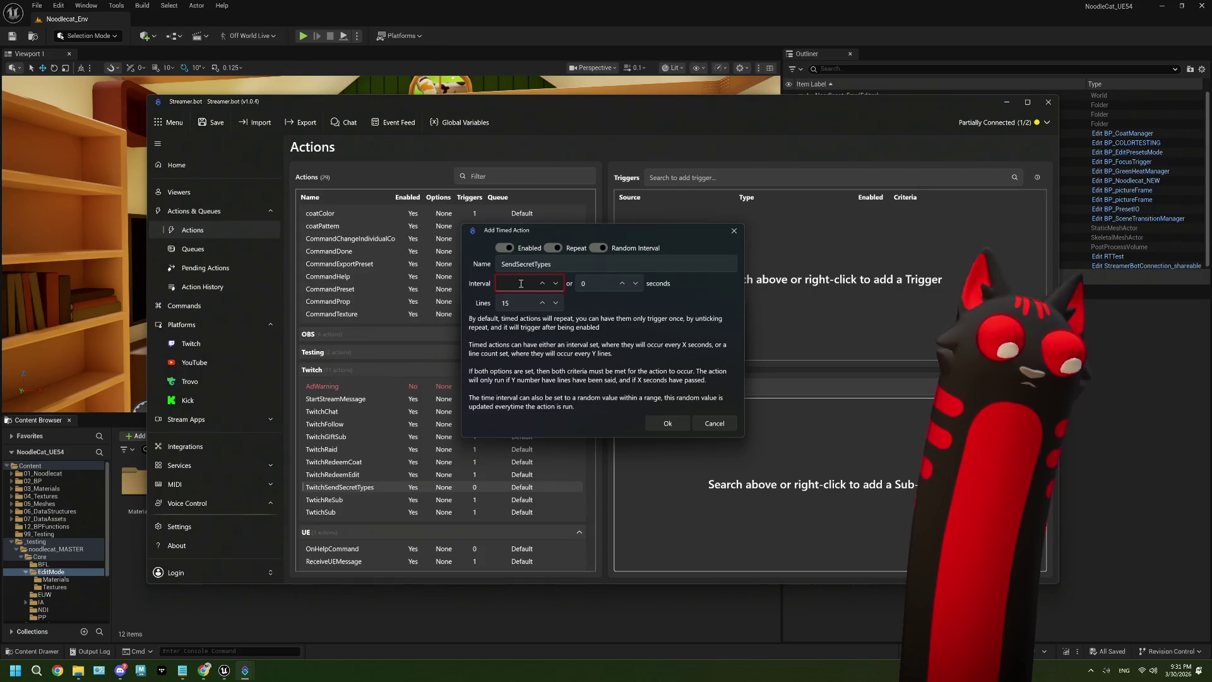
pyautogui.write('12000')
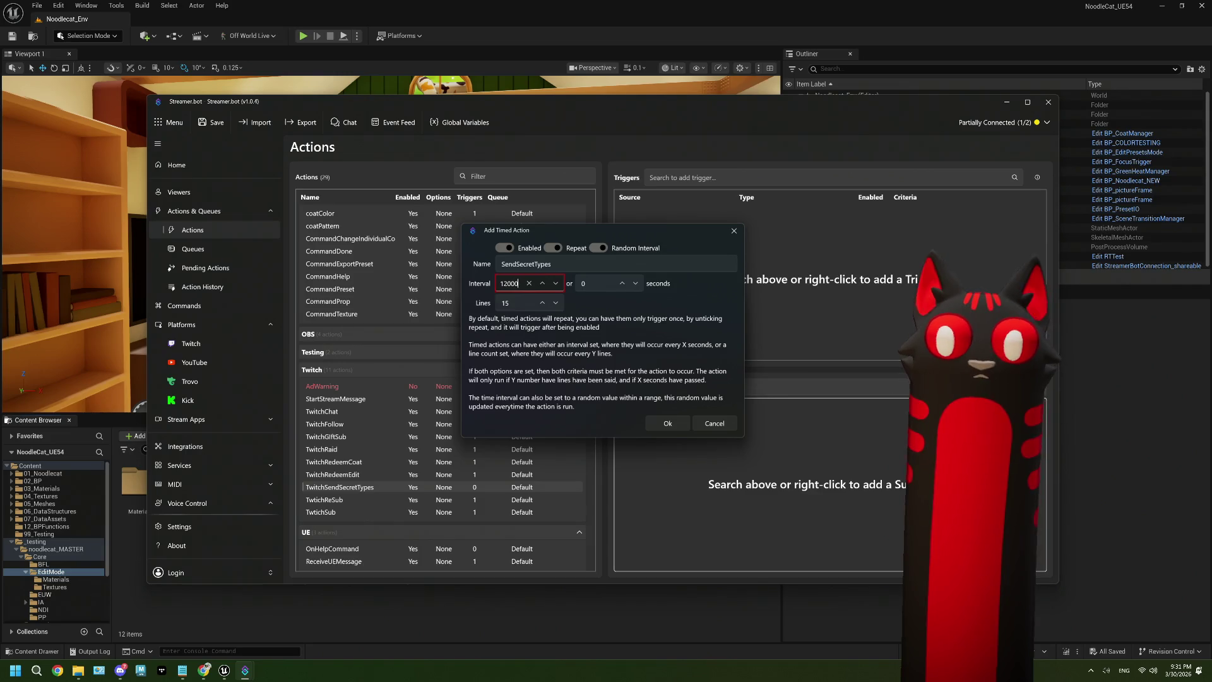
pyautogui.press('BackSpace')
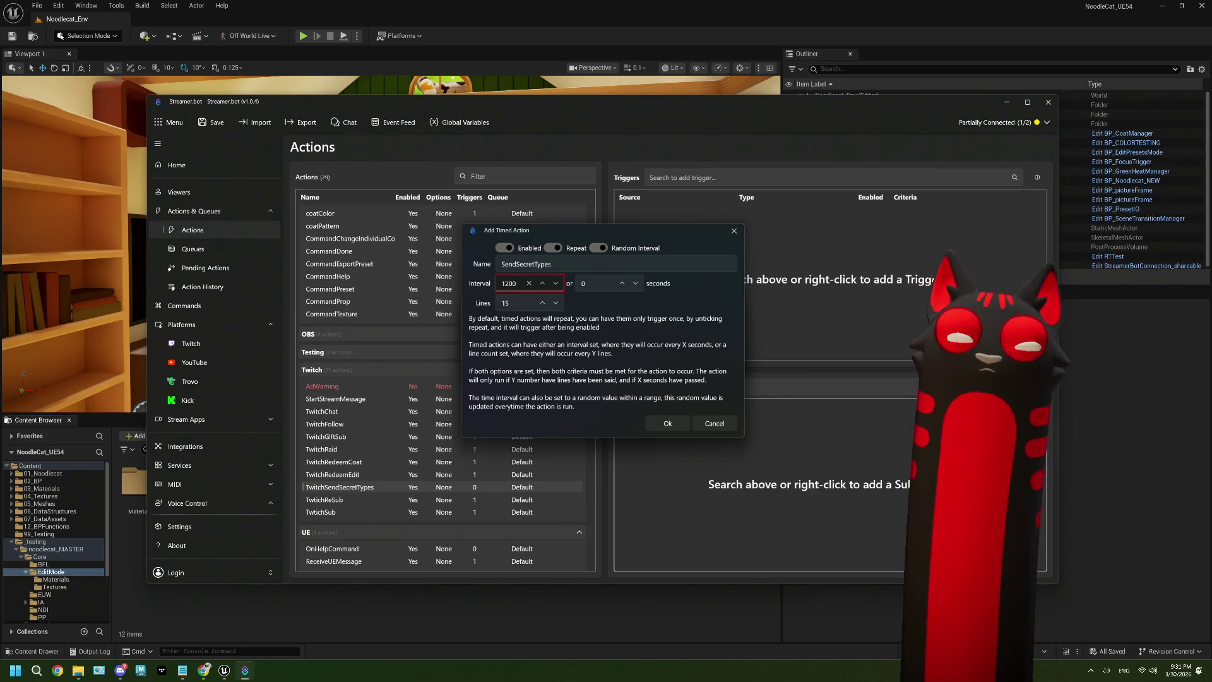
pyautogui.click(589, 285)
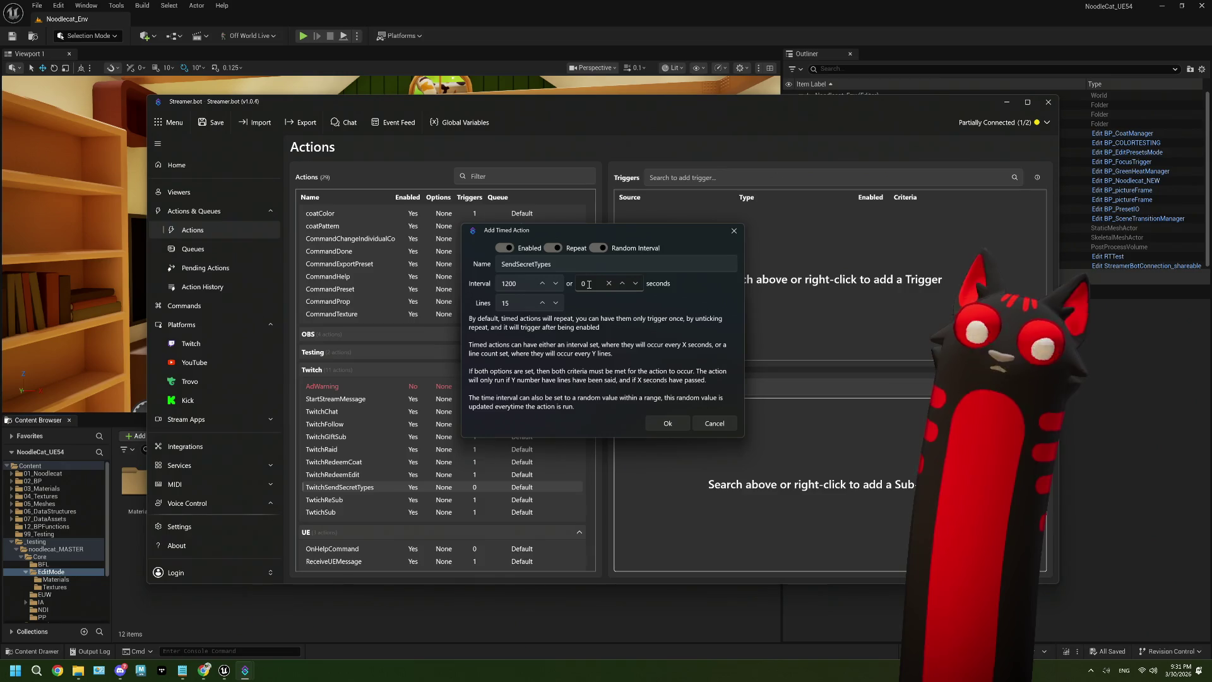
pyautogui.click(516, 285)
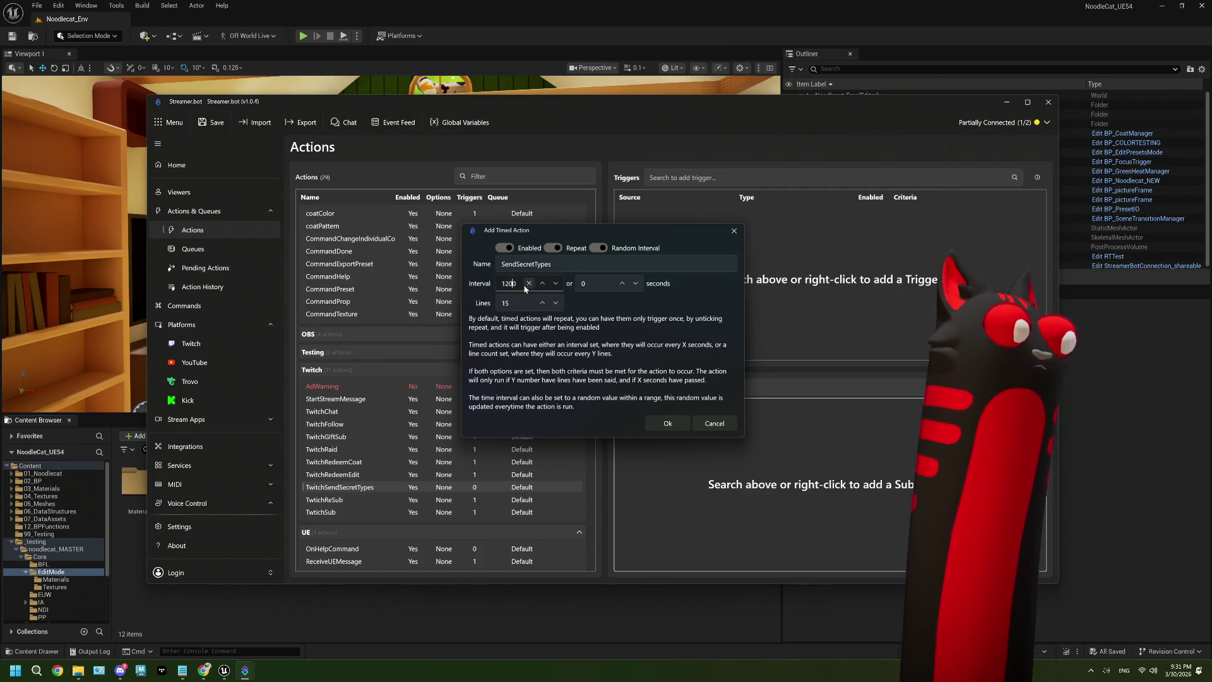
pyautogui.click(594, 287)
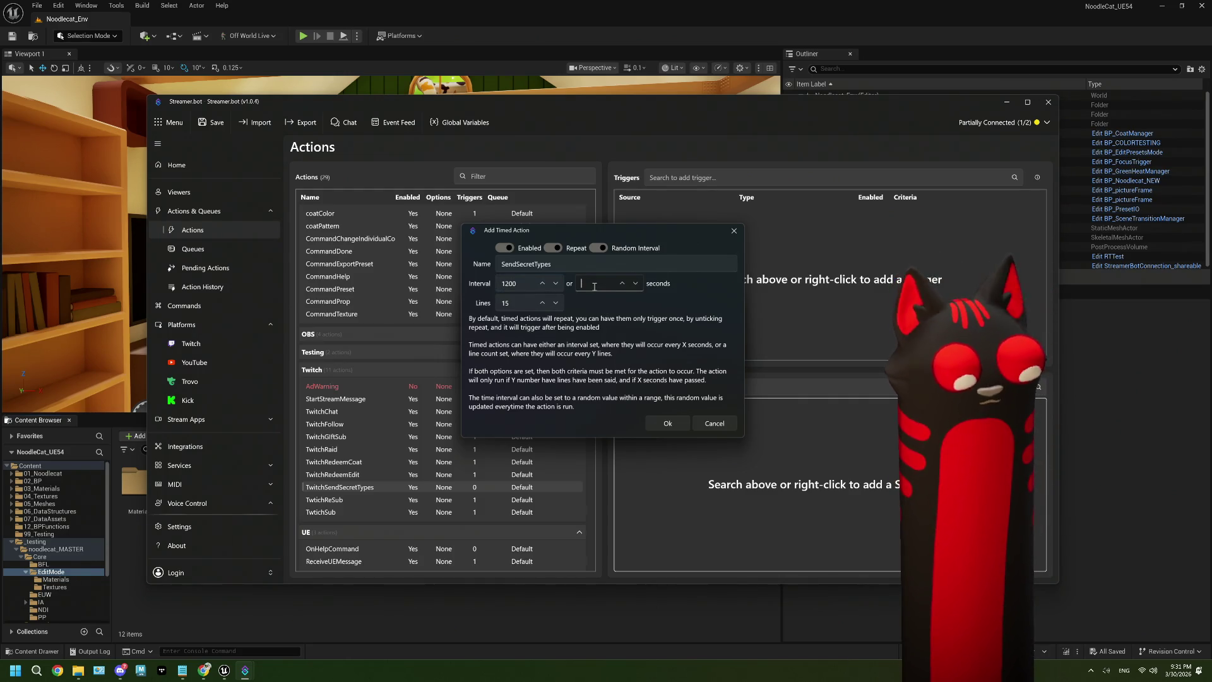
pyautogui.write('1800')
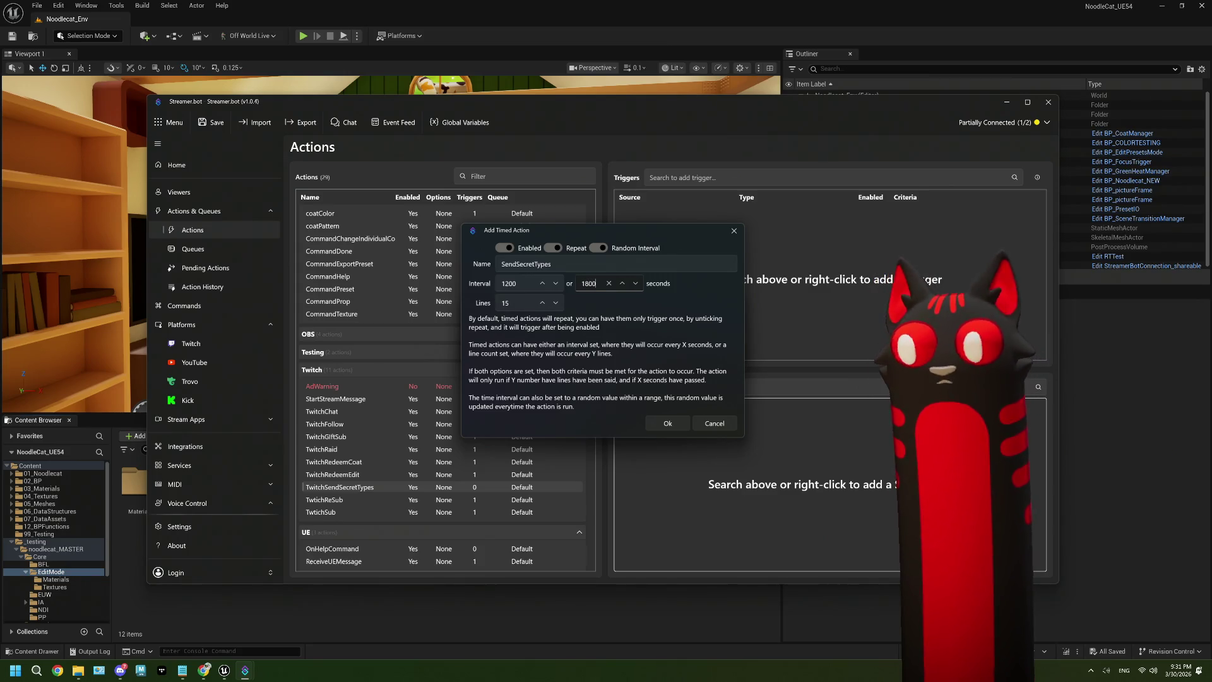
pyautogui.doubleClick(507, 288)
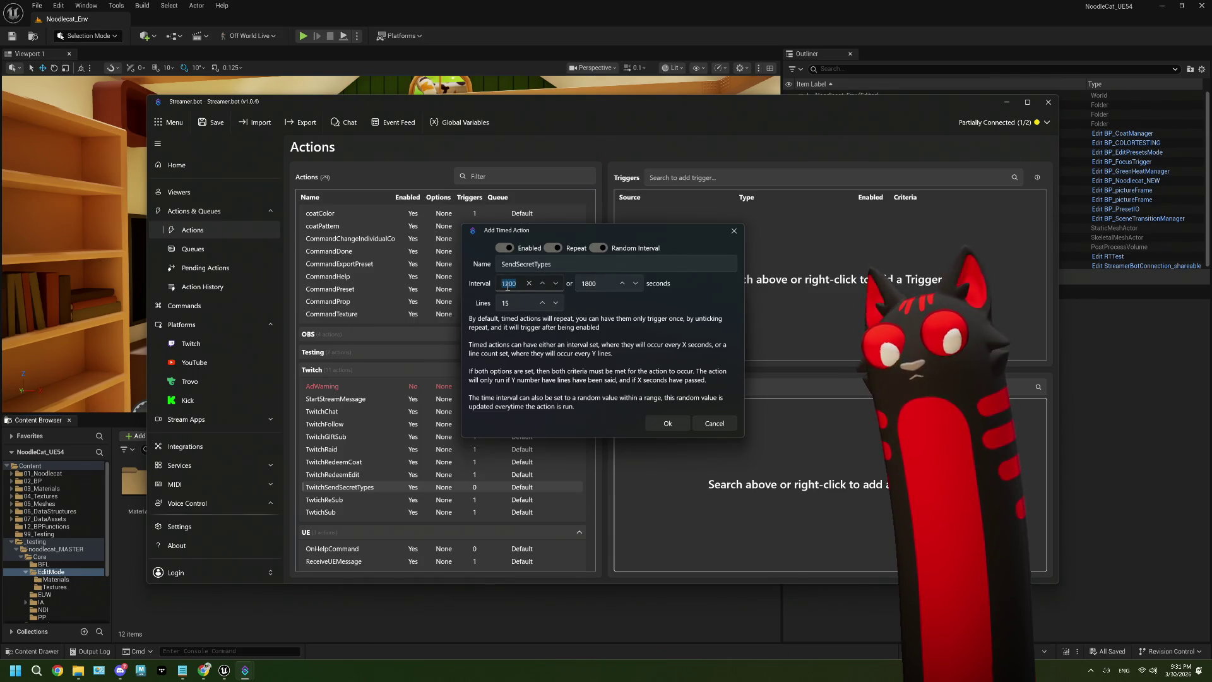
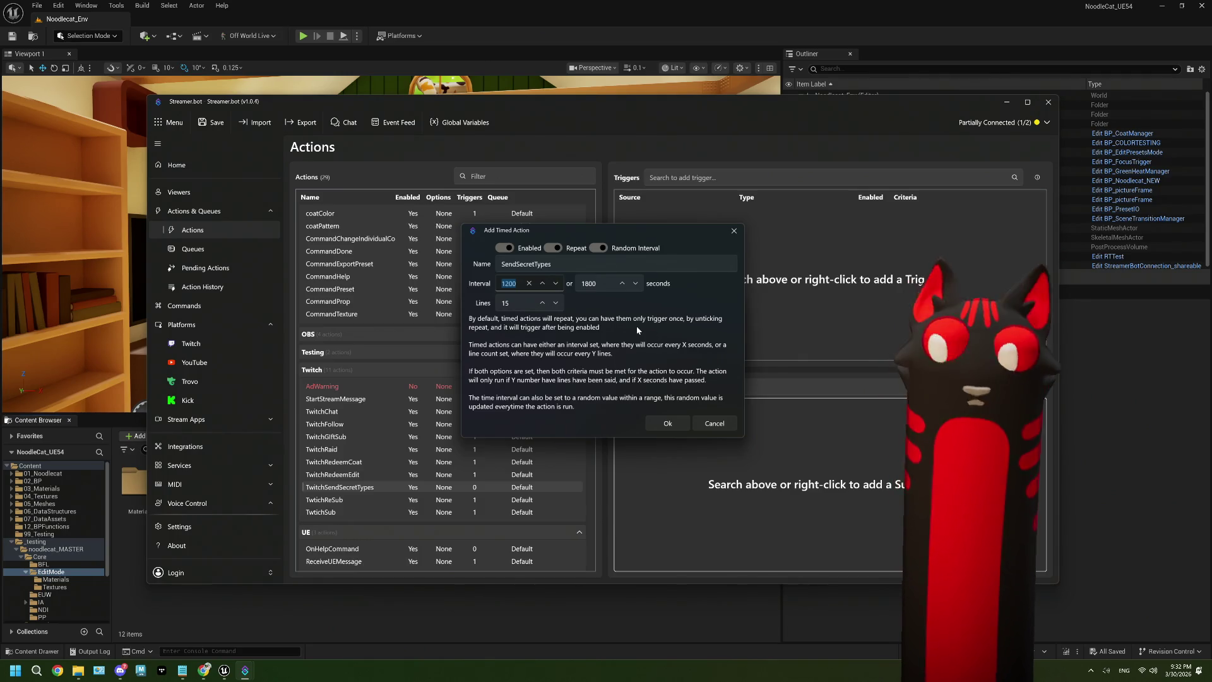
# Step: Give the SendSecretTypes timed action a random interval of 2700 to 3600 seconds and confirm it
pyautogui.write('2')
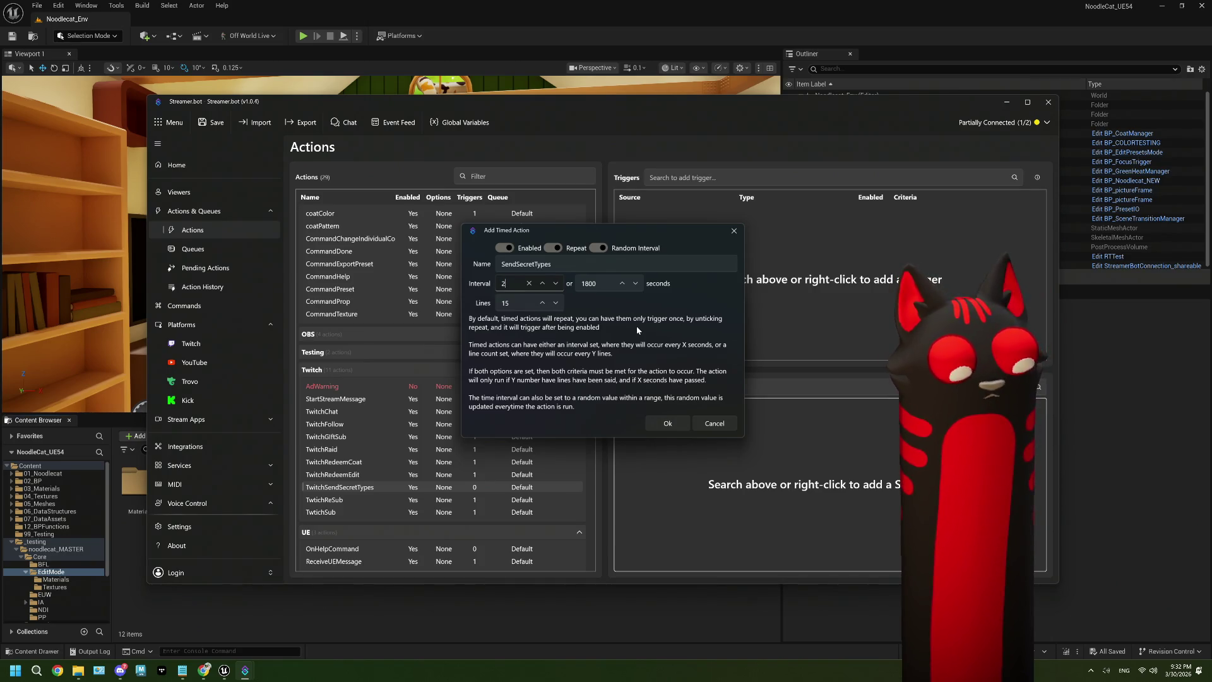
pyautogui.write('700')
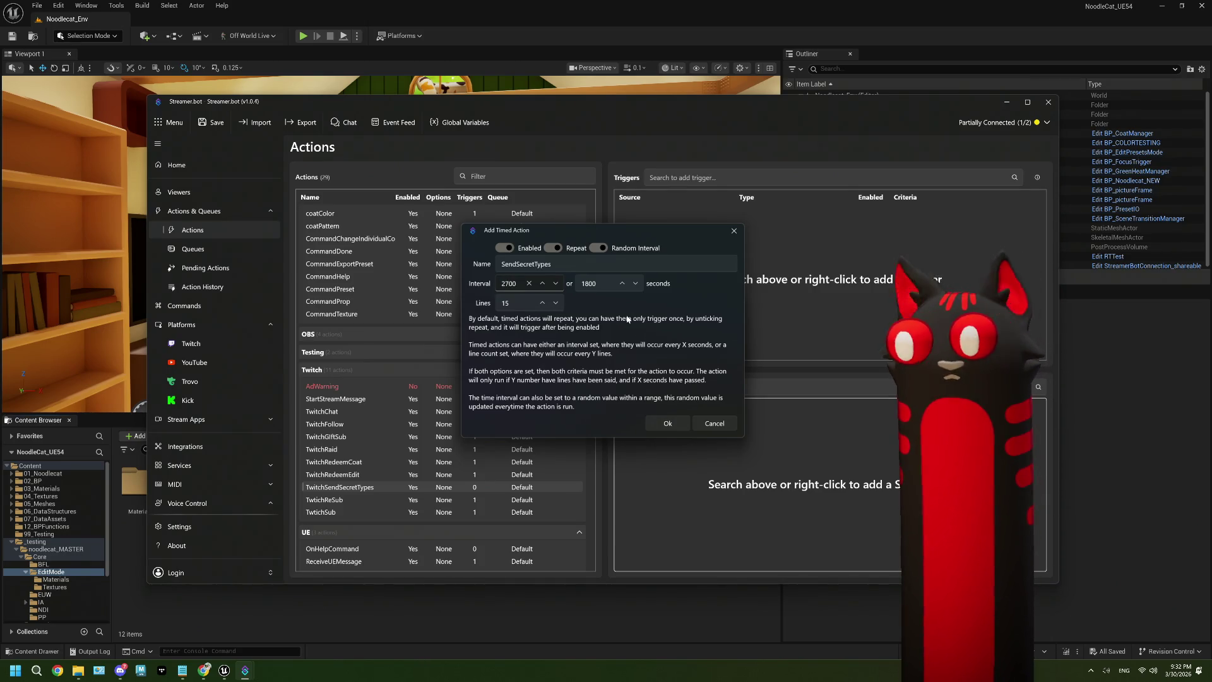
pyautogui.doubleClick(604, 285)
pyautogui.press('BackSpace')
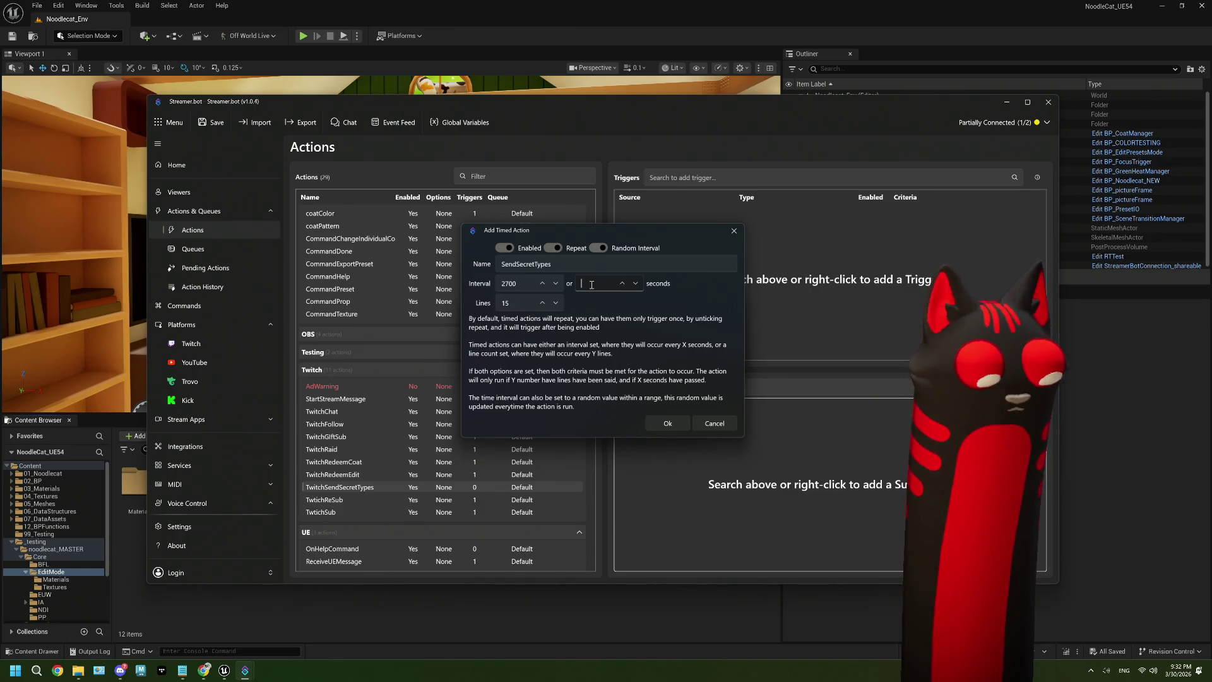
pyautogui.write('3600')
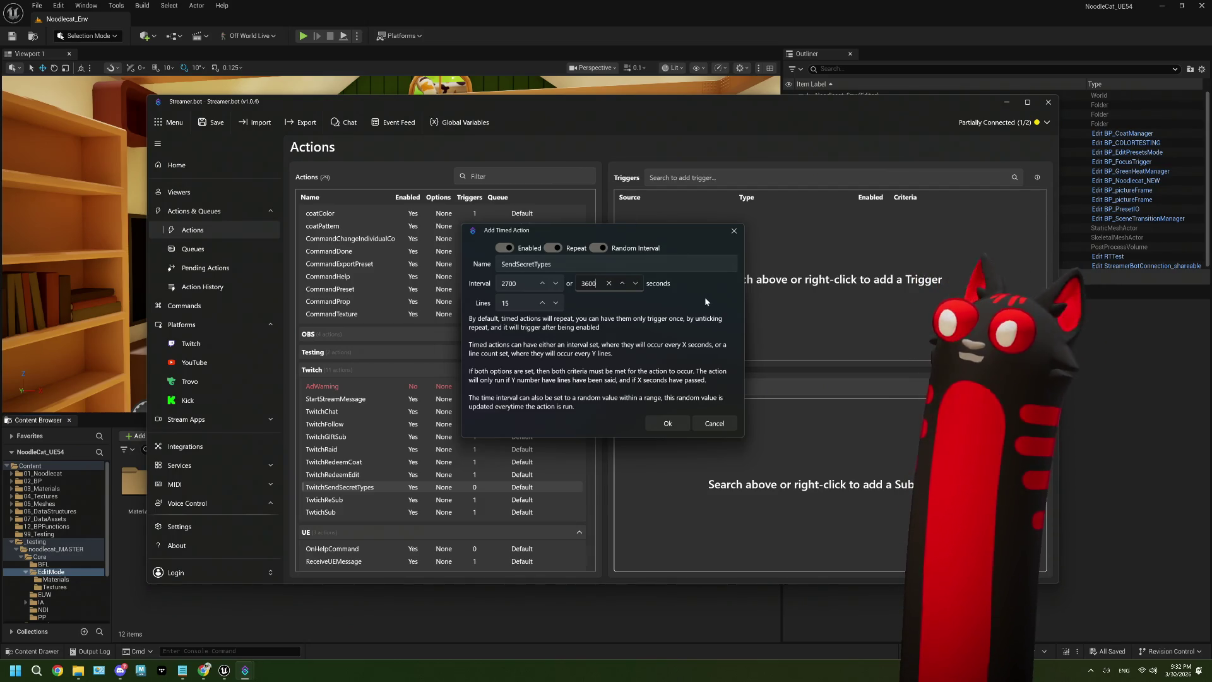
pyautogui.click(664, 424)
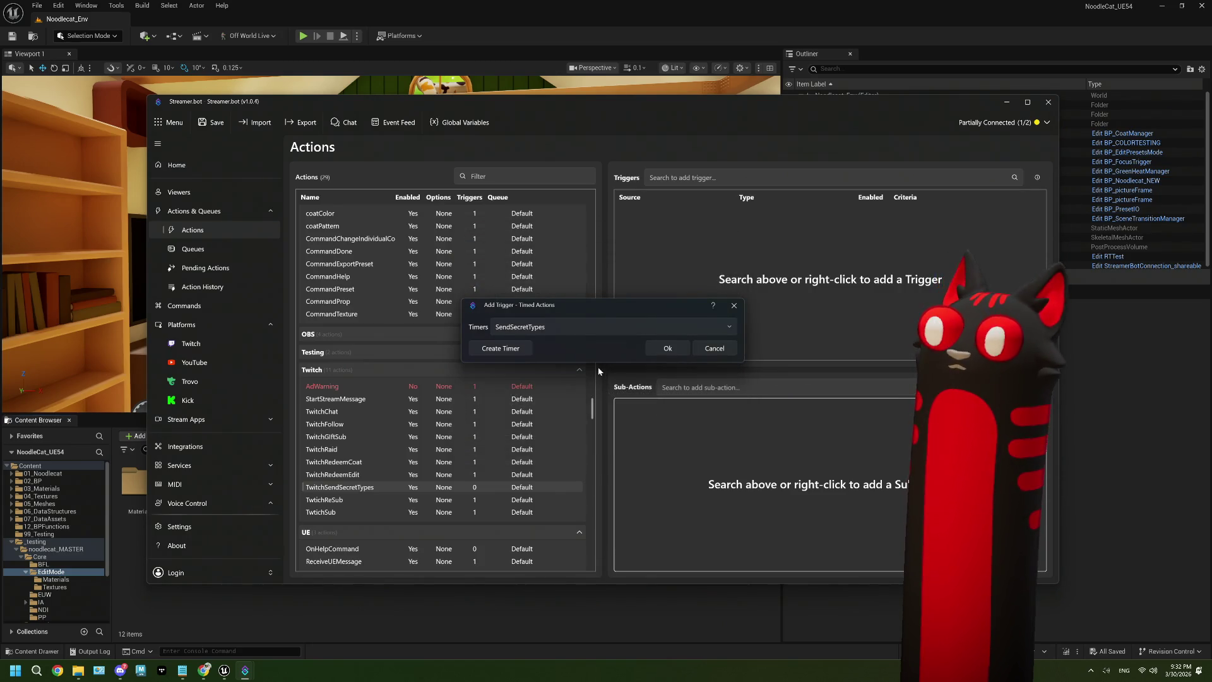
# Step: Add the SendSecretTypes timer as the TwitchSendSecretTypes action's trigger
pyautogui.click(659, 351)
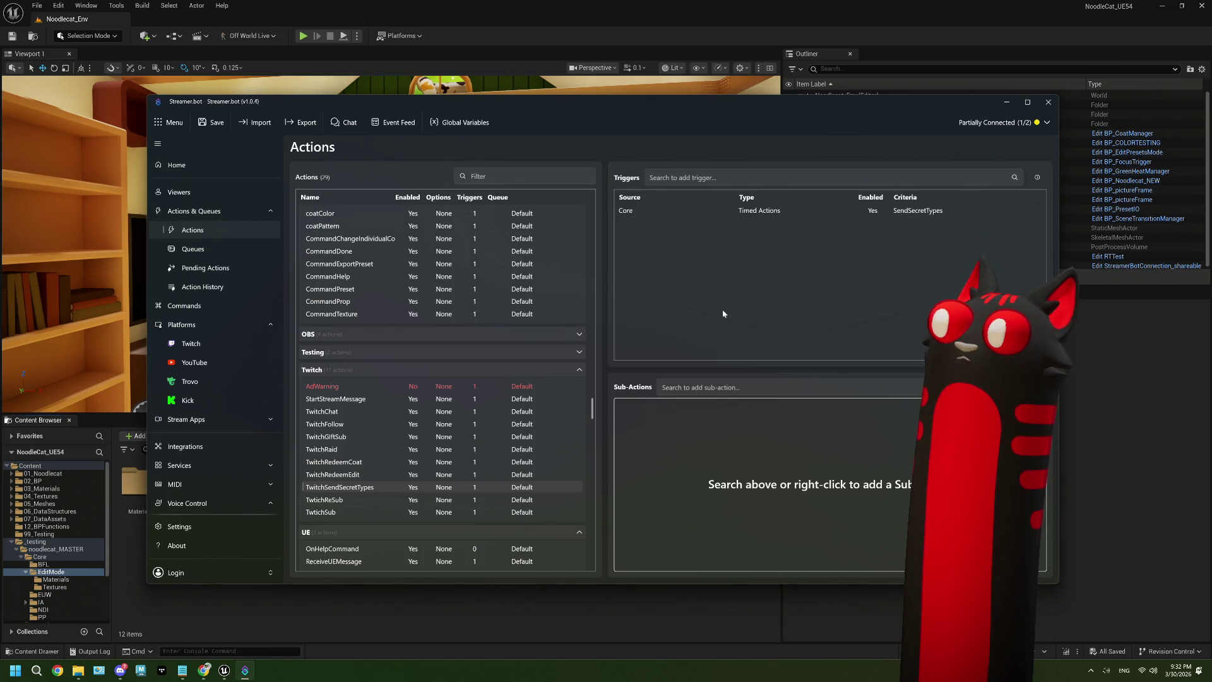
pyautogui.rightClick(661, 421)
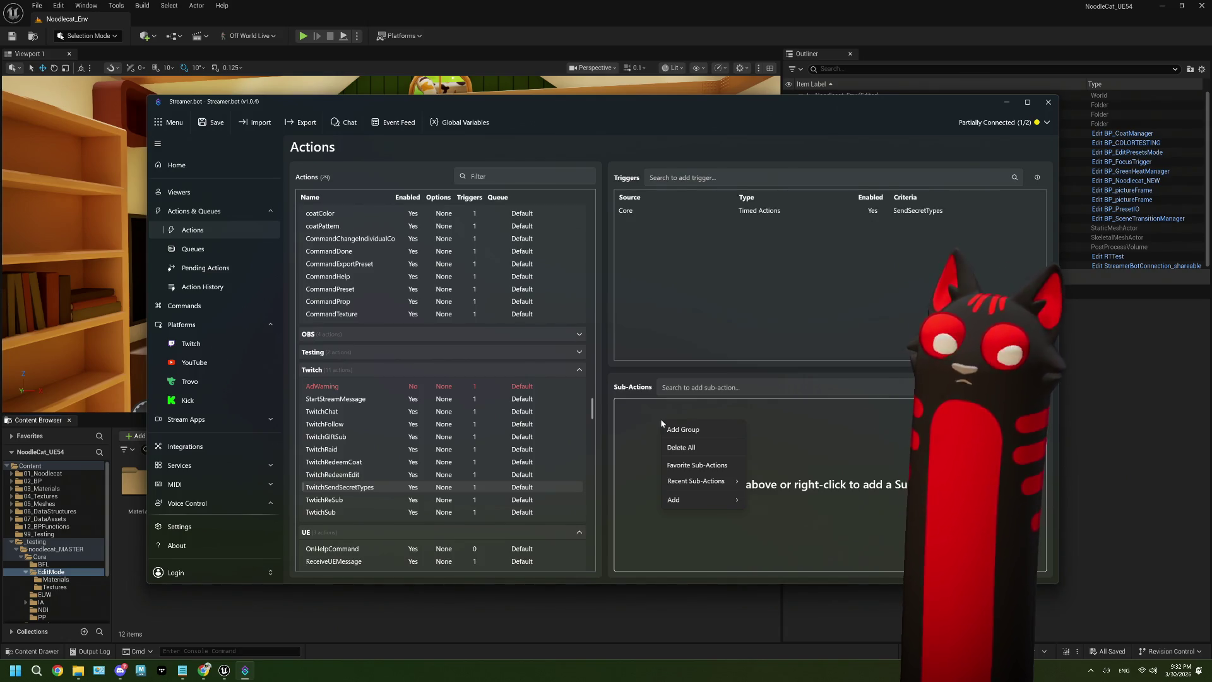
pyautogui.click(654, 413)
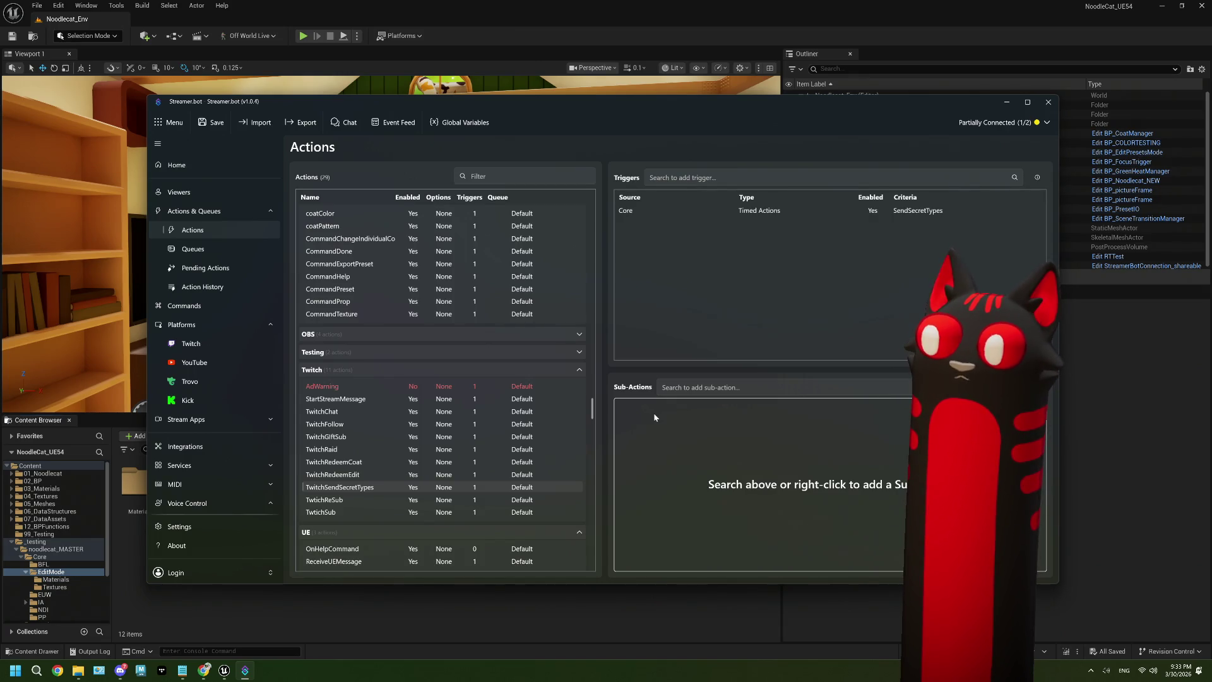
# Step: Save the Streamer.bot settings, check the action unchanged, and return to Unreal Engine
pyautogui.click(207, 128)
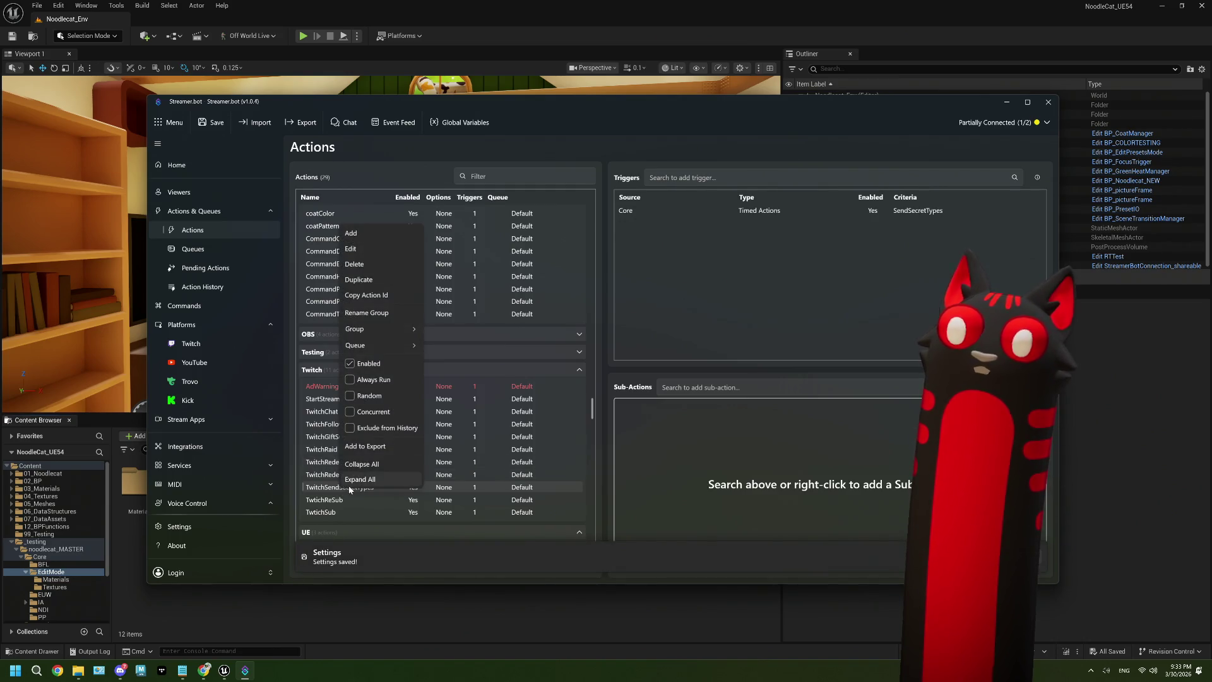
pyautogui.click(372, 247)
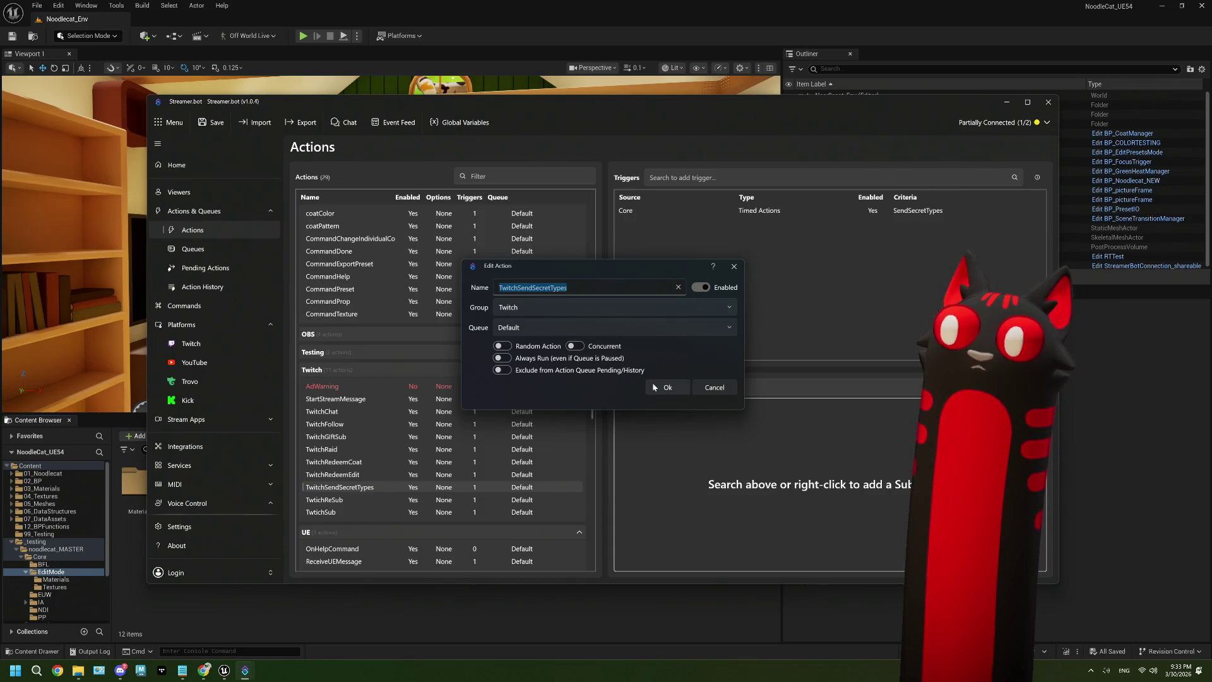
pyautogui.press('Return')
pyautogui.click(332, 604)
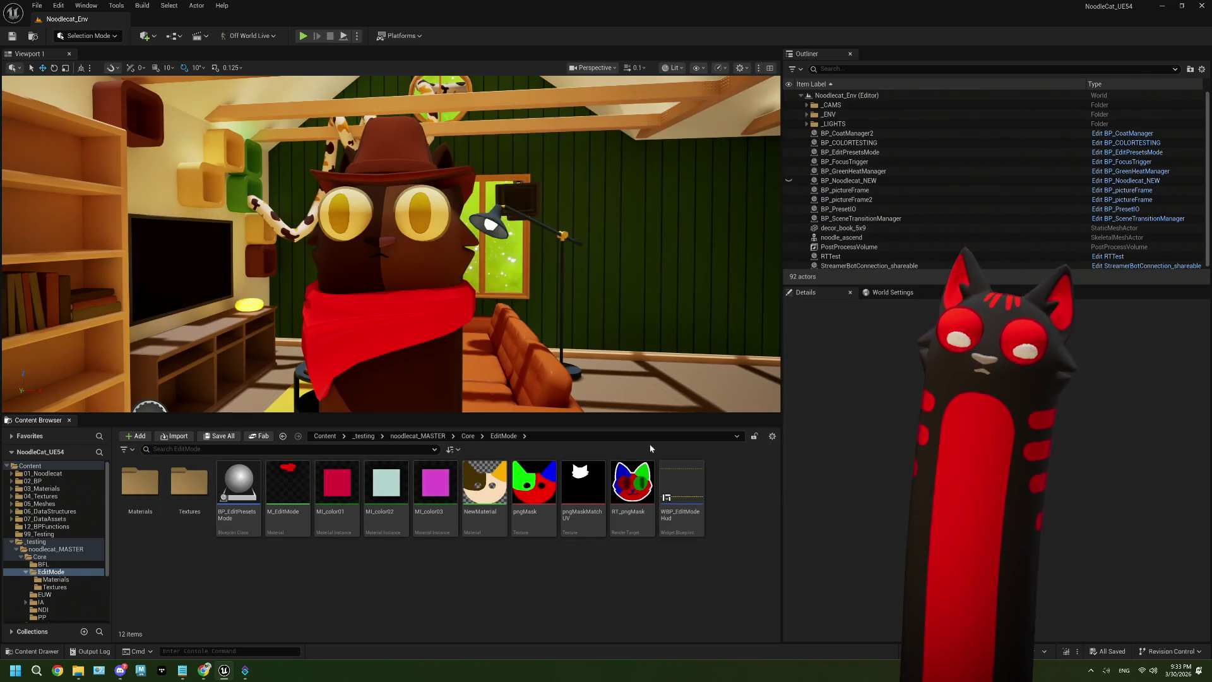
# Step: Open Core > StreamerBotConnection_shareable and add a TwitchSendSecretTypes case to the Switch on String node
pyautogui.click(468, 436)
pyautogui.click(135, 600)
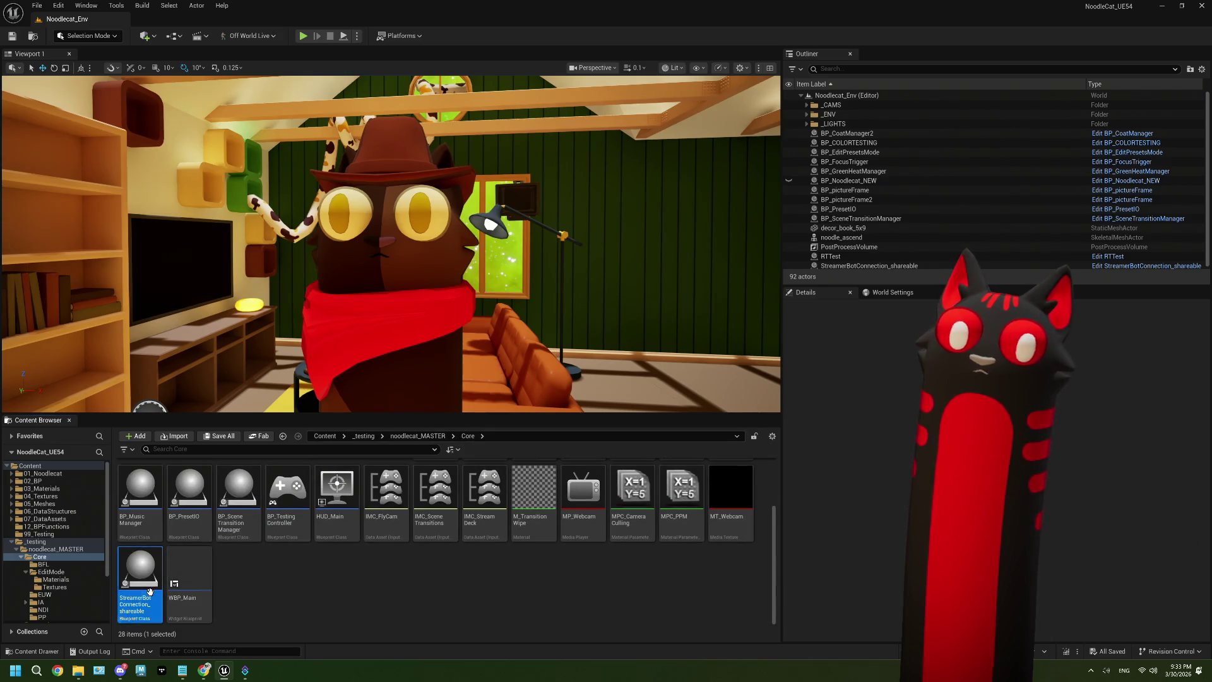
pyautogui.scroll(-3, 616, 334)
pyautogui.scroll(3, 460, 363)
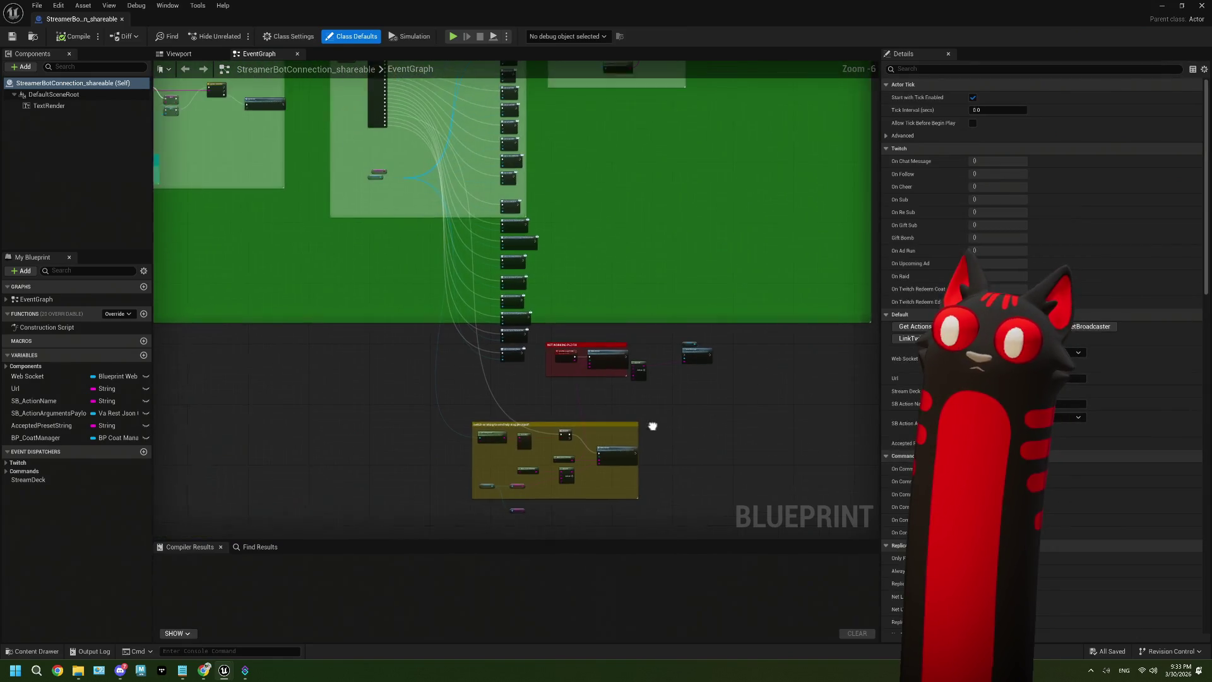
pyautogui.scroll(3, 460, 363)
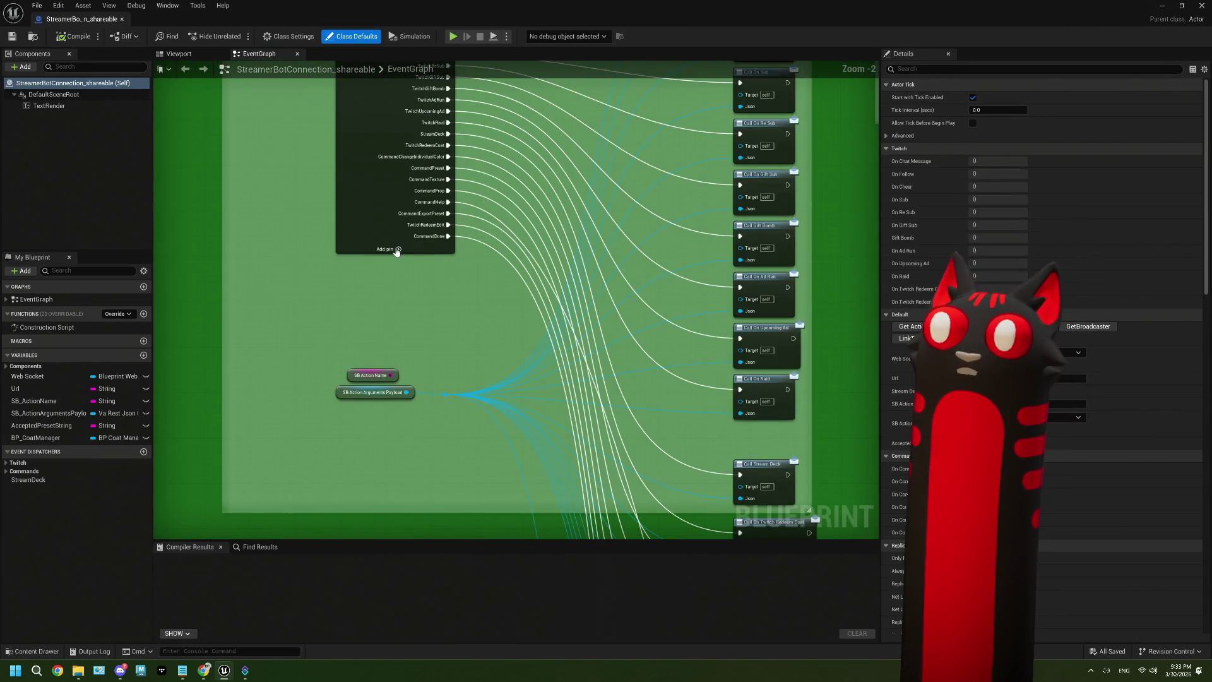
pyautogui.click(388, 243)
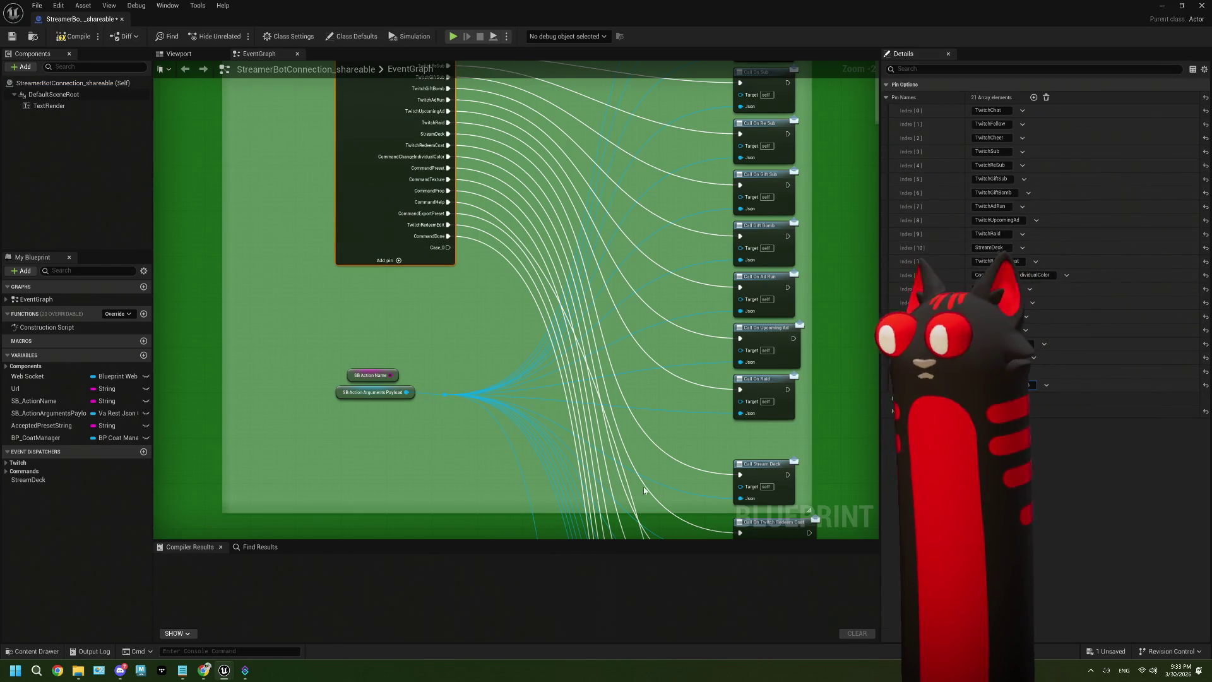
pyautogui.moveTo(448, 247)
pyautogui.mouseDown()
pyautogui.moveTo(597, 577)
pyautogui.moveTo(636, 540)
pyautogui.moveTo(771, 559)
pyautogui.moveTo(758, 441)
pyautogui.moveTo(499, 369)
pyautogui.moveTo(453, 377)
pyautogui.mouseUp()
# Step: Create a new event dispatcher named OnTwitchSendSecretTypes
pyautogui.click(238, 442)
pyautogui.click(143, 452)
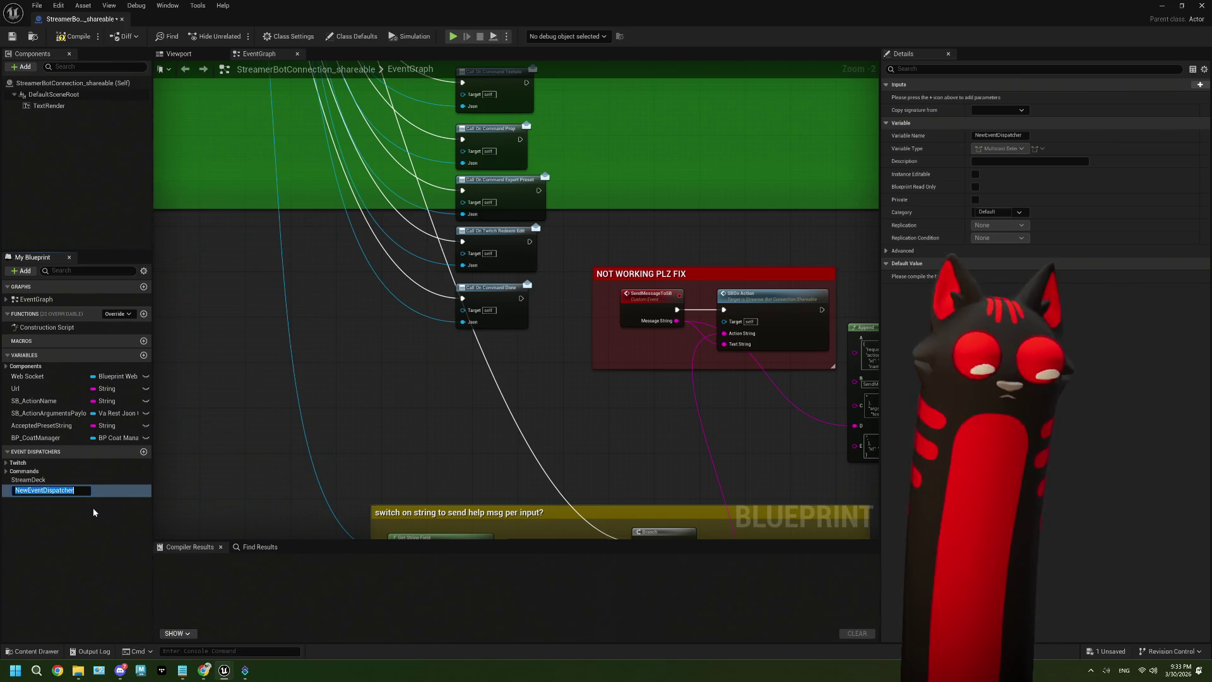
pyautogui.write('On')
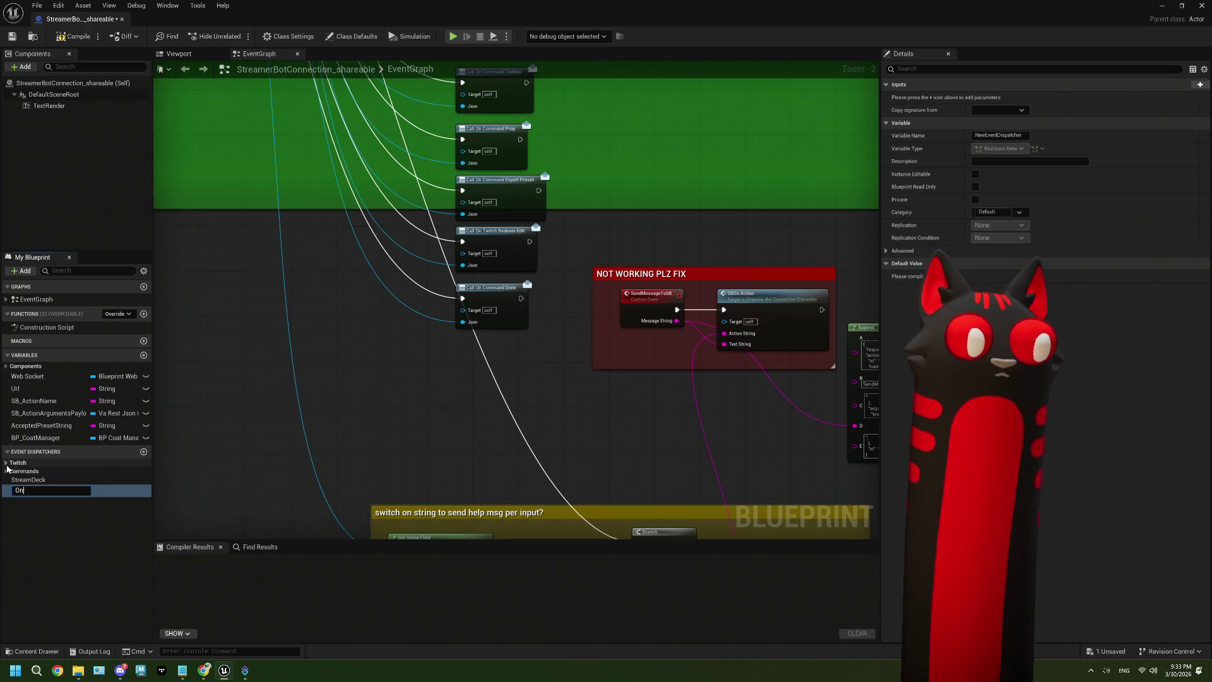
pyautogui.press('Return')
pyautogui.click(43, 600)
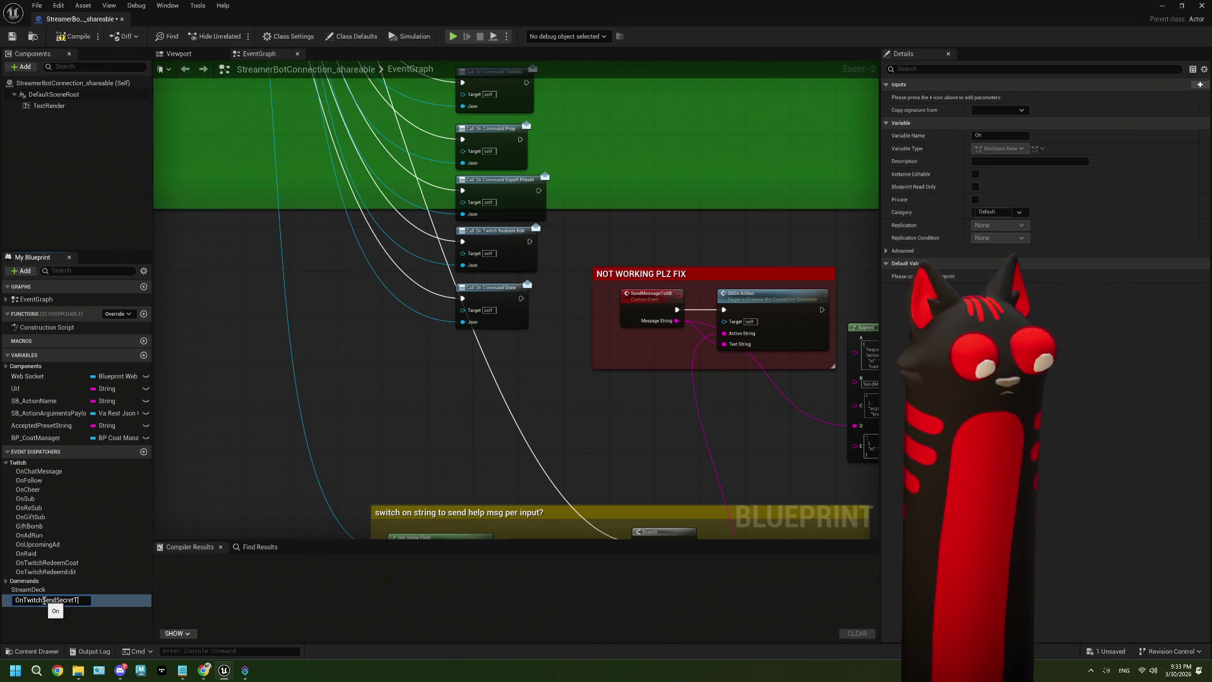
pyautogui.write('pes')
pyautogui.press('Return')
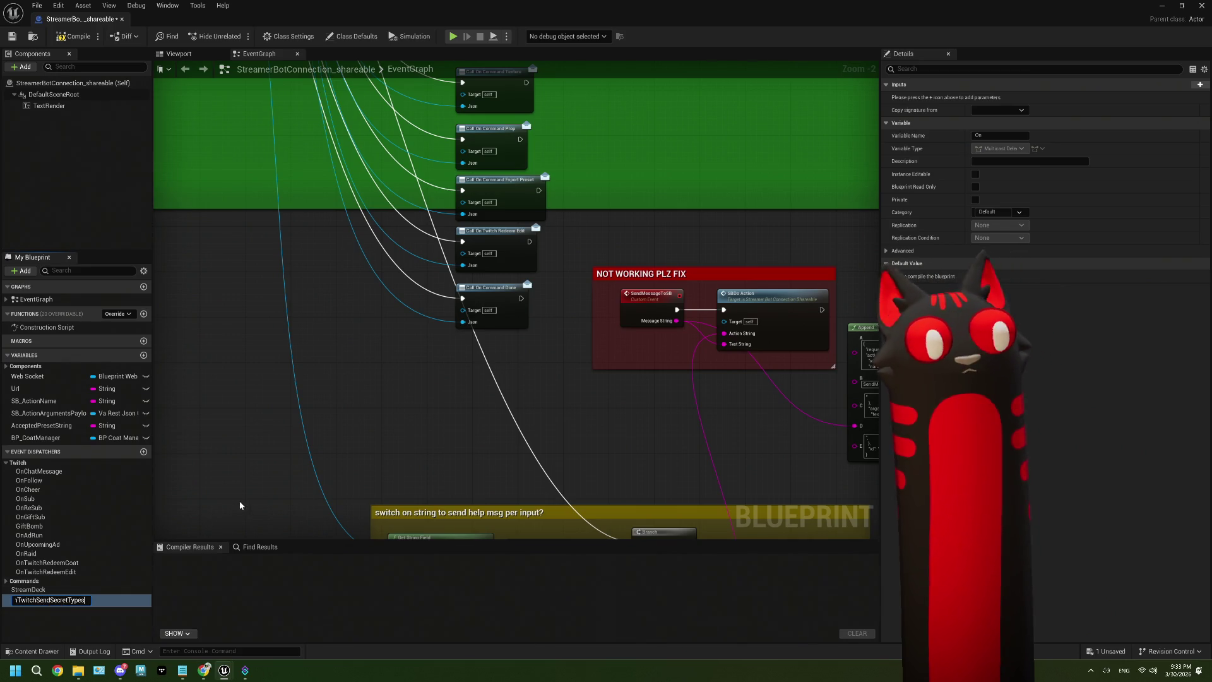
# Step: Place a Call OnTwitchSendSecretTypes node and wire the action payload toward it
pyautogui.moveTo(80, 594); pyautogui.dragTo(487, 385)
pyautogui.press('Escape')
pyautogui.click(498, 366)
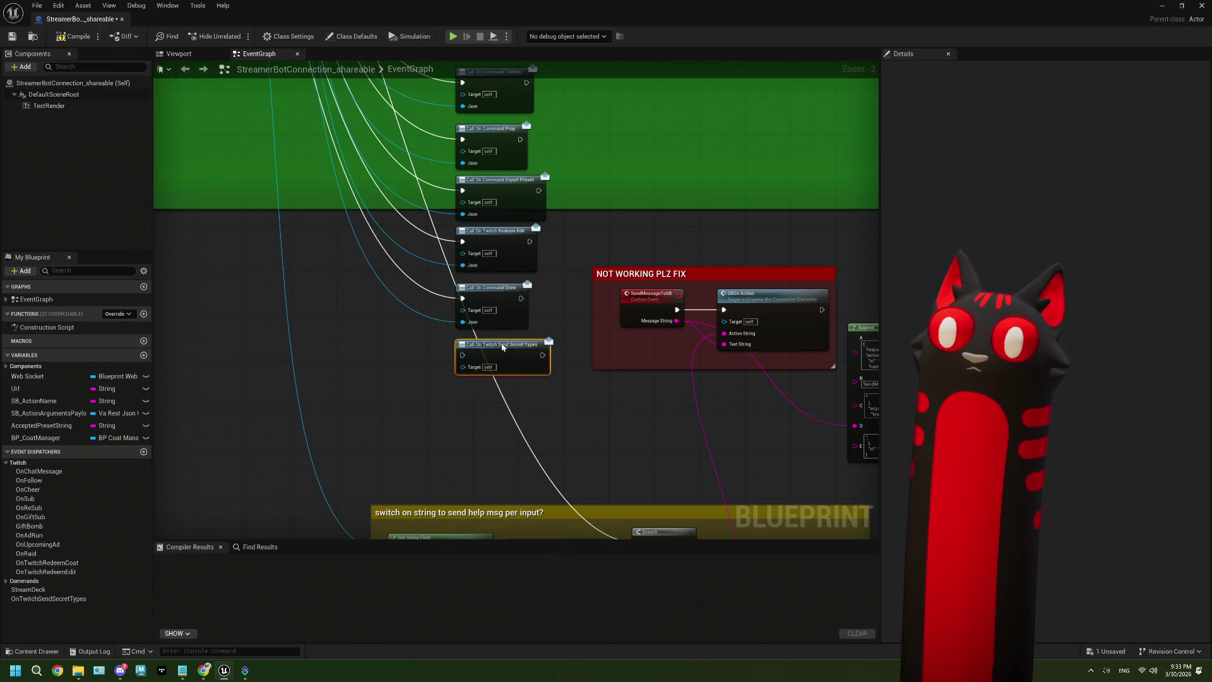
pyautogui.scroll(-2, 453, 328)
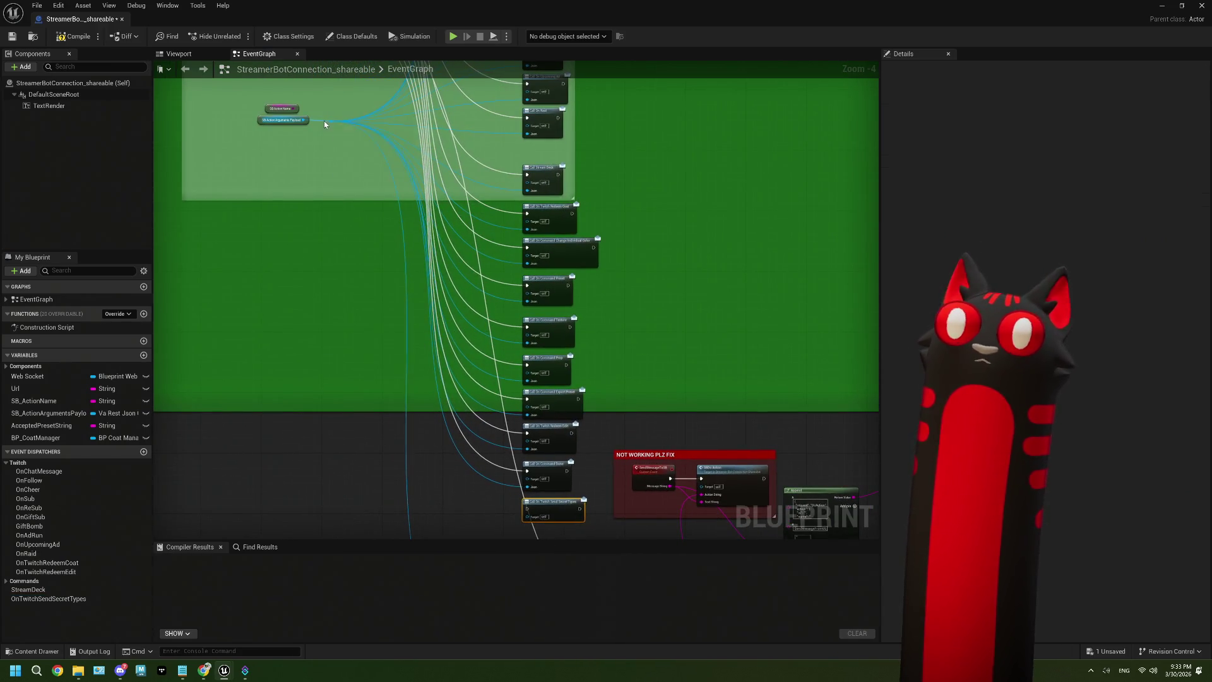
pyautogui.moveTo(331, 125)
pyautogui.mouseDown()
pyautogui.moveTo(514, 433)
pyautogui.moveTo(530, 515)
pyautogui.mouseUp()
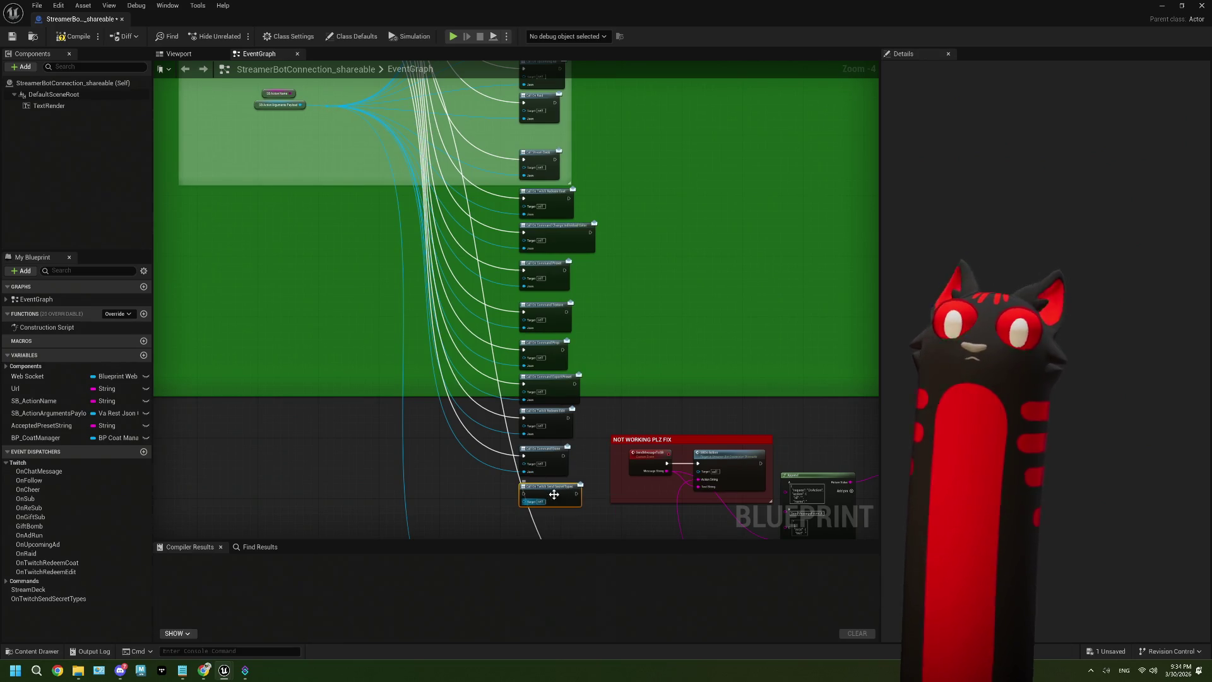
pyautogui.click(46, 598)
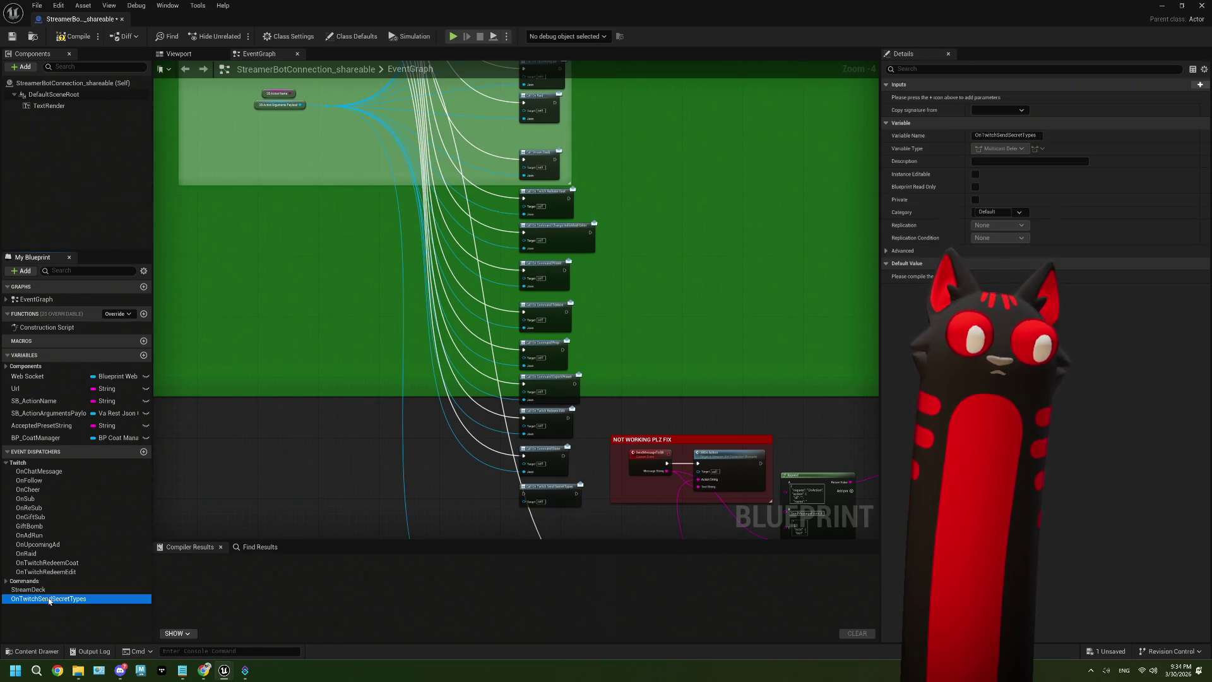
# Step: Move the dispatcher into the Twitch category and give it a Json input of type Va Rest Json Object
pyautogui.moveTo(44, 599)
pyautogui.mouseDown()
pyautogui.moveTo(29, 463)
pyautogui.moveTo(44, 489)
pyautogui.mouseUp()
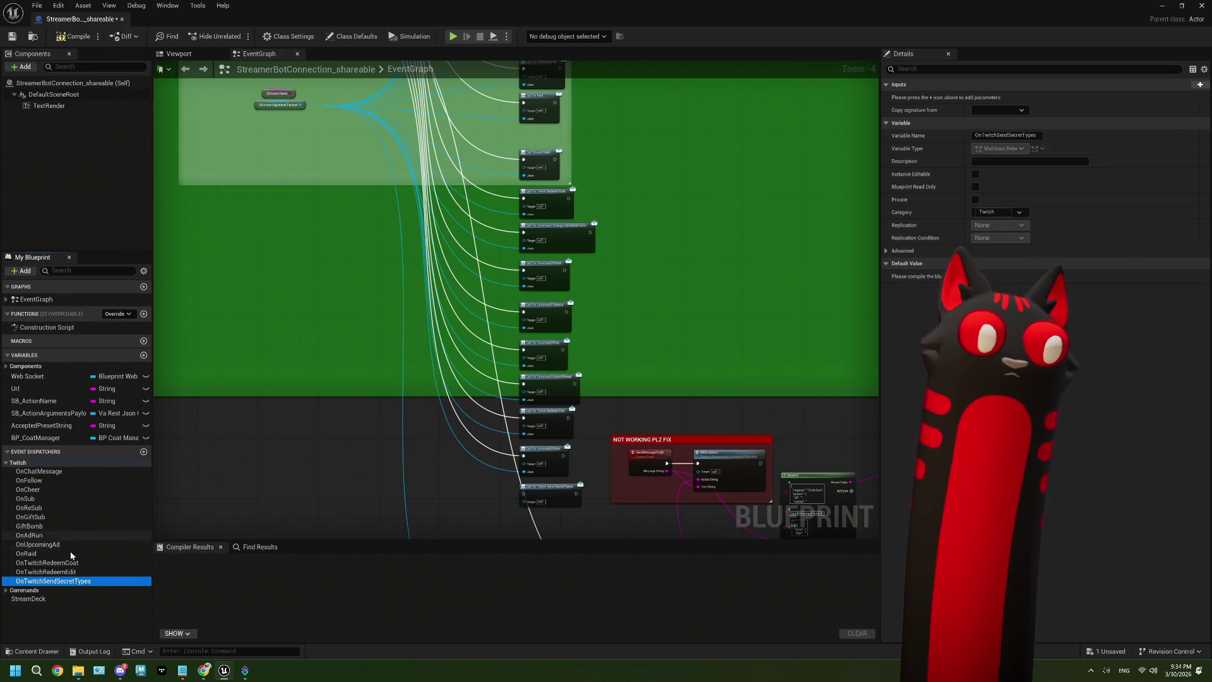
pyautogui.click(1192, 86)
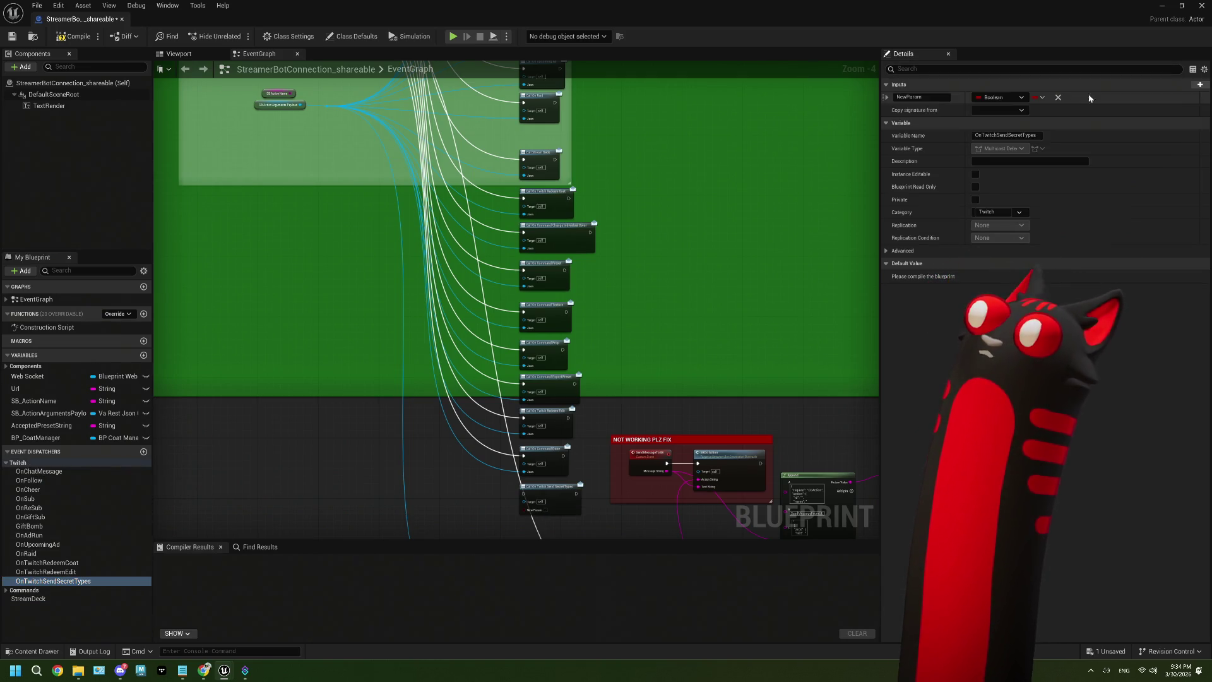
pyautogui.write('a')
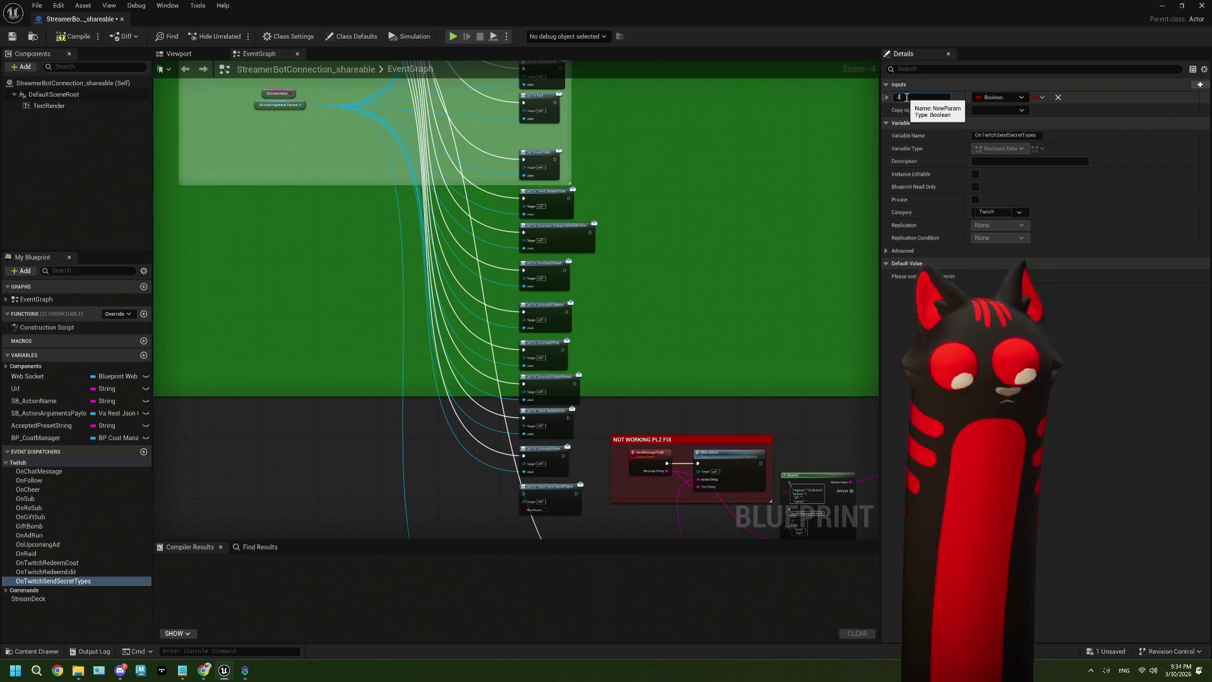
pyautogui.press('Return')
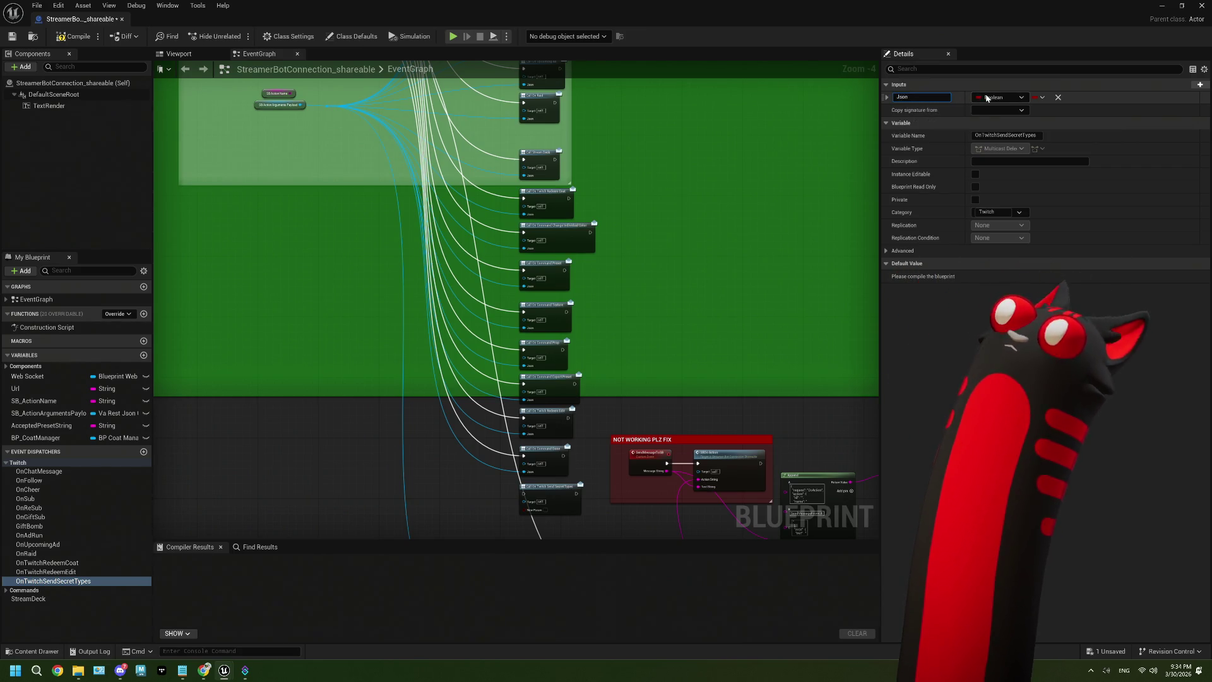
pyautogui.click(997, 99)
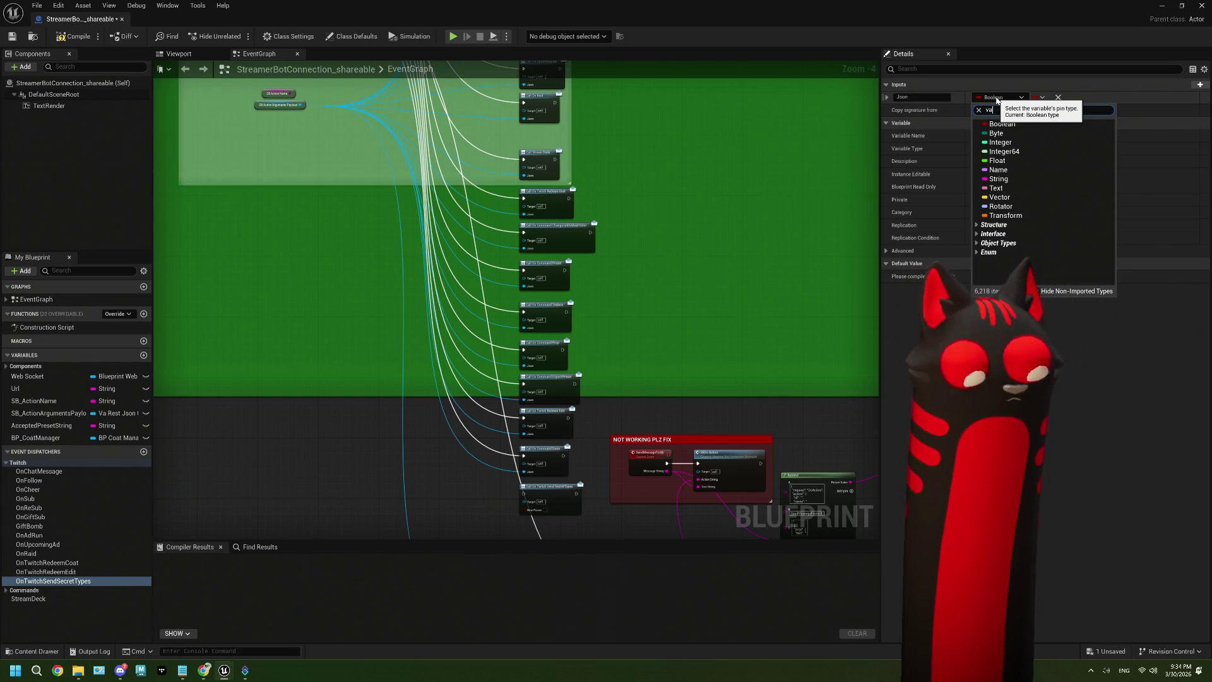
pyautogui.write('va rest')
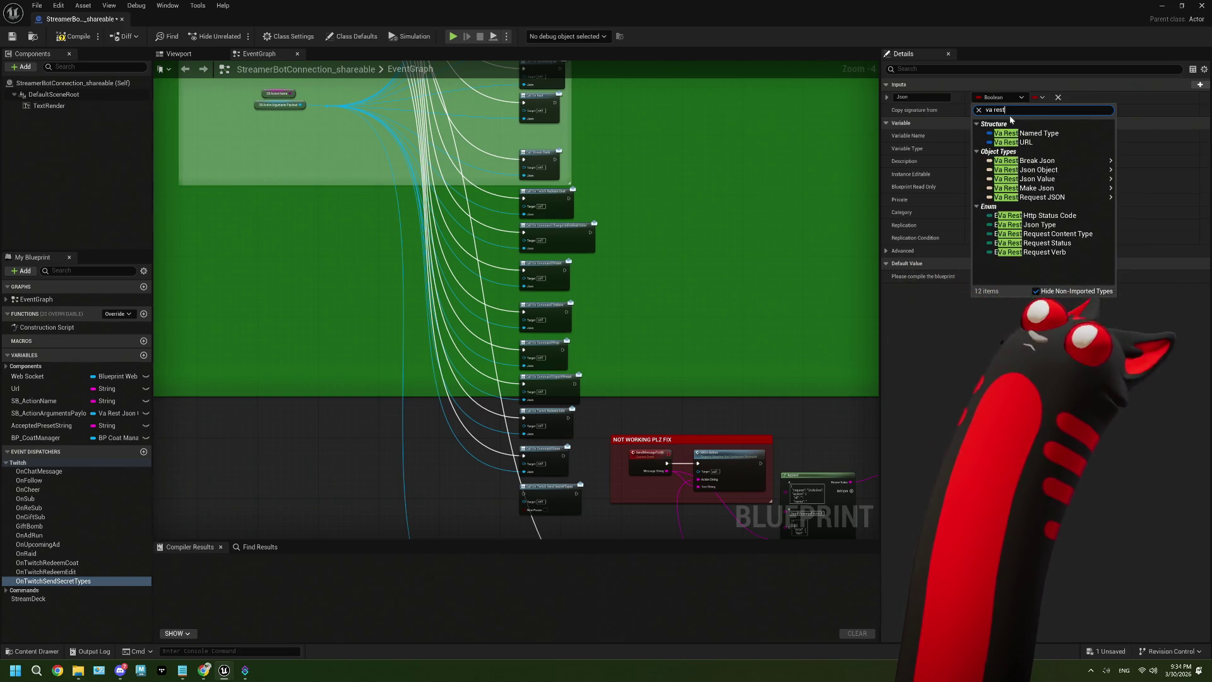
pyautogui.moveTo(1086, 170)
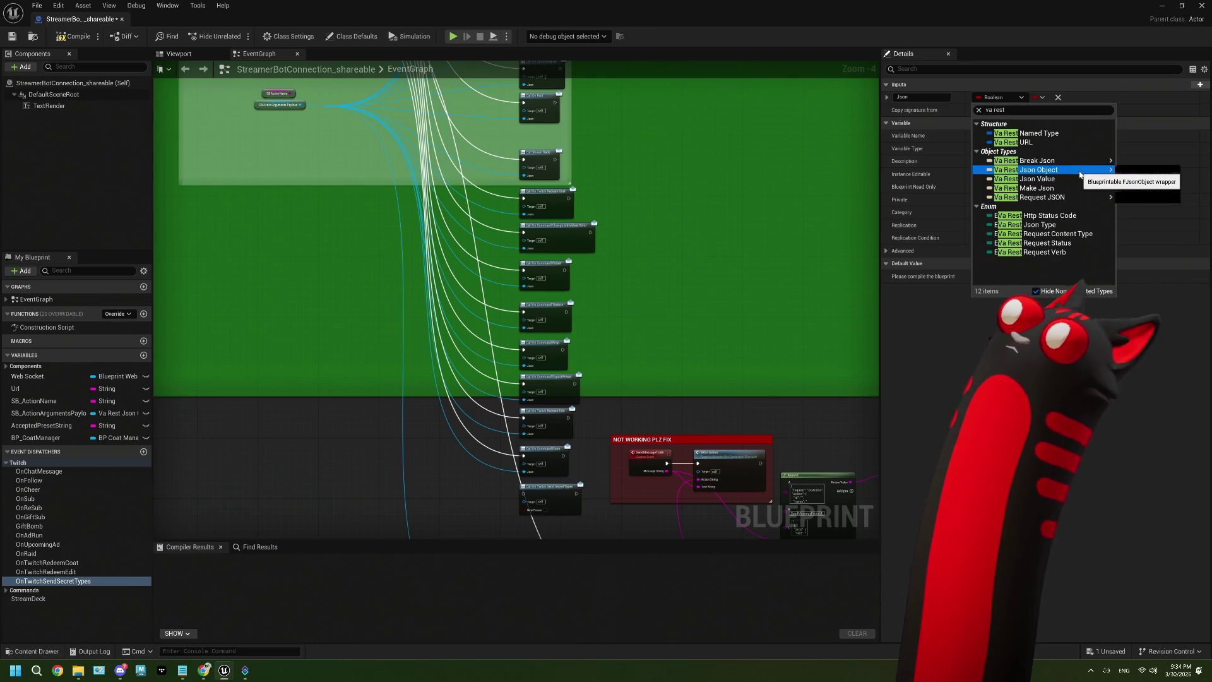
pyautogui.click(1125, 172)
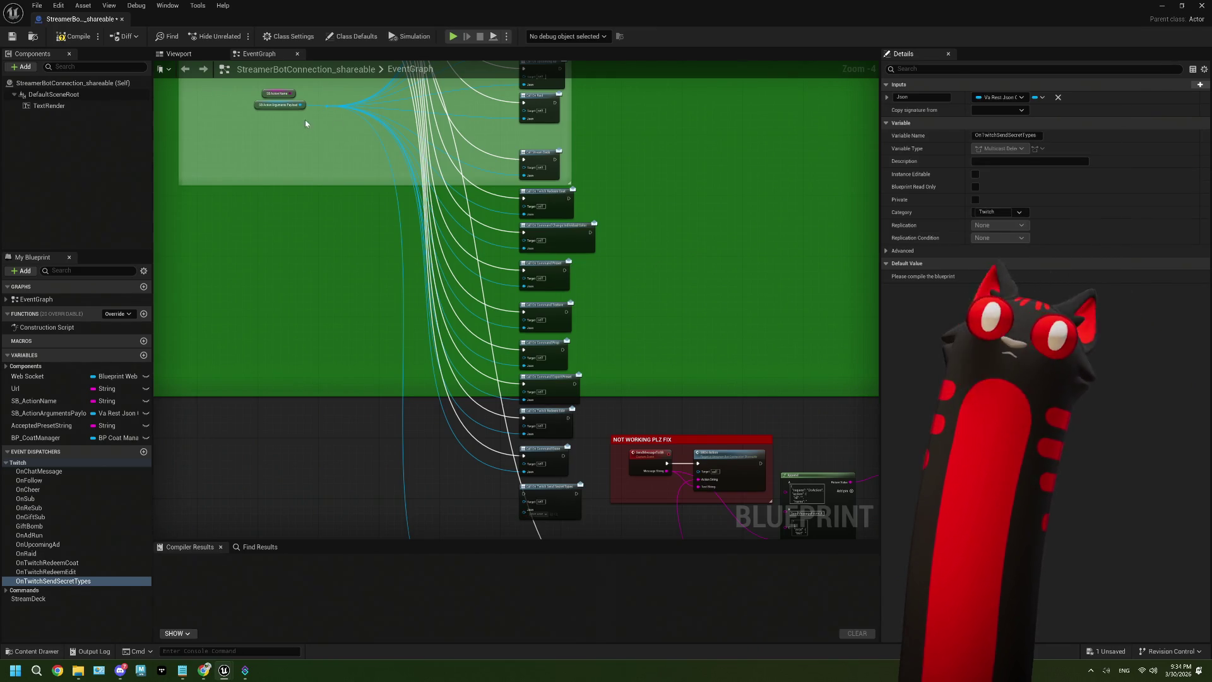
# Step: Wire the payload and the TwitchSendSecretTypes switch output into the call, then compile
pyautogui.moveTo(333, 107)
pyautogui.mouseDown()
pyautogui.moveTo(410, 480)
pyautogui.moveTo(525, 510)
pyautogui.mouseUp()
pyautogui.moveTo(466, 371); pyautogui.dragTo(444, 357)
pyautogui.moveTo(353, 130)
pyautogui.mouseDown()
pyautogui.moveTo(528, 508)
pyautogui.moveTo(525, 537)
pyautogui.moveTo(553, 502)
pyautogui.mouseUp()
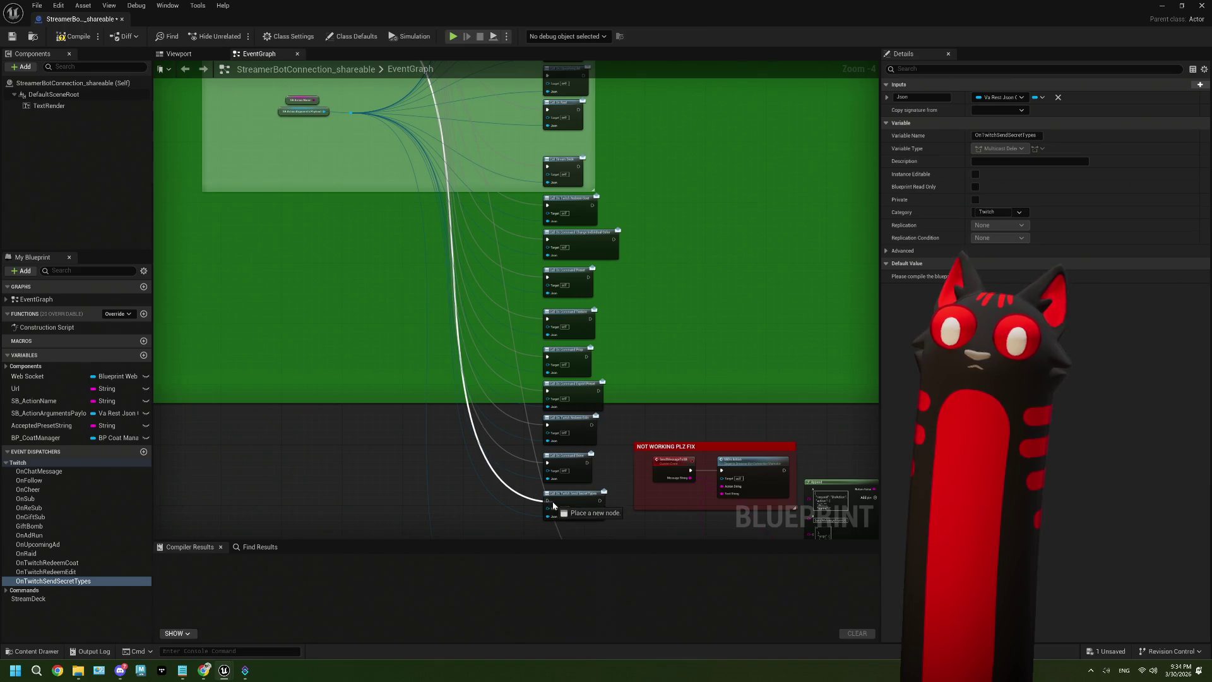
pyautogui.scroll(3, 587, 505)
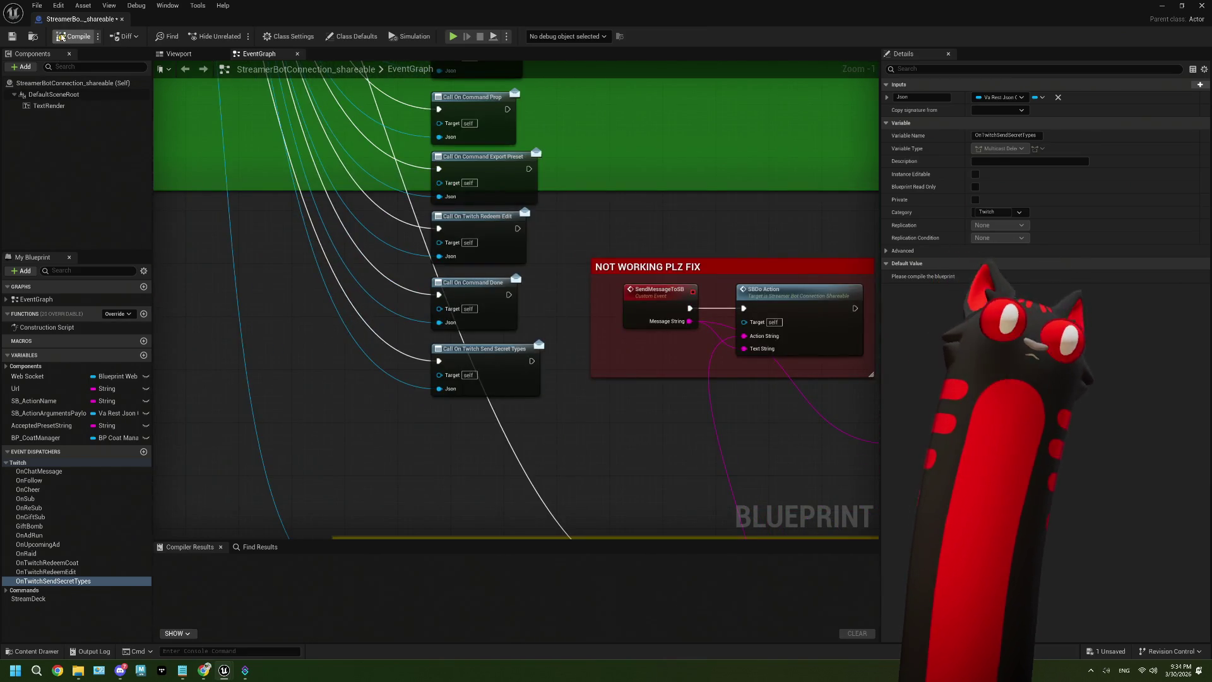
pyautogui.click(73, 36)
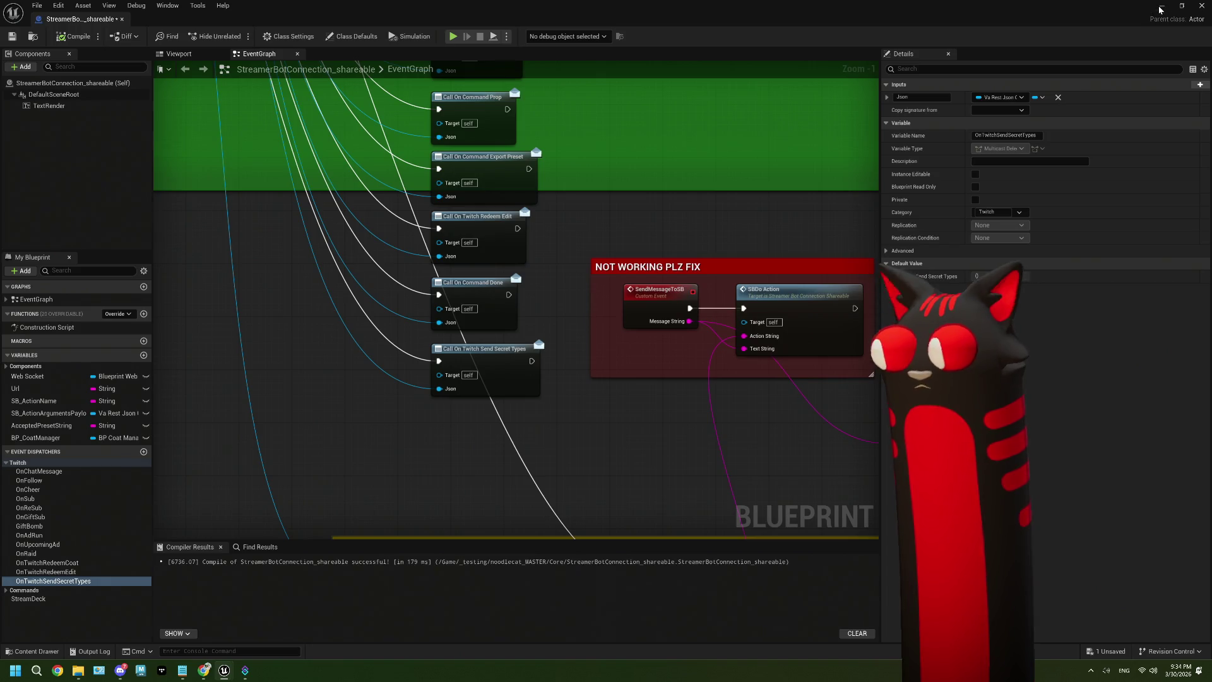
pyautogui.click(1160, 9)
# Step: Open BP_CoatManager and select the file-scanning and preset-adding nodes in GetPresetsFromFolder
pyautogui.doubleClick(435, 489)
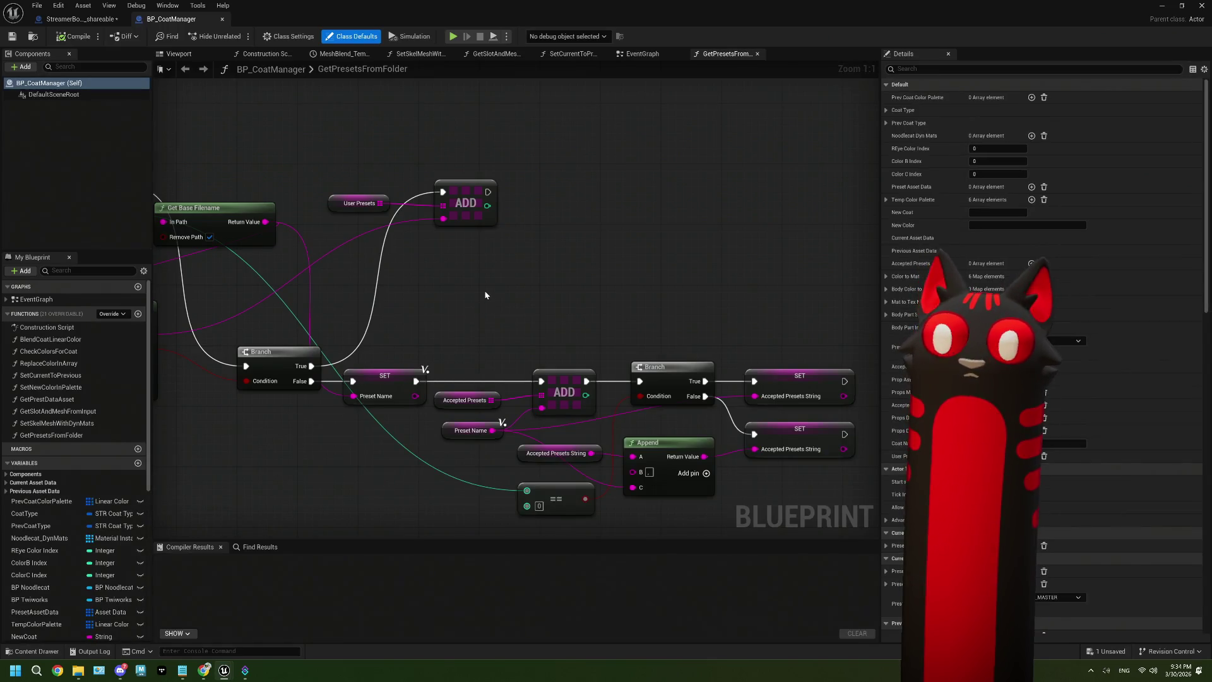
pyautogui.click(459, 275)
pyautogui.moveTo(459, 275)
pyautogui.mouseDown()
pyautogui.moveTo(481, 303)
pyautogui.moveTo(603, 306)
pyautogui.mouseUp()
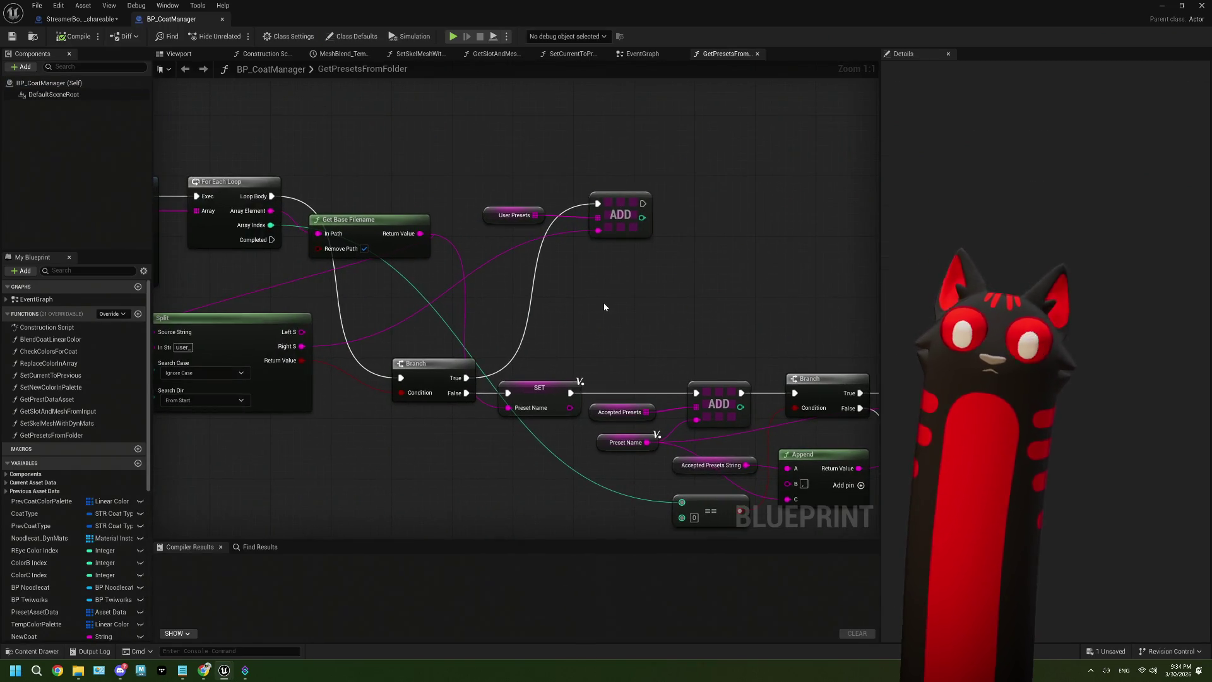
pyautogui.scroll(-4, 604, 307)
pyautogui.moveTo(462, 349); pyautogui.dragTo(480, 334)
pyautogui.scroll(1, 488, 328)
pyautogui.scroll(1, 489, 327)
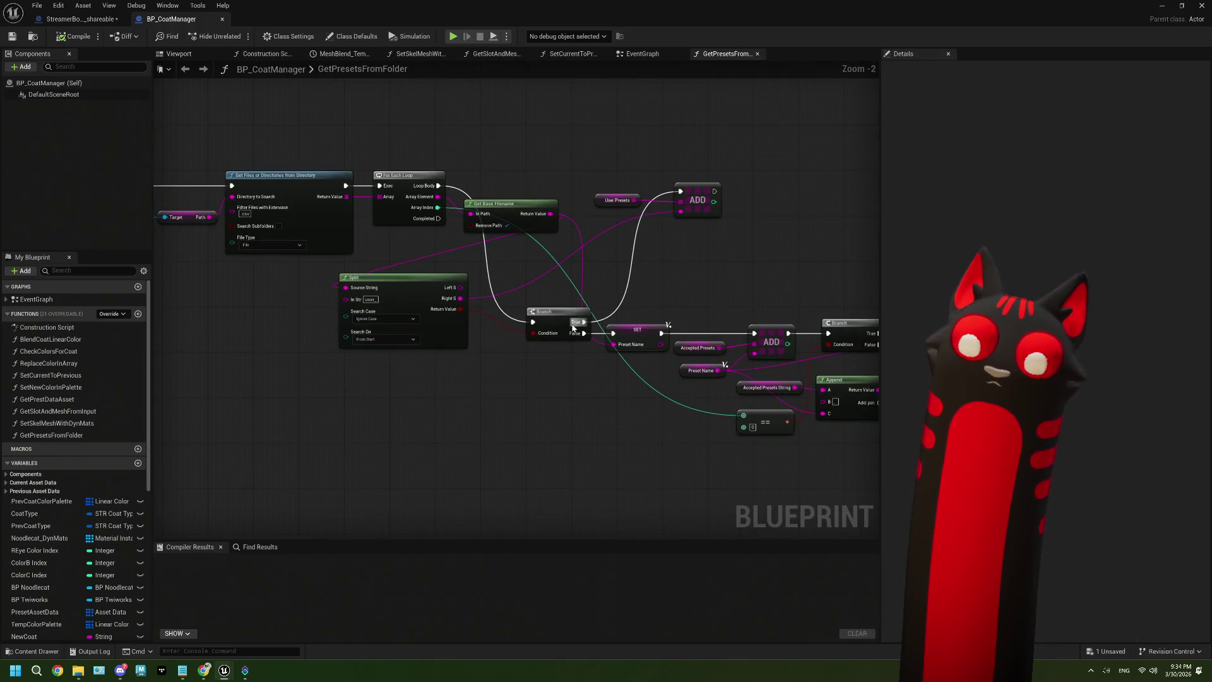
pyautogui.moveTo(476, 392); pyautogui.dragTo(433, 387)
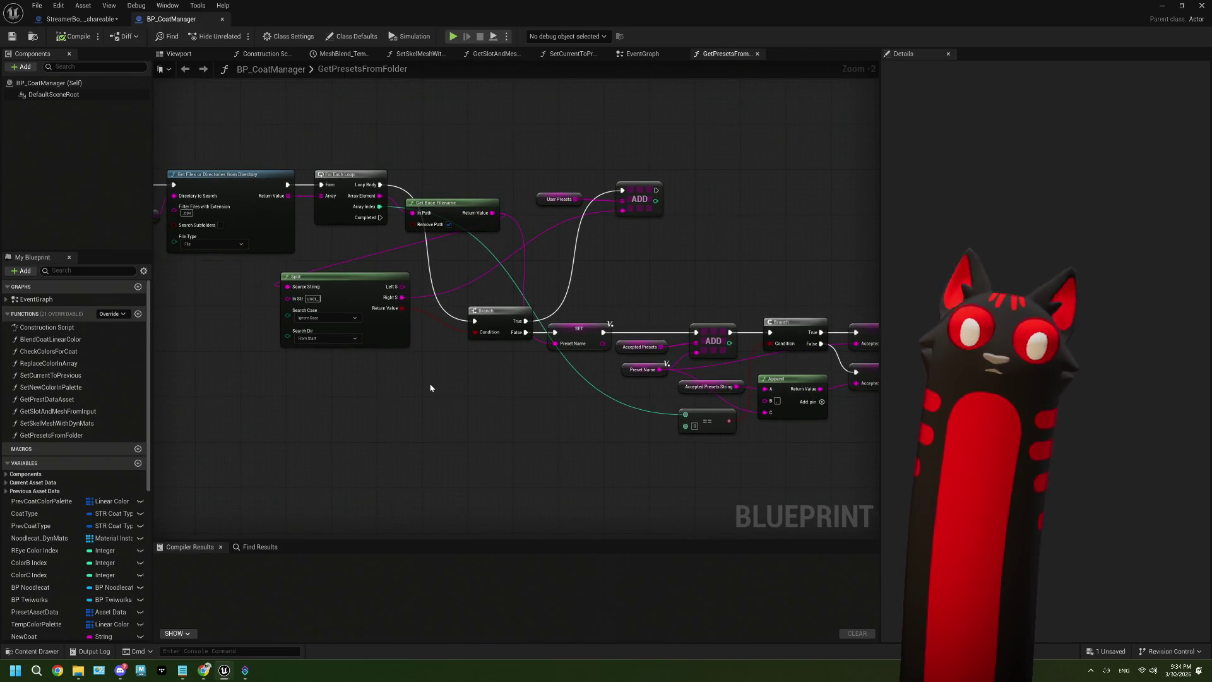
pyautogui.scroll(-2, 429, 387)
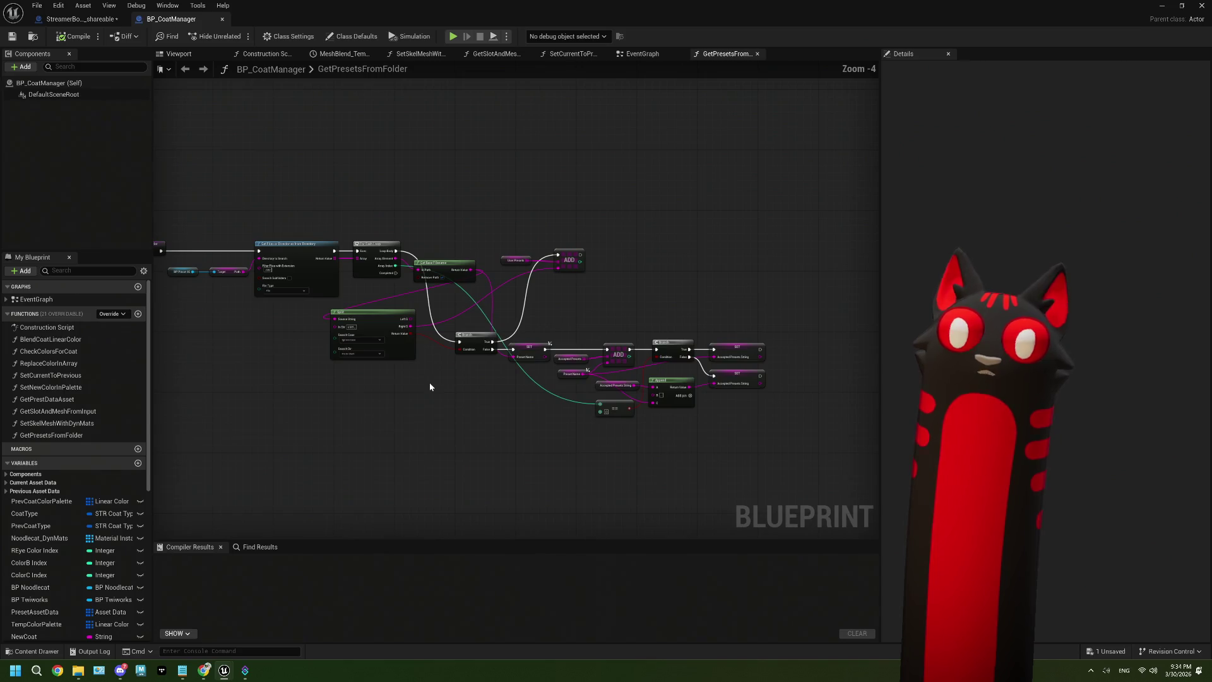
pyautogui.moveTo(429, 387); pyautogui.dragTo(484, 373)
pyautogui.moveTo(256, 166)
pyautogui.mouseDown()
pyautogui.moveTo(560, 386)
pyautogui.moveTo(607, 382)
pyautogui.mouseUp()
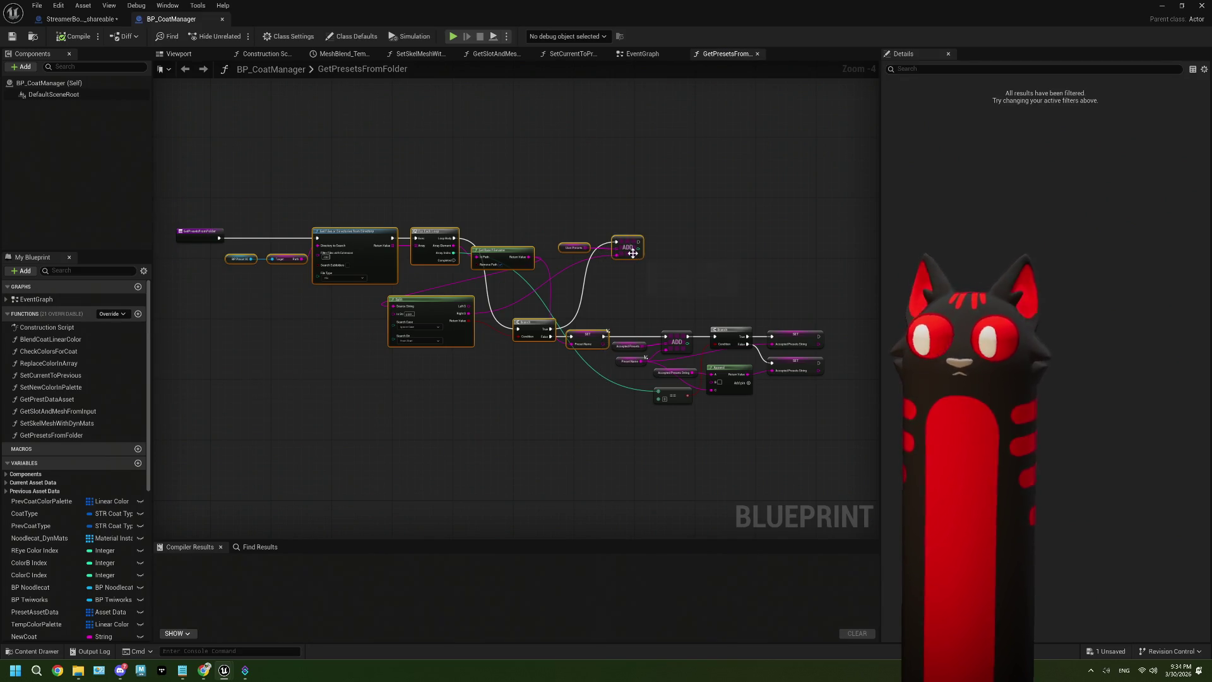
# Step: Switch to BP_CoatManager's EventGraph
pyautogui.click(643, 54)
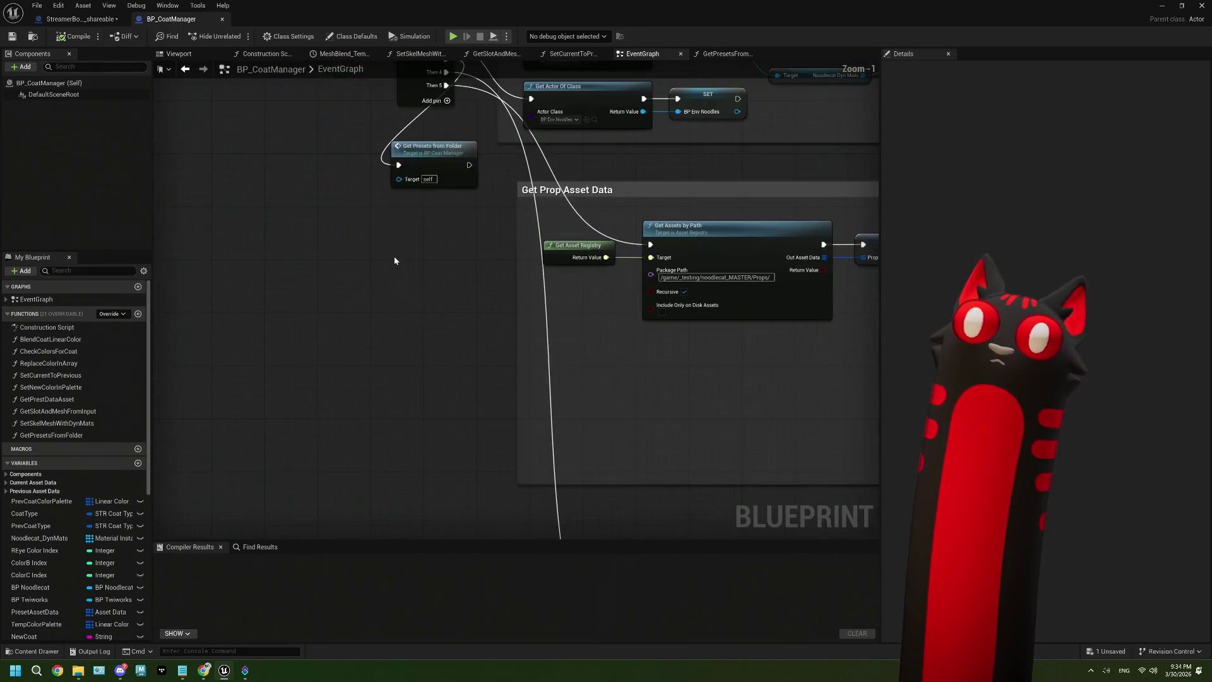
pyautogui.scroll(-3, 328, 355)
pyautogui.scroll(1, 365, 376)
pyautogui.scroll(-1, 335, 395)
# Step: Create a GetUserPresetsFromFolder function and paste the copied file-scanning nodes into it
pyautogui.click(138, 314)
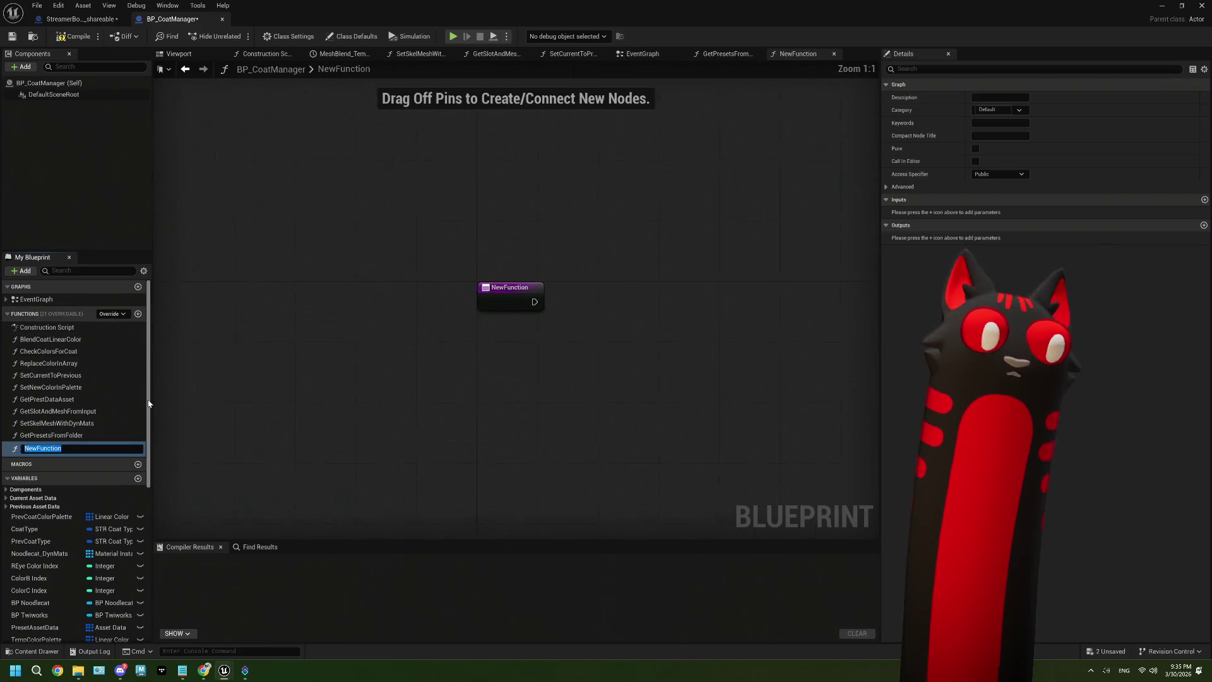
pyautogui.write('GetUserPresetsFromFolde')
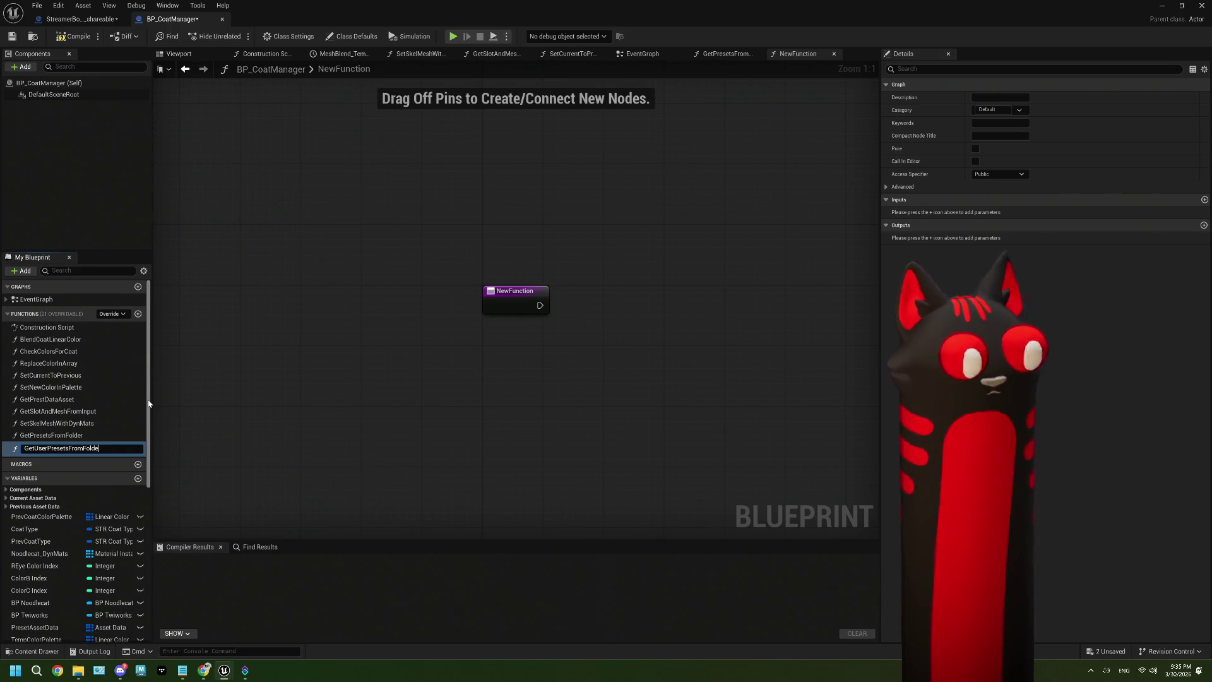
pyautogui.write('r')
pyautogui.press('Return')
pyautogui.scroll(-5, 392, 394)
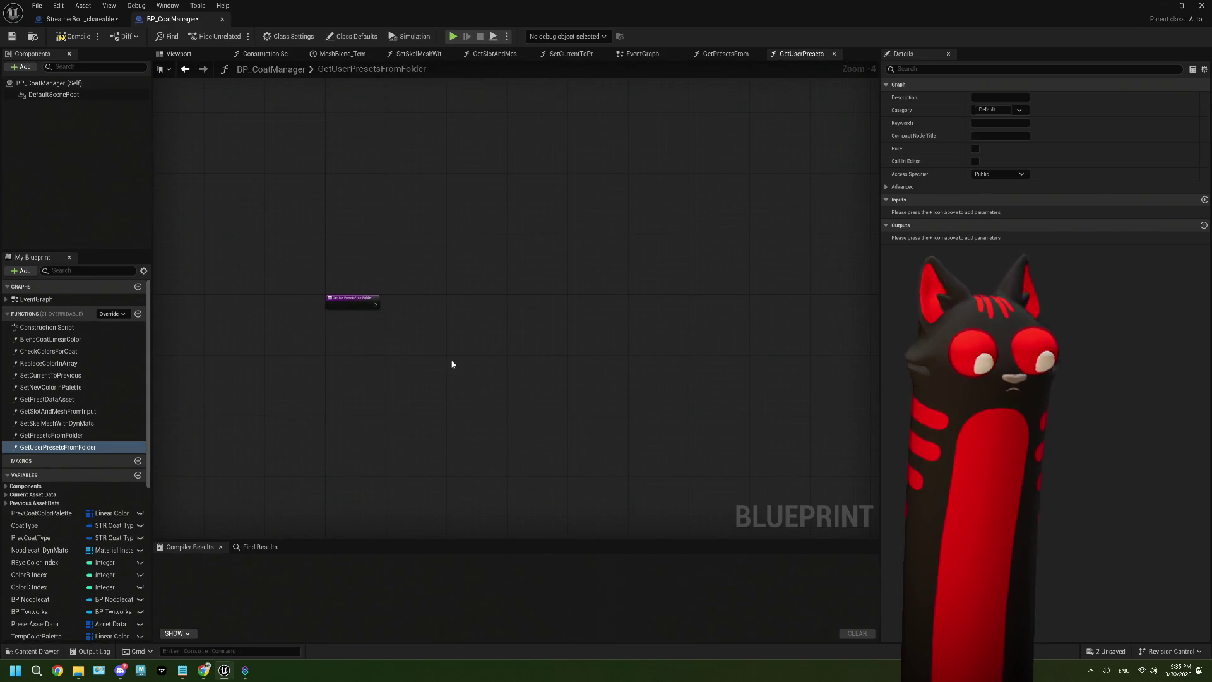
pyautogui.hotkey('ctrl', 'v')
pyautogui.scroll(4, 404, 369)
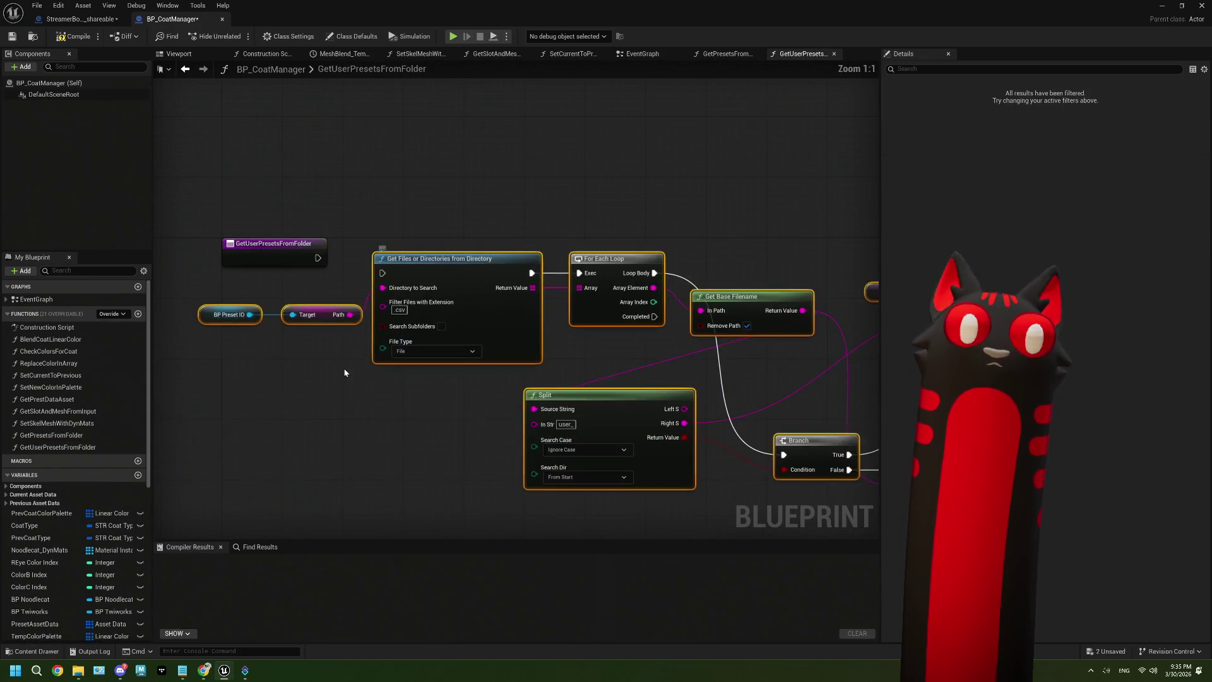
pyautogui.click(344, 372)
# Step: Wire the function entry to Get Files and remove the SET node
pyautogui.moveTo(385, 275); pyautogui.dragTo(384, 276)
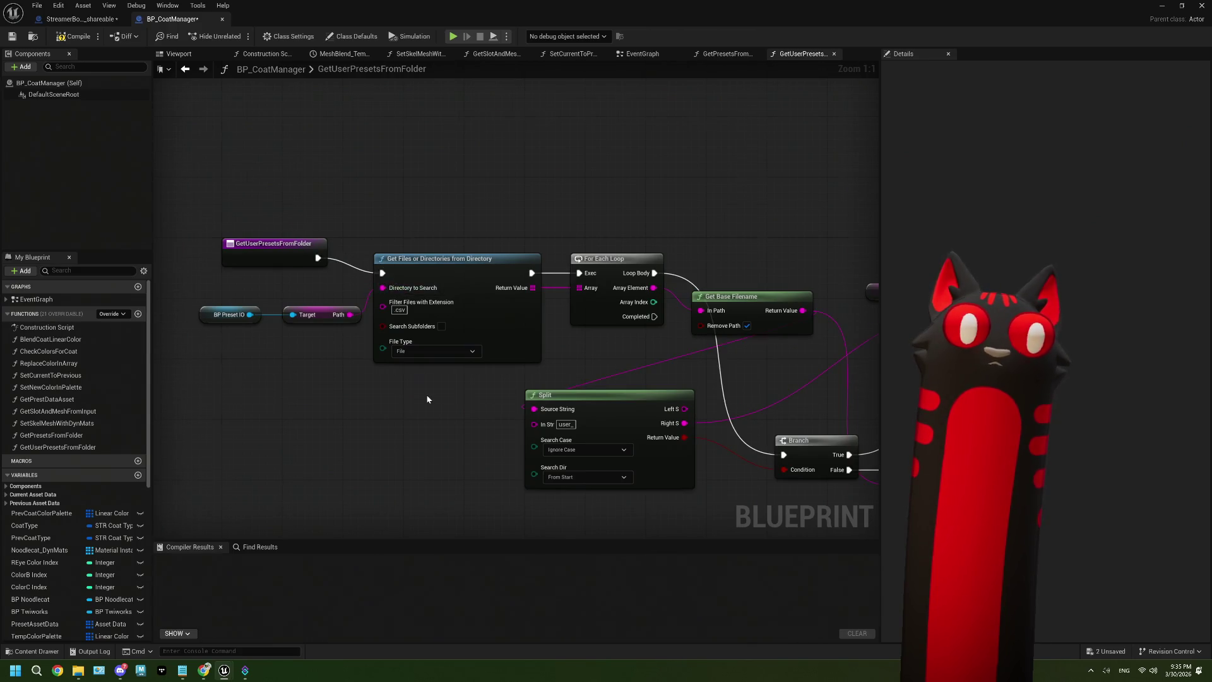
pyautogui.scroll(-1, 320, 368)
pyautogui.scroll(-1, 519, 349)
pyautogui.moveTo(519, 349); pyautogui.dragTo(473, 355)
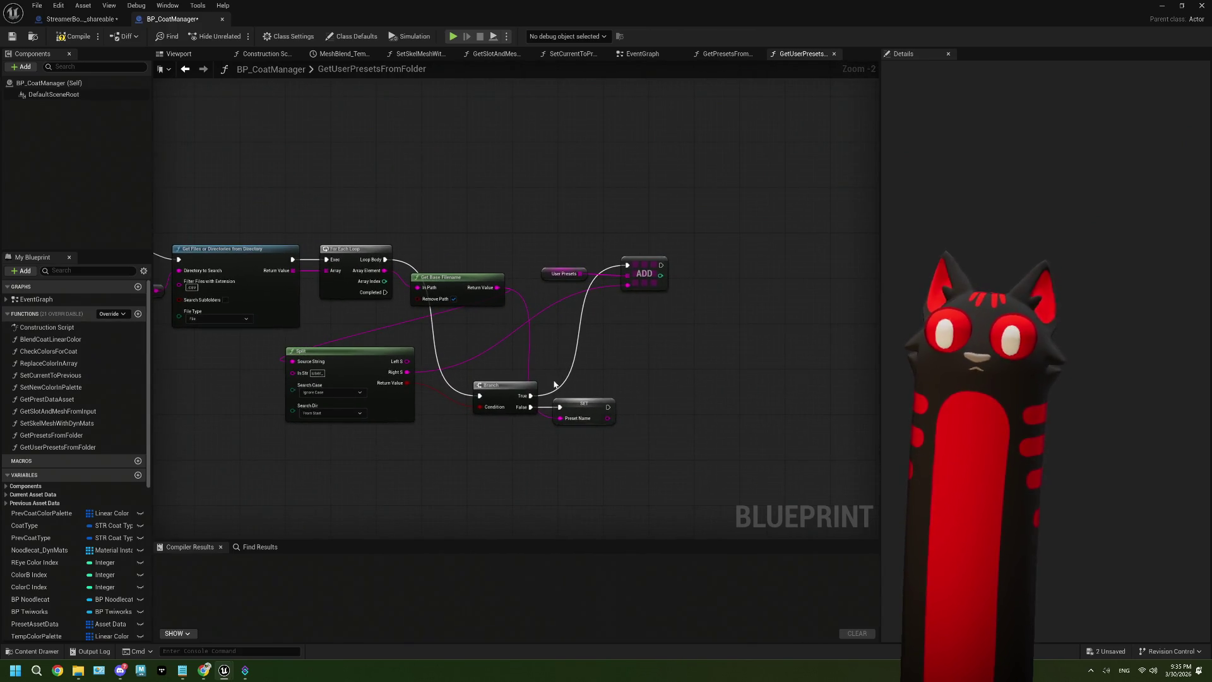
pyautogui.moveTo(613, 358); pyautogui.dragTo(507, 383)
pyautogui.hotkey('ctrl', 'z')
pyautogui.hotkey('ctrl', 'z')
pyautogui.hotkey('ctrl', 'z')
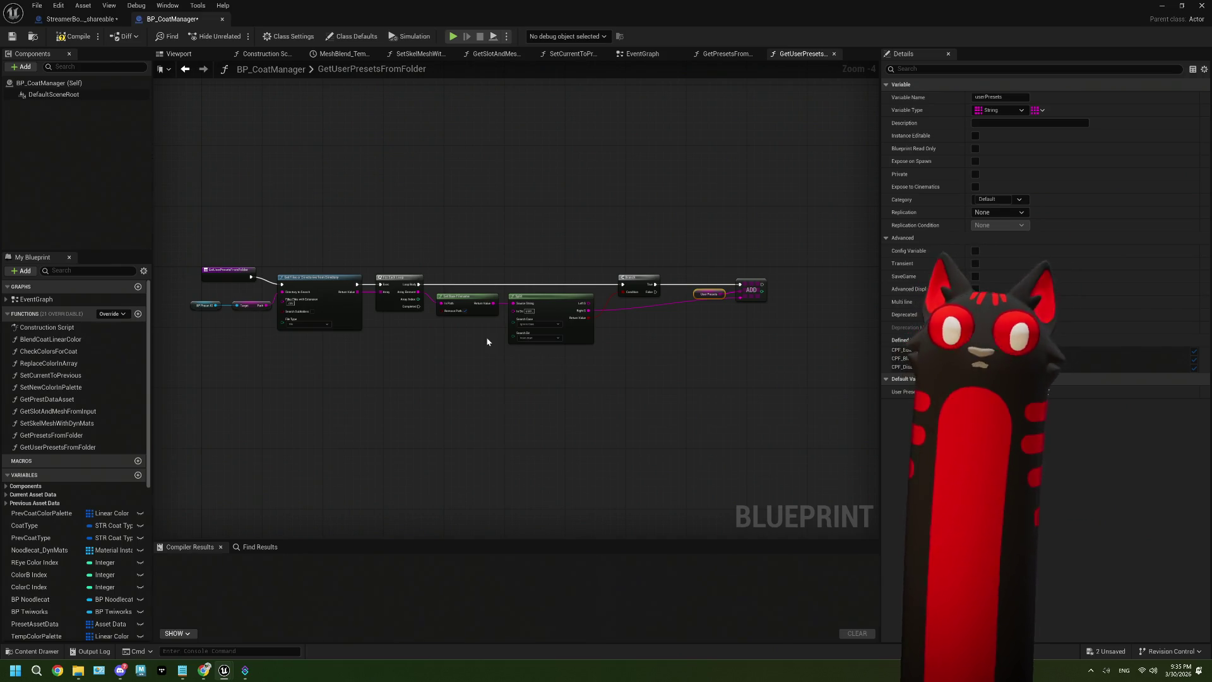
# Step: Rearrange the entry and User Presets nodes and drag the userPresets variable into the graph
pyautogui.scroll(1, 424, 393)
pyautogui.moveTo(424, 393); pyautogui.dragTo(554, 394)
pyautogui.moveTo(281, 268); pyautogui.dragTo(225, 268)
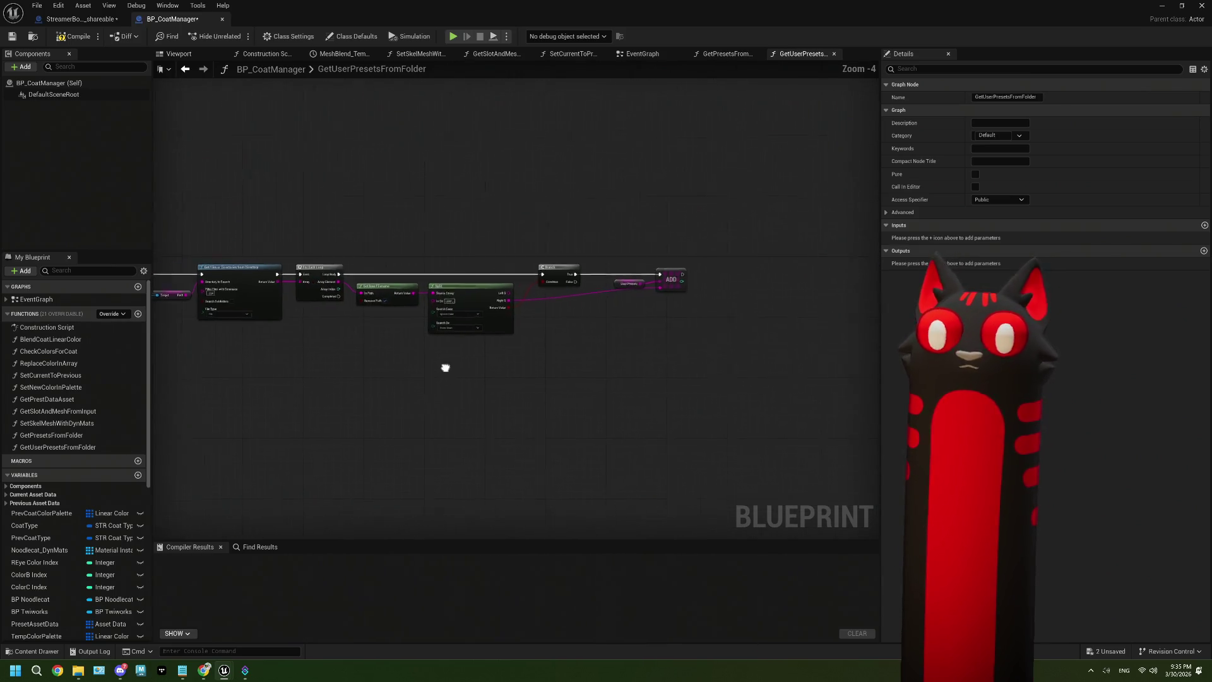
pyautogui.scroll(2, 582, 287)
pyautogui.moveTo(580, 278); pyautogui.dragTo(1206, 278)
pyautogui.moveTo(295, 267); pyautogui.dragTo(207, 266)
pyautogui.scroll(-1, 214, 414)
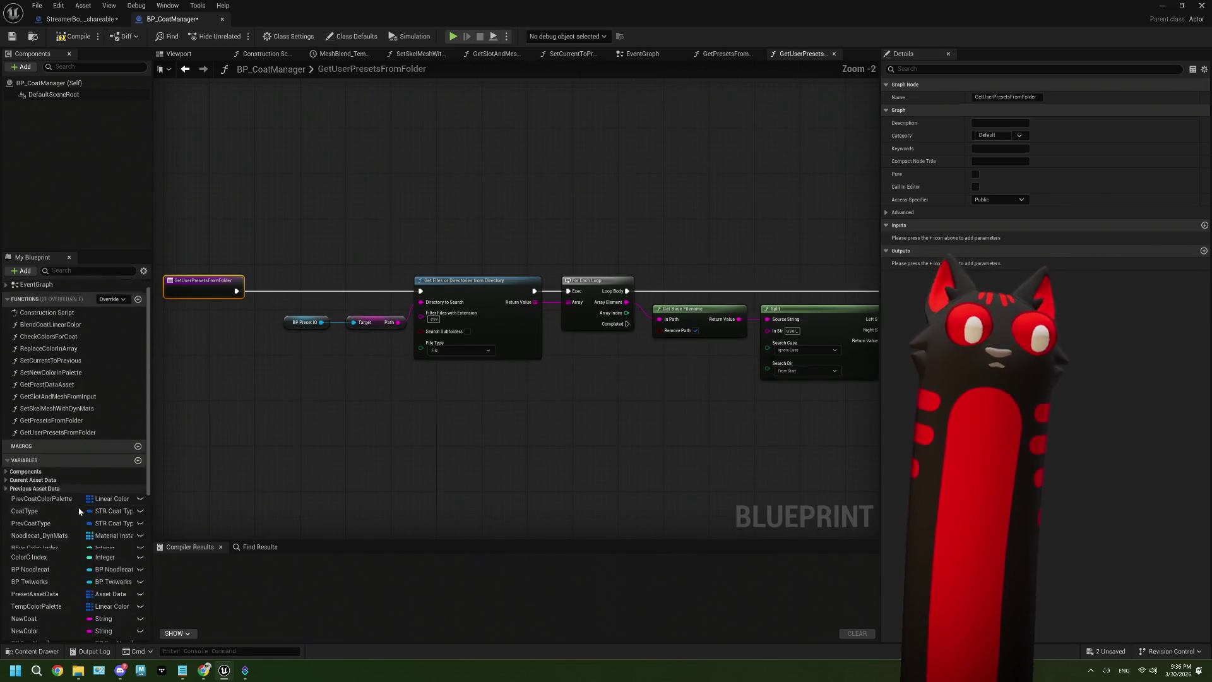
pyautogui.scroll(-10, 78, 513)
pyautogui.moveTo(32, 607)
pyautogui.mouseDown()
pyautogui.moveTo(230, 238)
pyautogui.moveTo(294, 245)
pyautogui.mouseUp()
# Step: Clear the userPresets array between the function entry and Get Files
pyautogui.click(265, 246)
pyautogui.write('clea')
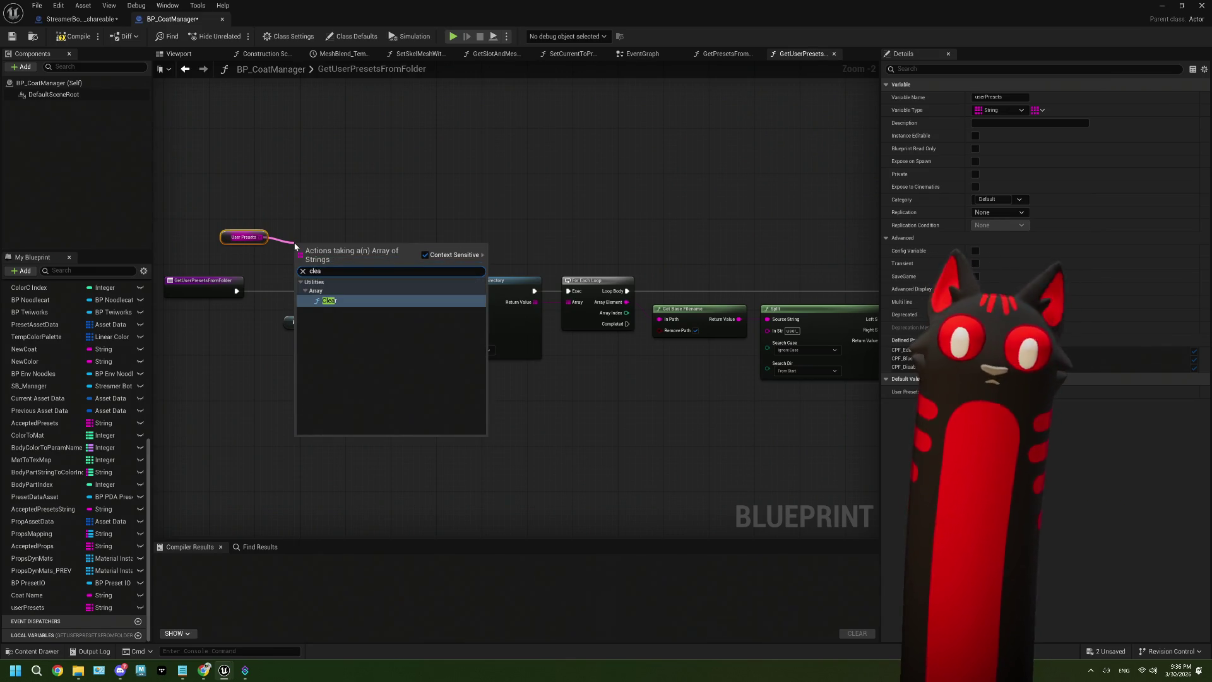
pyautogui.click(327, 300)
pyautogui.moveTo(237, 291)
pyautogui.mouseDown()
pyautogui.moveTo(301, 251)
pyautogui.moveTo(421, 291)
pyautogui.mouseUp()
pyautogui.moveTo(327, 259)
pyautogui.mouseDown()
pyautogui.moveTo(332, 283)
pyautogui.moveTo(363, 296)
pyautogui.mouseUp()
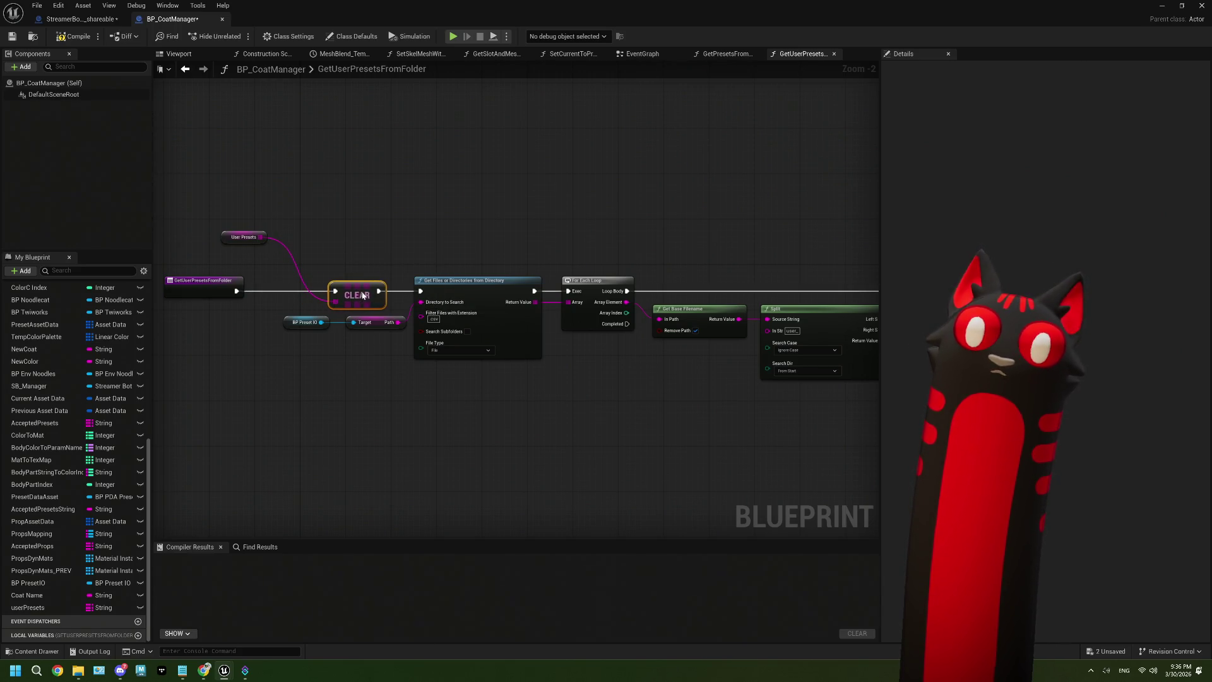
pyautogui.moveTo(253, 238); pyautogui.dragTo(361, 272)
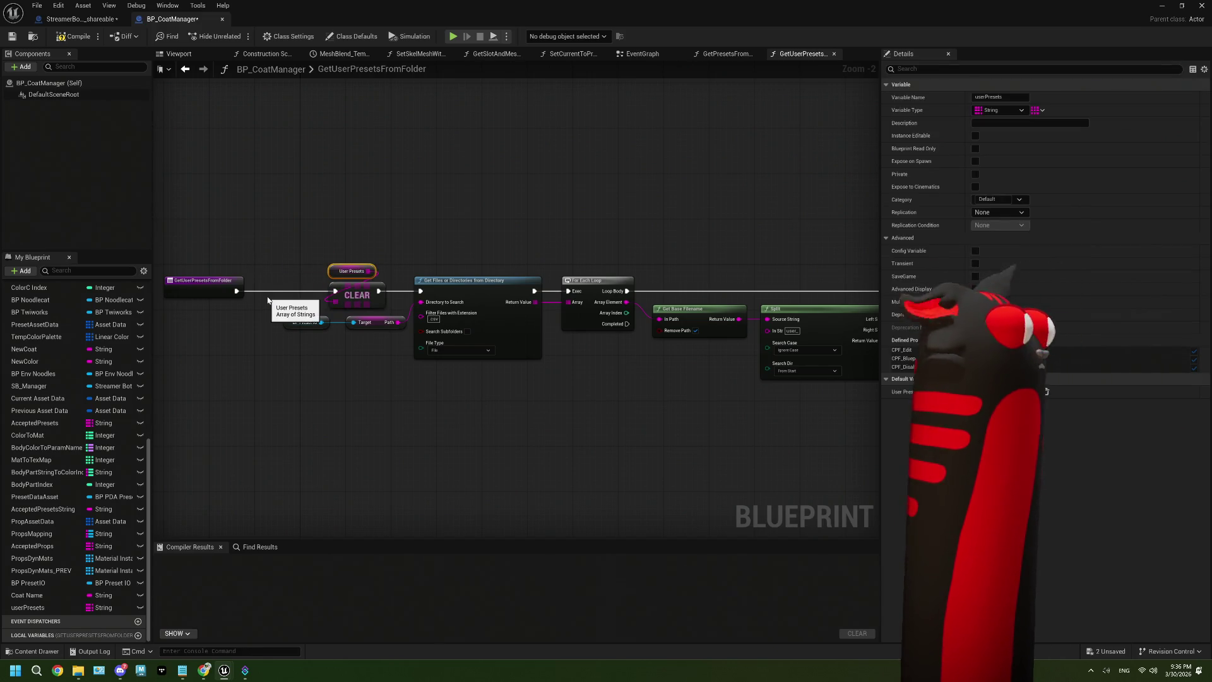
pyautogui.moveTo(212, 290); pyautogui.dragTo(274, 290)
pyautogui.click(259, 340)
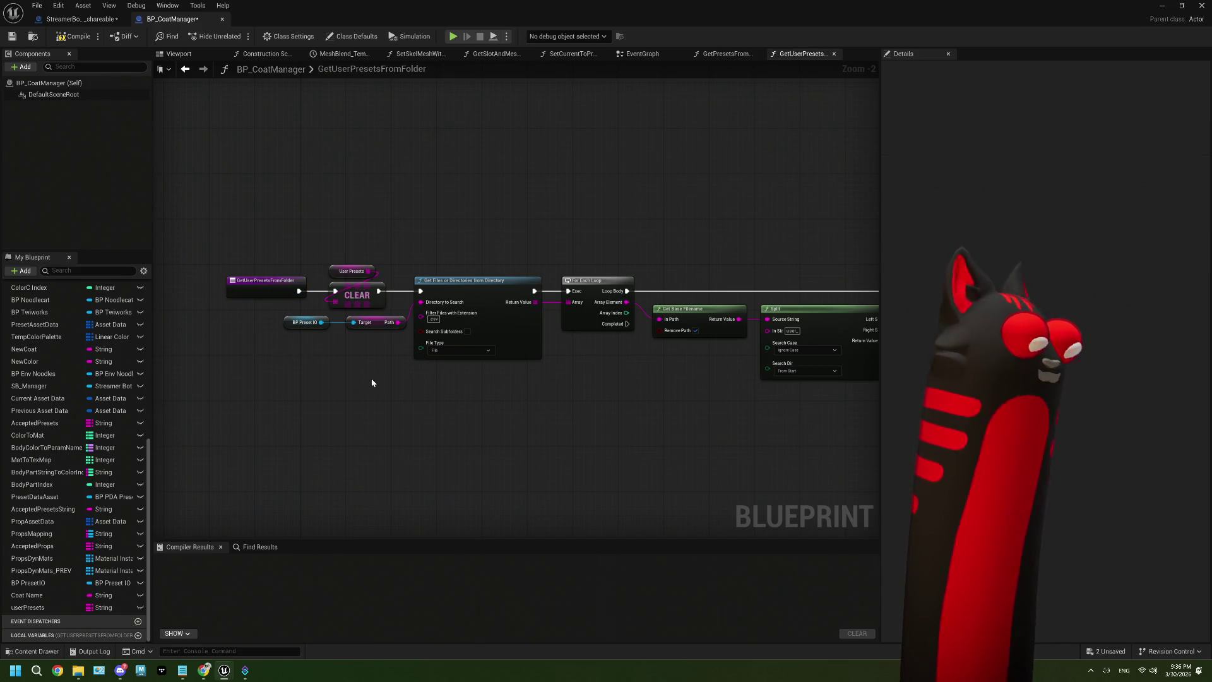
# Step: Connect Split's Right S output to ADD through a reroute point, then compile and save
pyautogui.moveTo(371, 377); pyautogui.dragTo(334, 369)
pyautogui.hscroll(10, 429, 376)
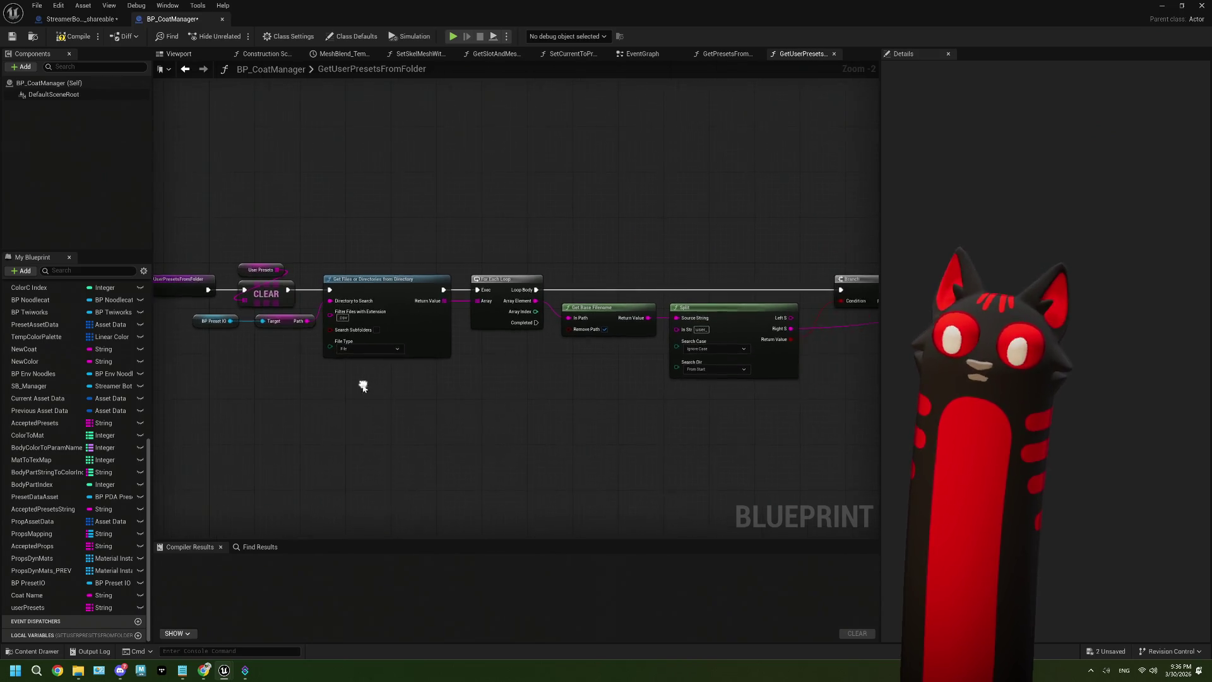
pyautogui.scroll(2, 584, 398)
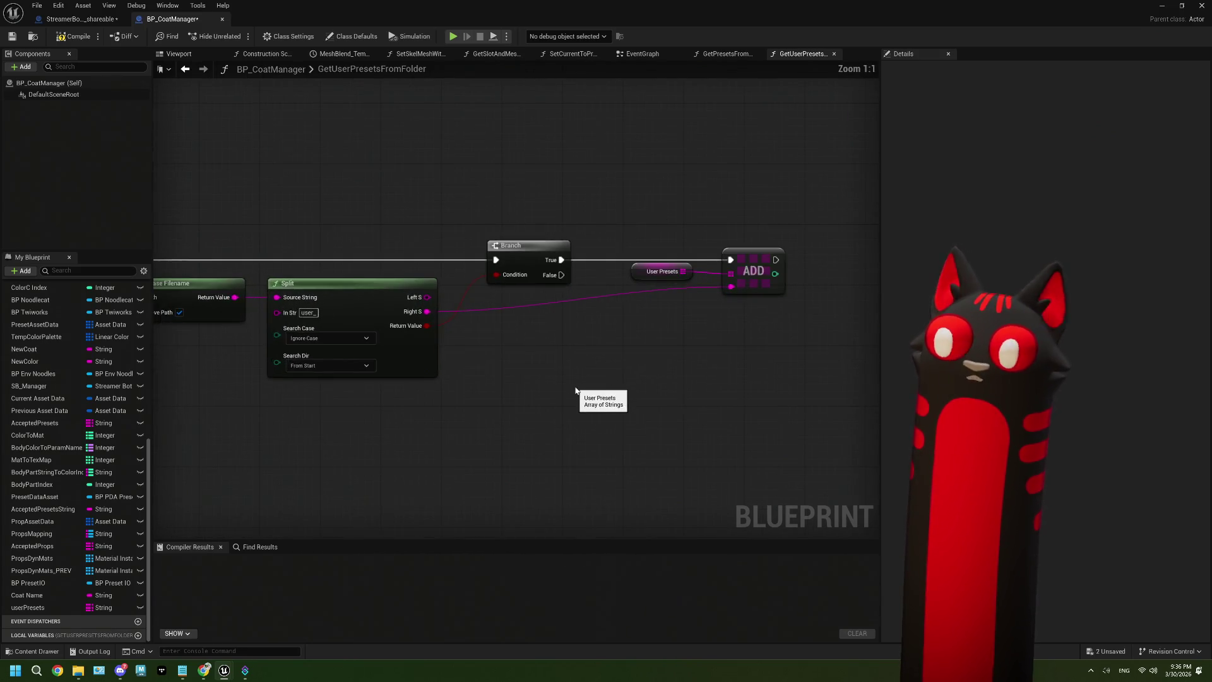
pyautogui.moveTo(427, 312)
pyautogui.mouseDown()
pyautogui.moveTo(698, 314)
pyautogui.moveTo(730, 286)
pyautogui.mouseUp()
pyautogui.doubleClick(693, 306)
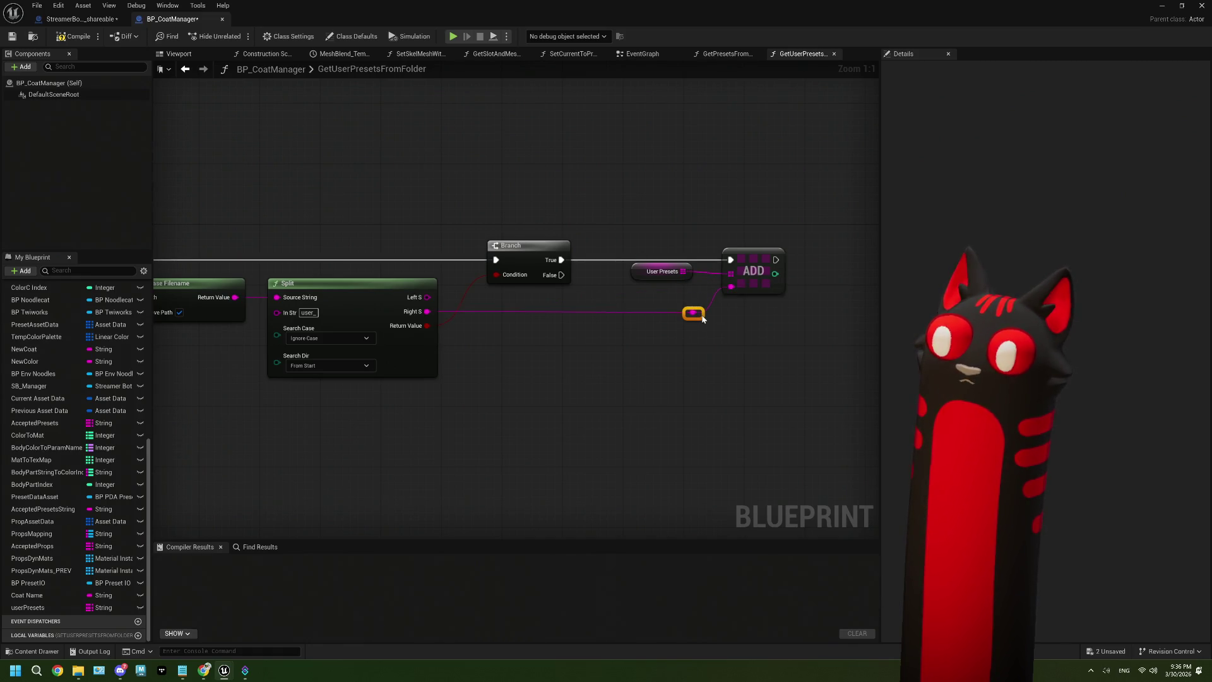
pyautogui.moveTo(686, 279); pyautogui.dragTo(686, 287)
pyautogui.moveTo(643, 321); pyautogui.dragTo(774, 313)
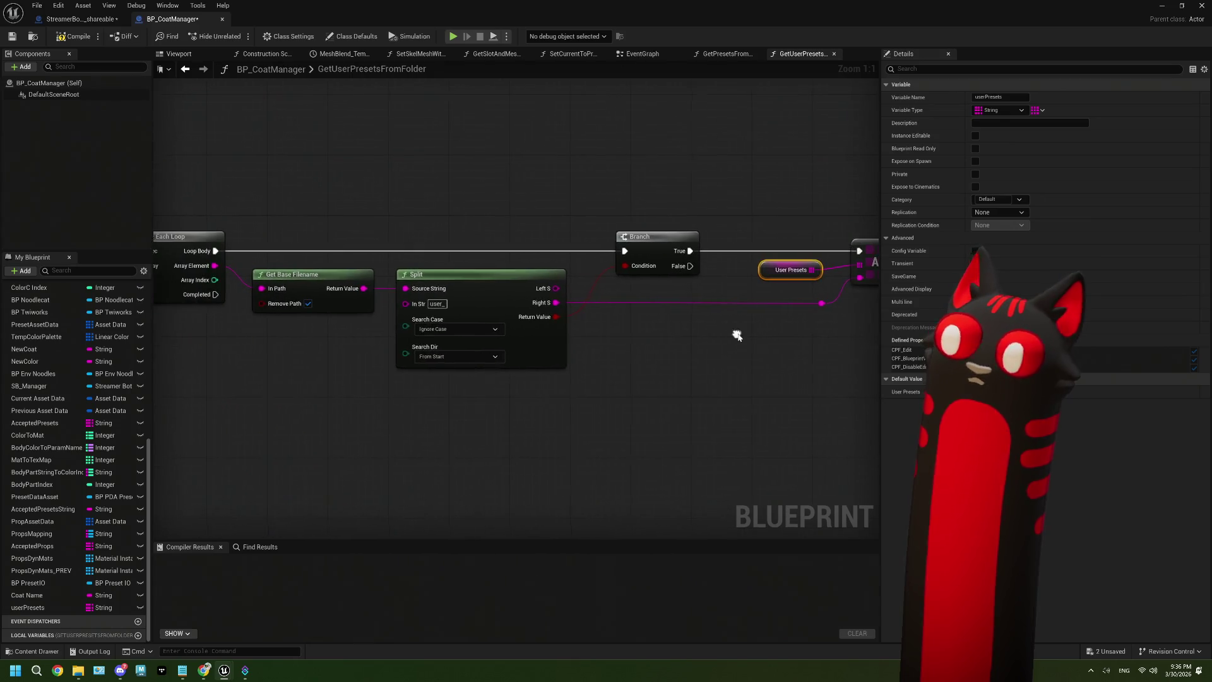
pyautogui.click(74, 36)
pyautogui.click(11, 36)
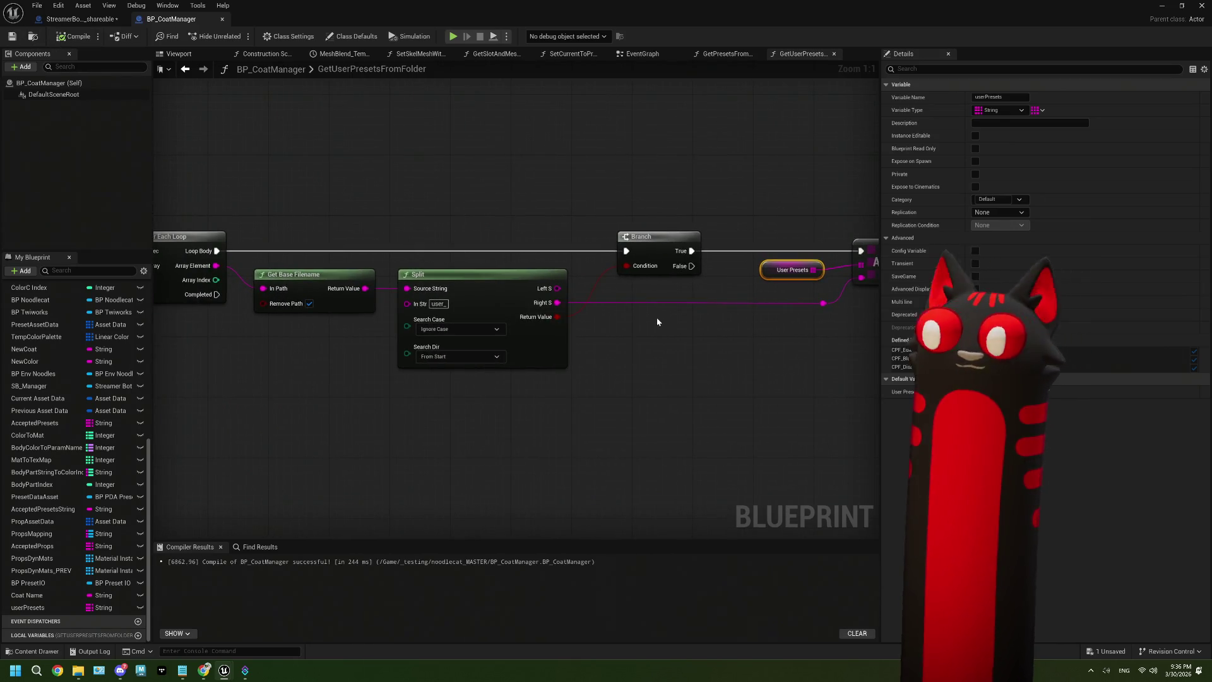
# Step: Shift the Add, User Presets and reroute nodes slightly left
pyautogui.moveTo(655, 319); pyautogui.dragTo(469, 333)
pyautogui.moveTo(729, 346); pyautogui.dragTo(568, 268)
pyautogui.moveTo(694, 258); pyautogui.dragTo(669, 262)
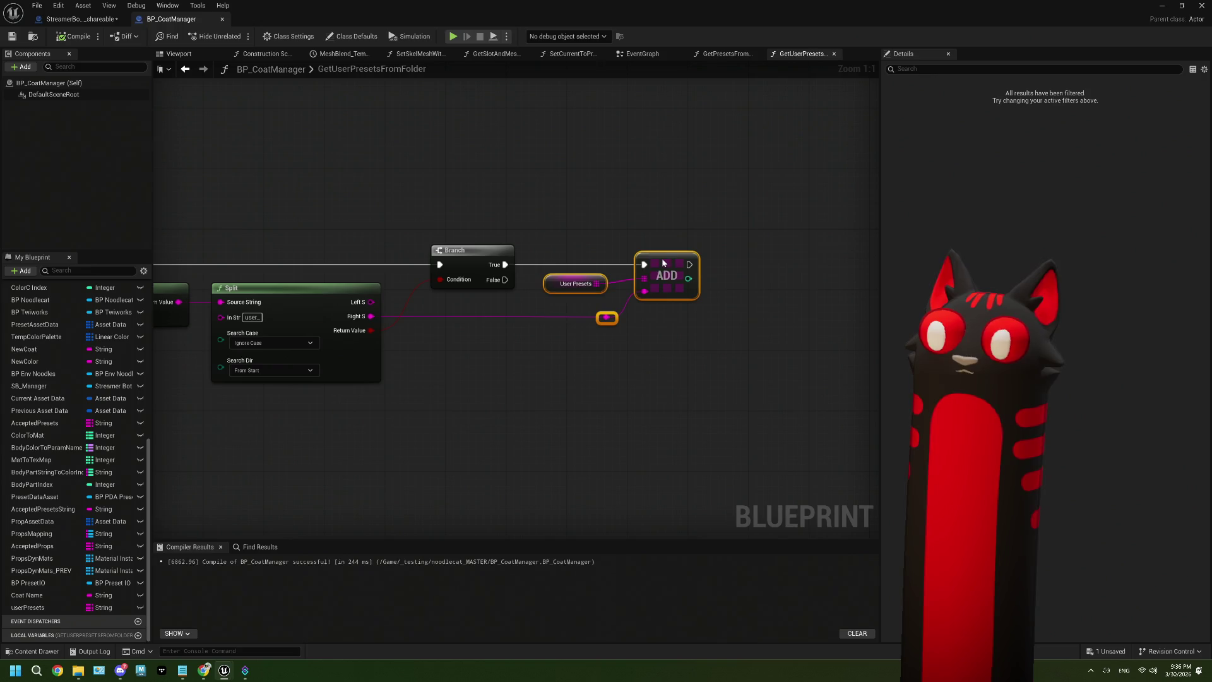
pyautogui.click(474, 403)
pyautogui.scroll(-3, 651, 370)
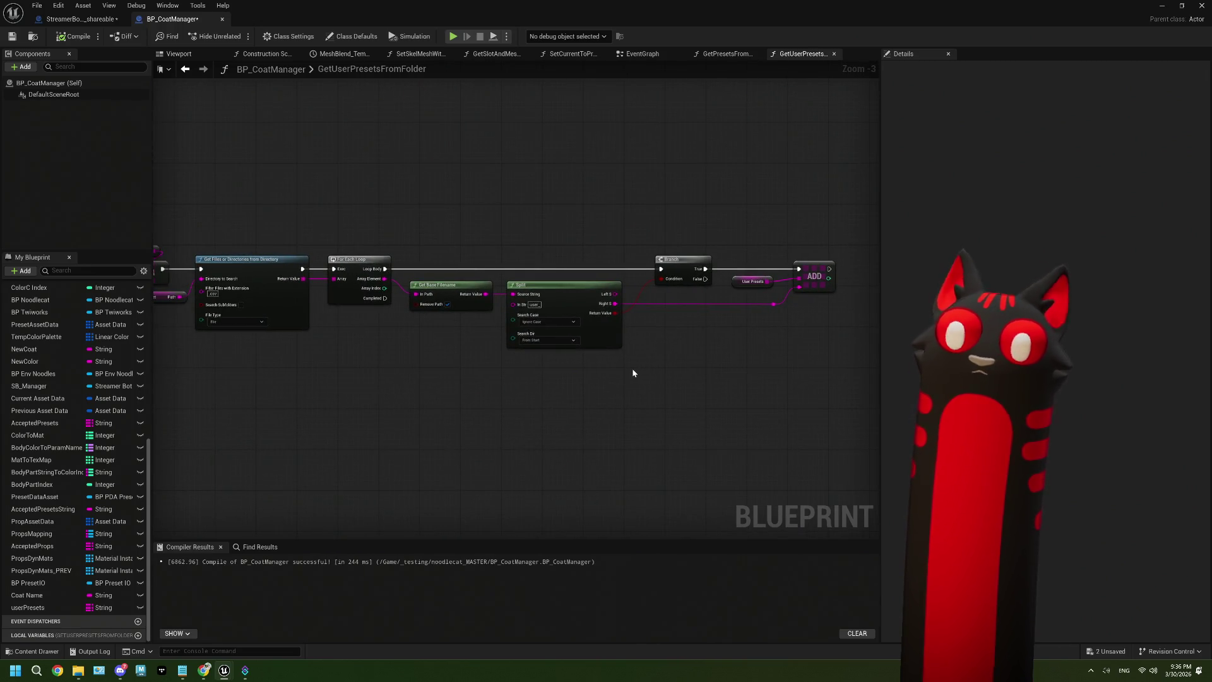
pyautogui.scroll(-1, 633, 373)
pyautogui.moveTo(478, 414)
pyautogui.mouseDown()
pyautogui.moveTo(587, 373)
pyautogui.moveTo(478, 365)
pyautogui.mouseUp()
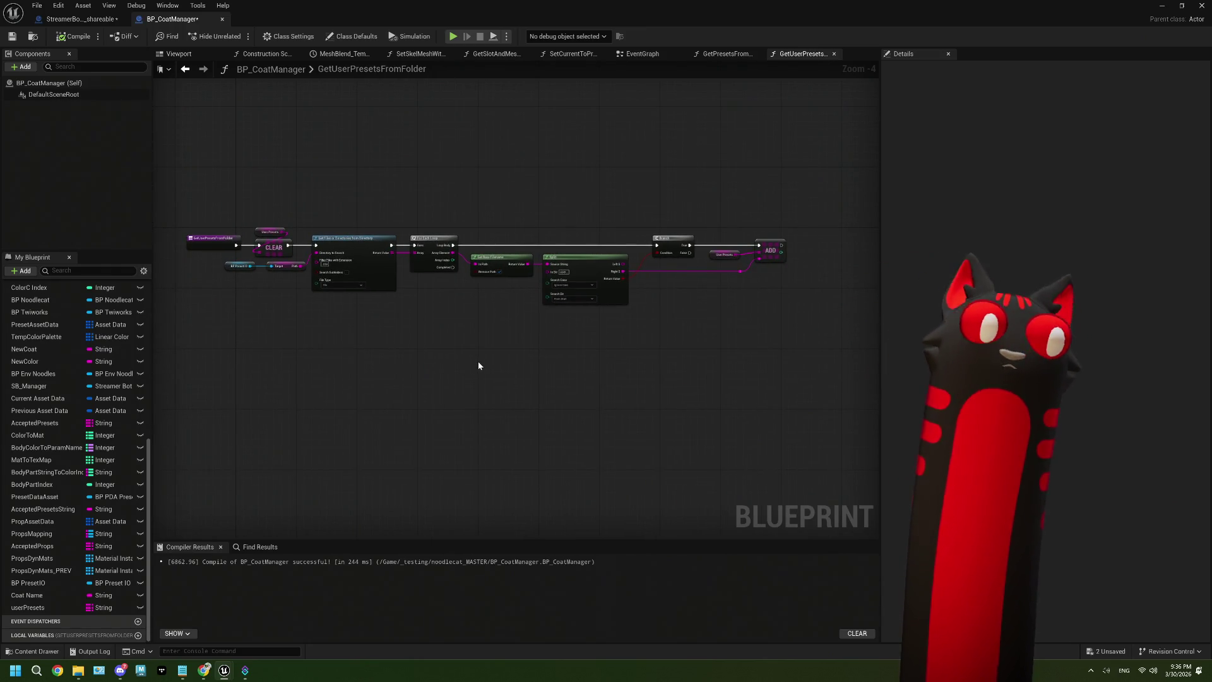
# Step: Select the function entry node and GetUserPresetsFromFolder in the Functions list
pyautogui.click(206, 241)
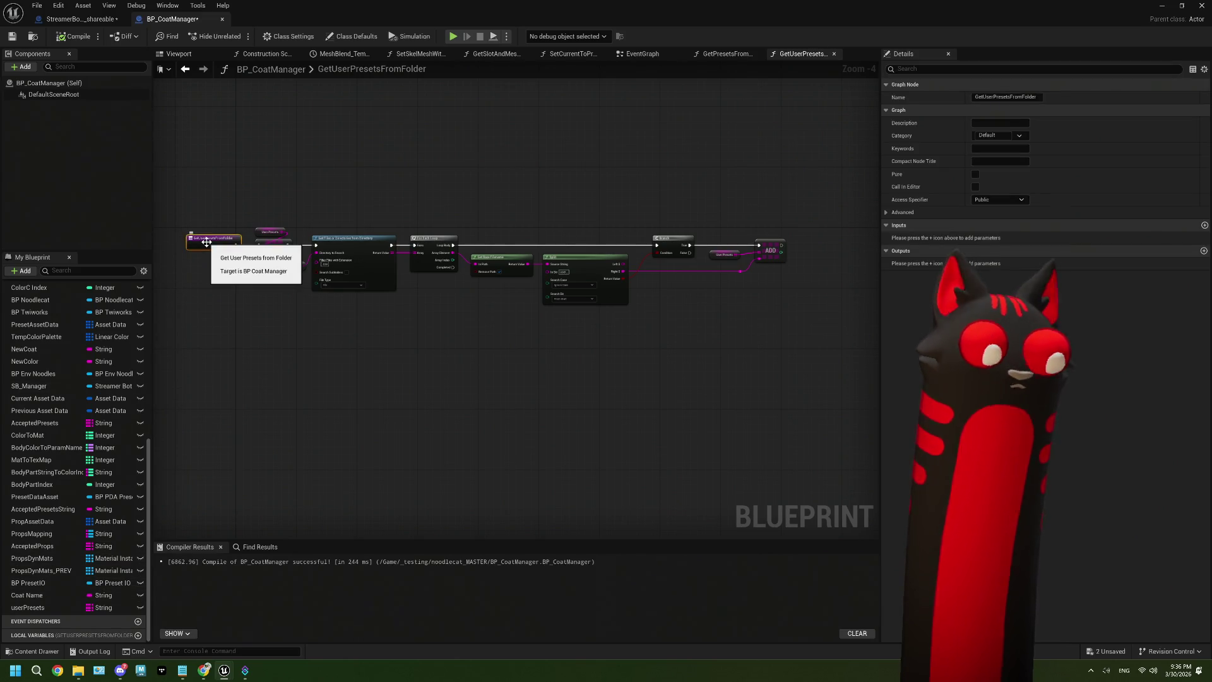
pyautogui.click(346, 402)
pyautogui.click(208, 241)
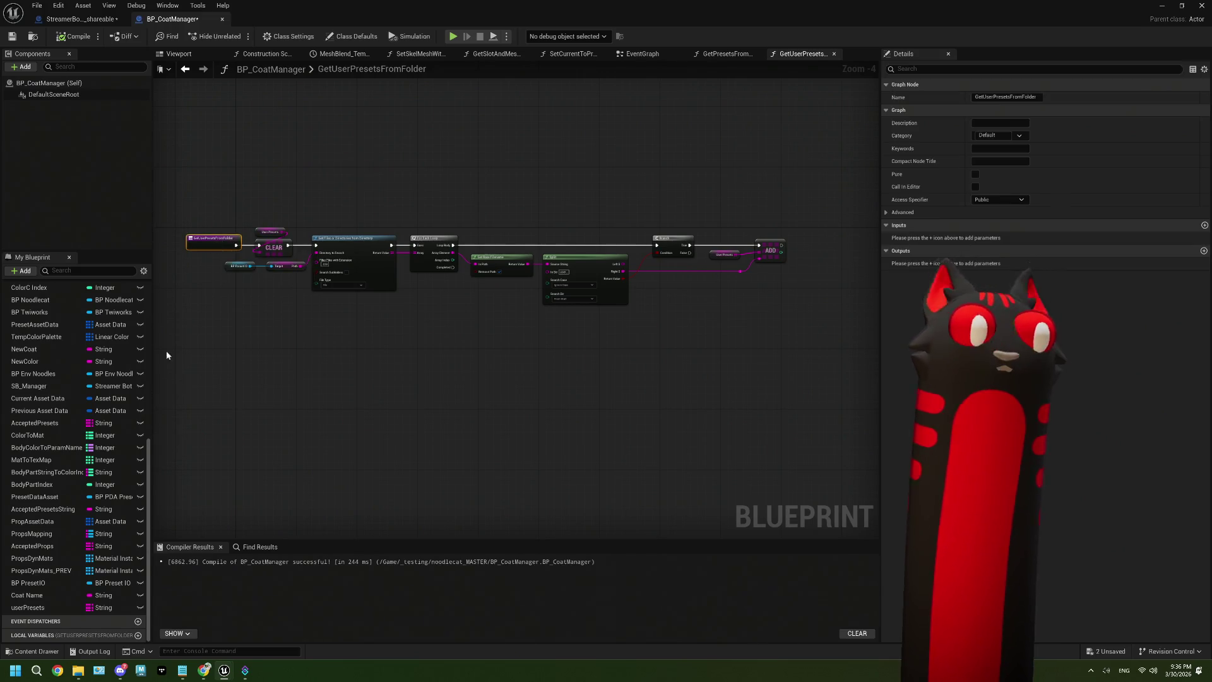
pyautogui.scroll(3, 99, 446)
pyautogui.scroll(5, 98, 446)
pyautogui.click(120, 447)
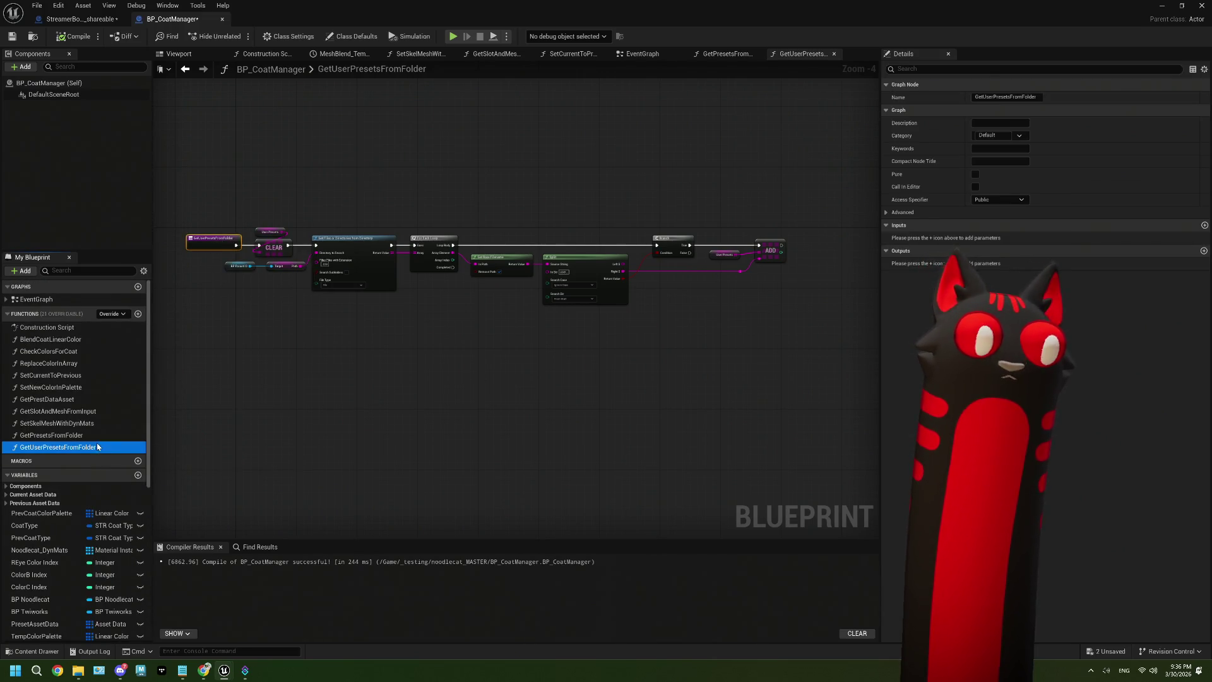
# Step: Rename GetUserPresetsFromFolder to GetRandomUserPresets and compile
pyautogui.click(121, 447)
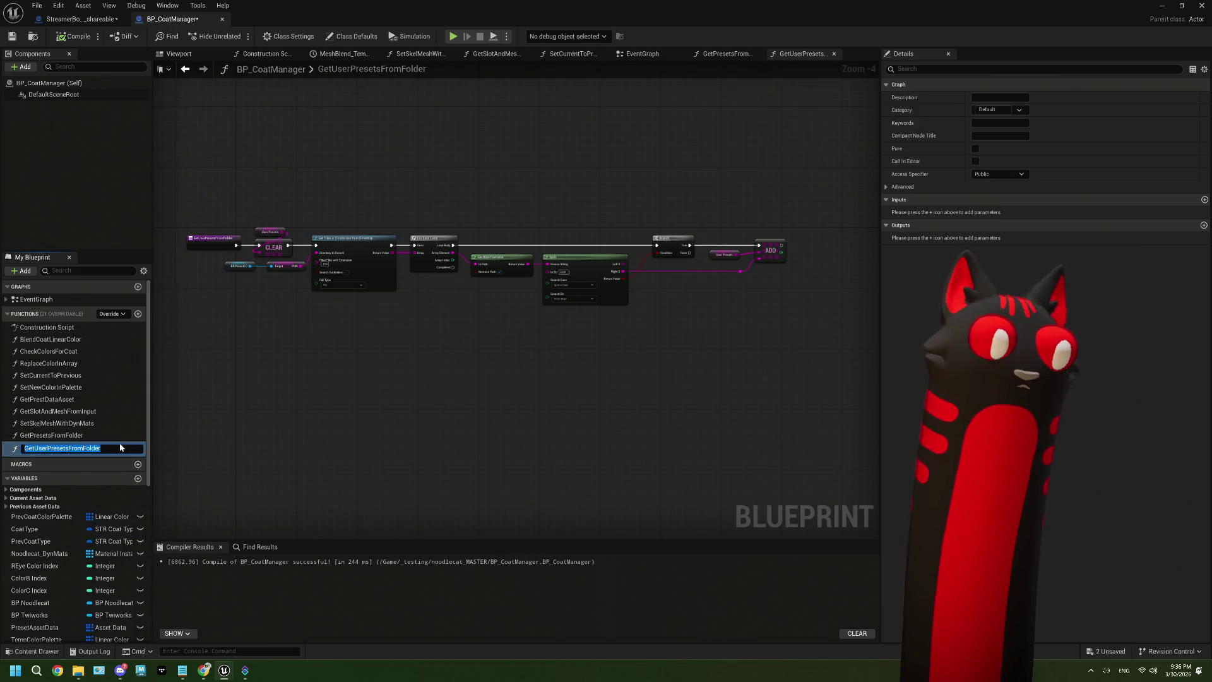
pyautogui.write('Get')
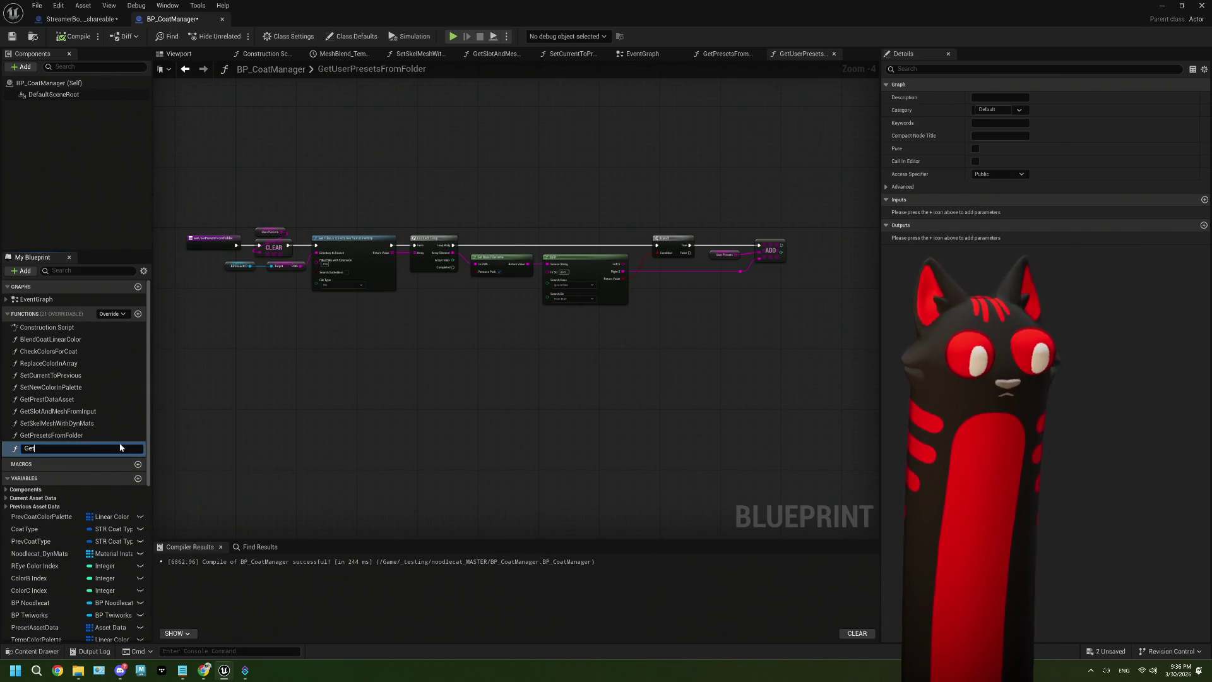
pyautogui.write('RandomUser')
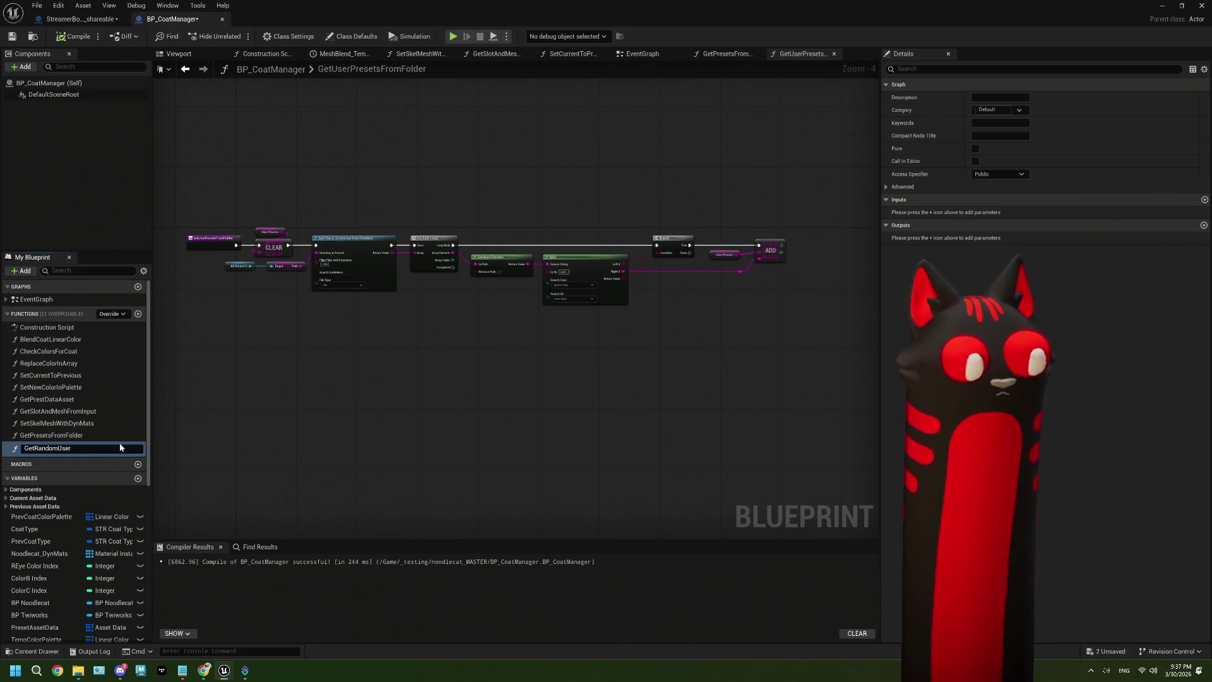
pyautogui.write('Presets')
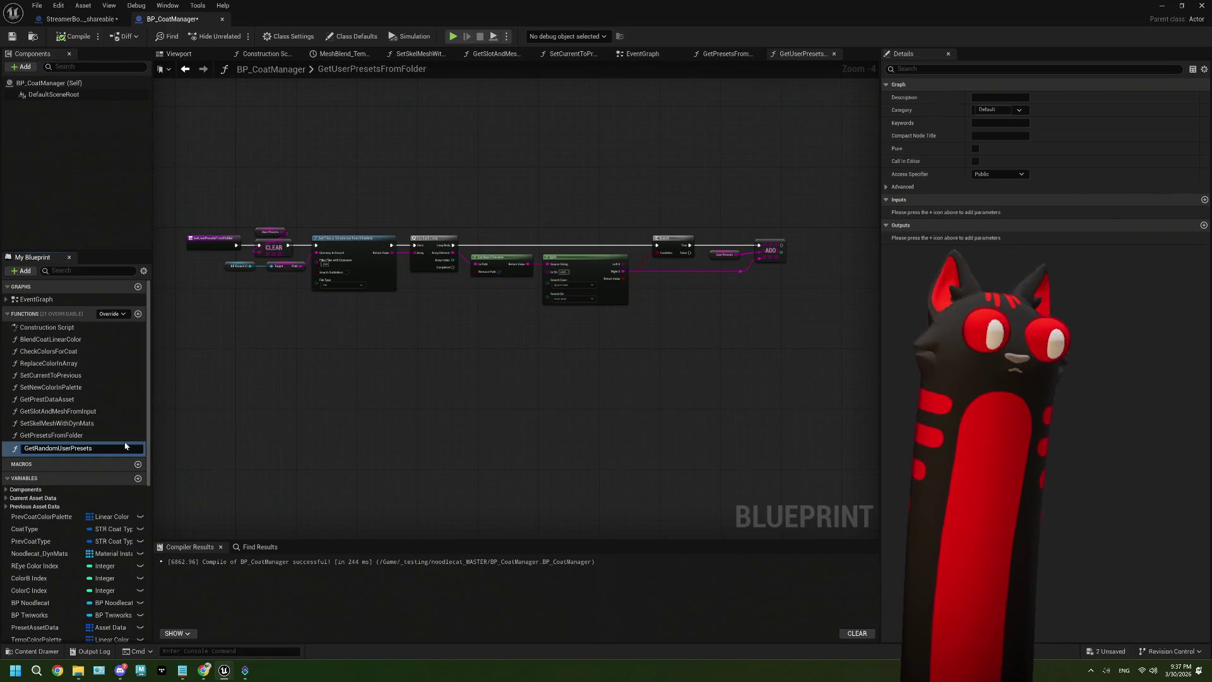
pyautogui.press('Return')
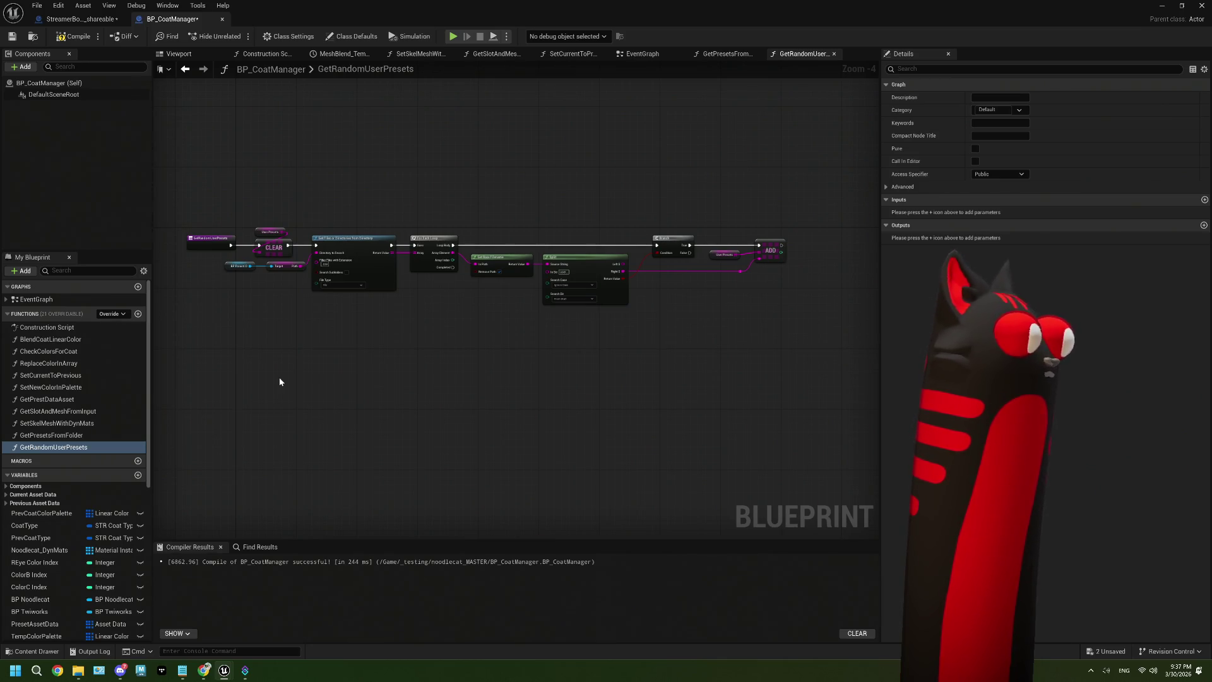
pyautogui.click(69, 37)
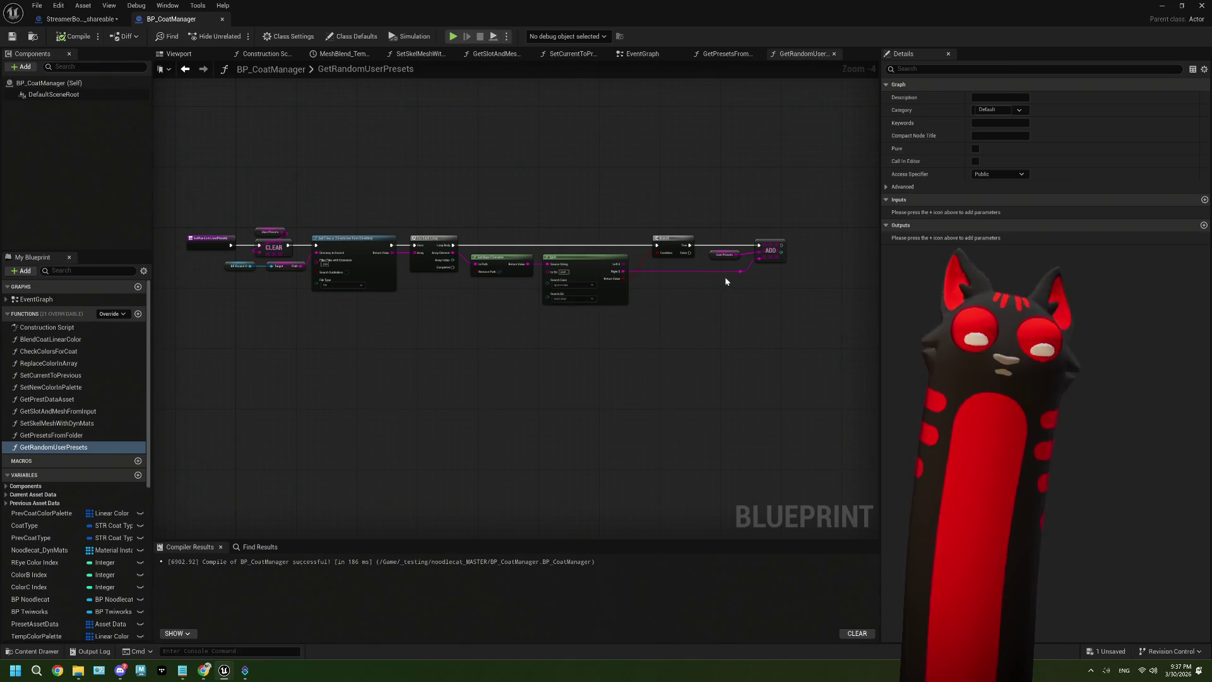
# Step: Drag a new wire out from the loop's Completed output
pyautogui.scroll(2, 725, 277)
pyautogui.scroll(1, 543, 333)
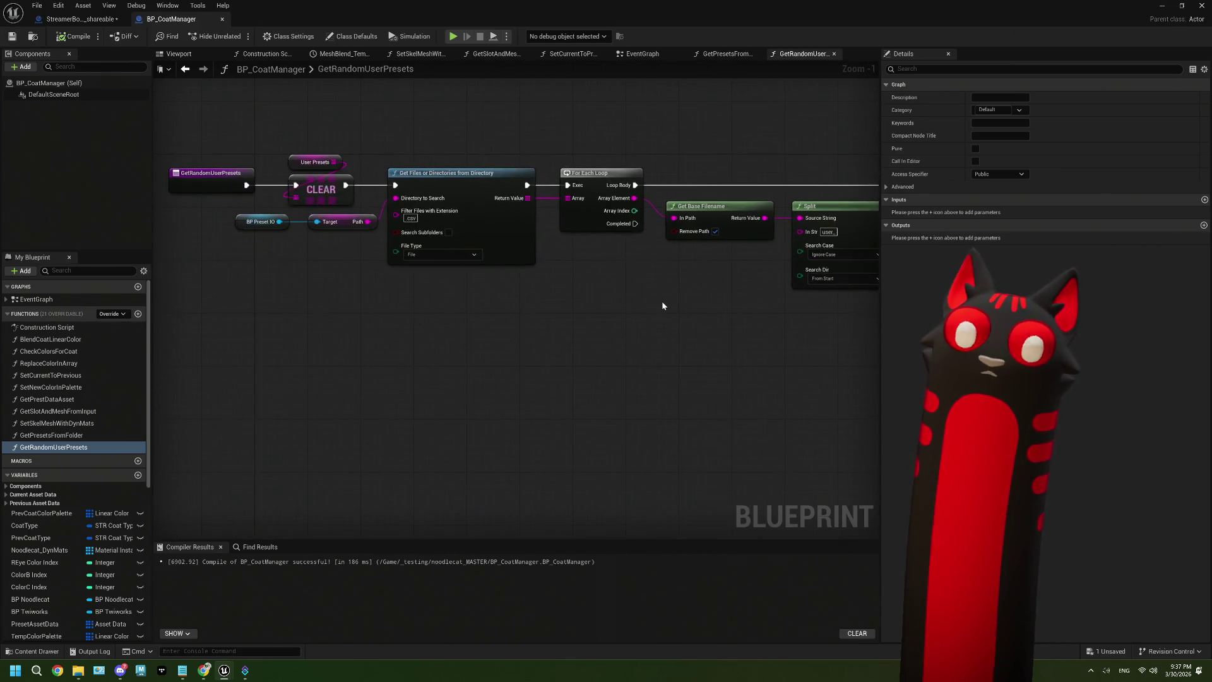
pyautogui.scroll(-1, 449, 225)
pyautogui.moveTo(798, 359); pyautogui.dragTo(747, 349)
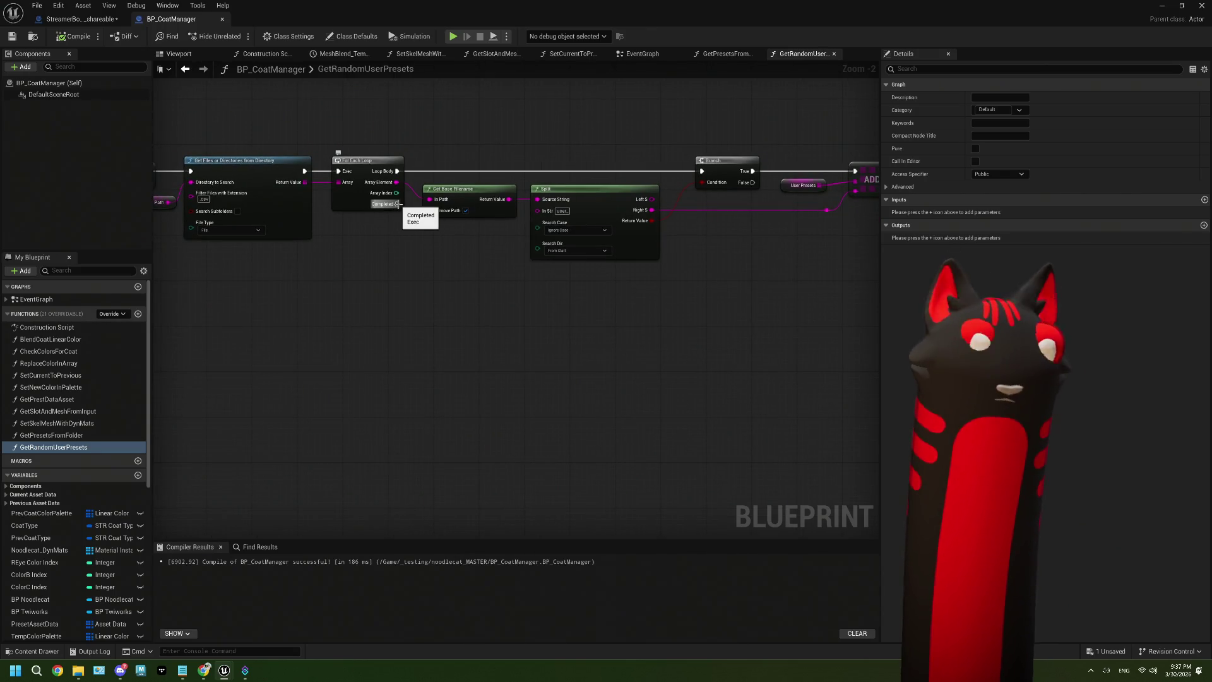
pyautogui.moveTo(397, 204)
pyautogui.mouseDown()
pyautogui.moveTo(473, 352)
pyautogui.moveTo(476, 384)
pyautogui.moveTo(440, 359)
pyautogui.mouseUp()
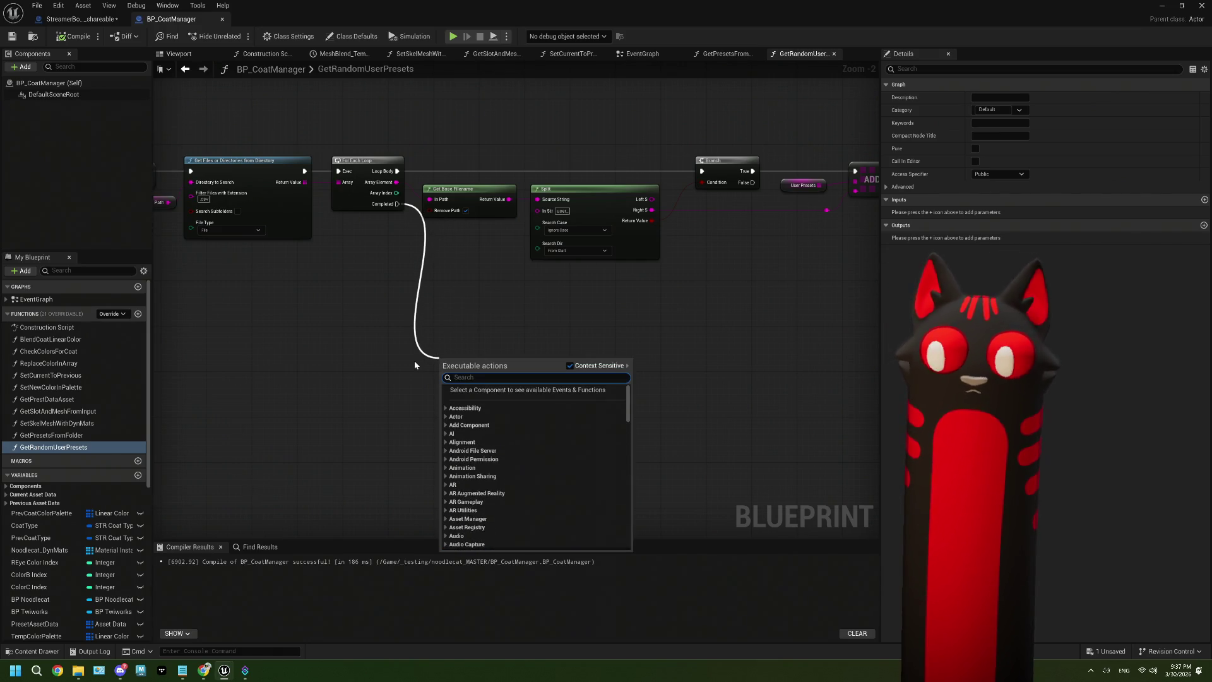
# Step: Add a userPresets getter feeding a Random Array Item node
pyautogui.click(415, 359)
pyautogui.scroll(-10, 15, 625)
pyautogui.moveTo(28, 607)
pyautogui.mouseDown()
pyautogui.moveTo(57, 615)
pyautogui.moveTo(275, 442)
pyautogui.moveTo(336, 414)
pyautogui.mouseUp()
pyautogui.click(295, 449)
pyautogui.write('random')
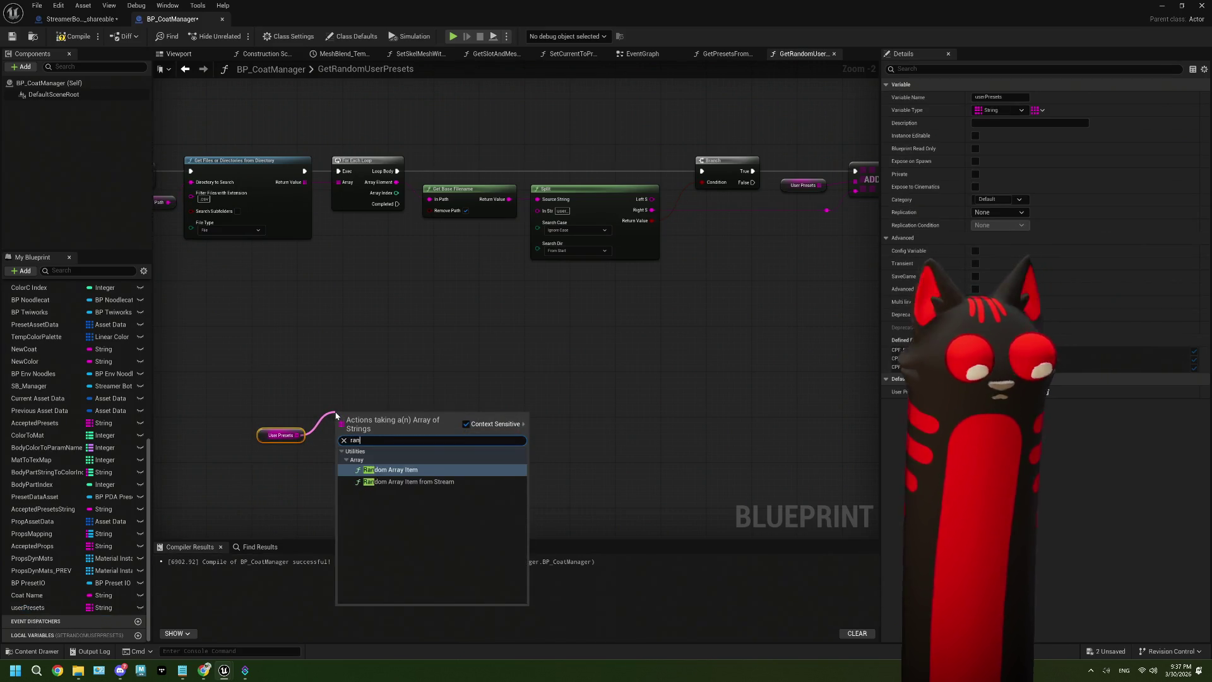
pyautogui.press('Return')
# Step: Duplicate the Random node twice and wire User Presets into all three copies
pyautogui.moveTo(407, 451)
pyautogui.mouseDown()
pyautogui.moveTo(392, 376)
pyautogui.moveTo(382, 395)
pyautogui.moveTo(366, 374)
pyautogui.mouseUp()
pyautogui.hotkey('ctrl', 'c')
pyautogui.hotkey('ctrl', 'v')
pyautogui.hotkey('ctrl', 'v')
pyautogui.moveTo(402, 432); pyautogui.dragTo(355, 409)
pyautogui.moveTo(286, 360)
pyautogui.mouseDown()
pyautogui.moveTo(324, 381)
pyautogui.moveTo(323, 416)
pyautogui.mouseUp()
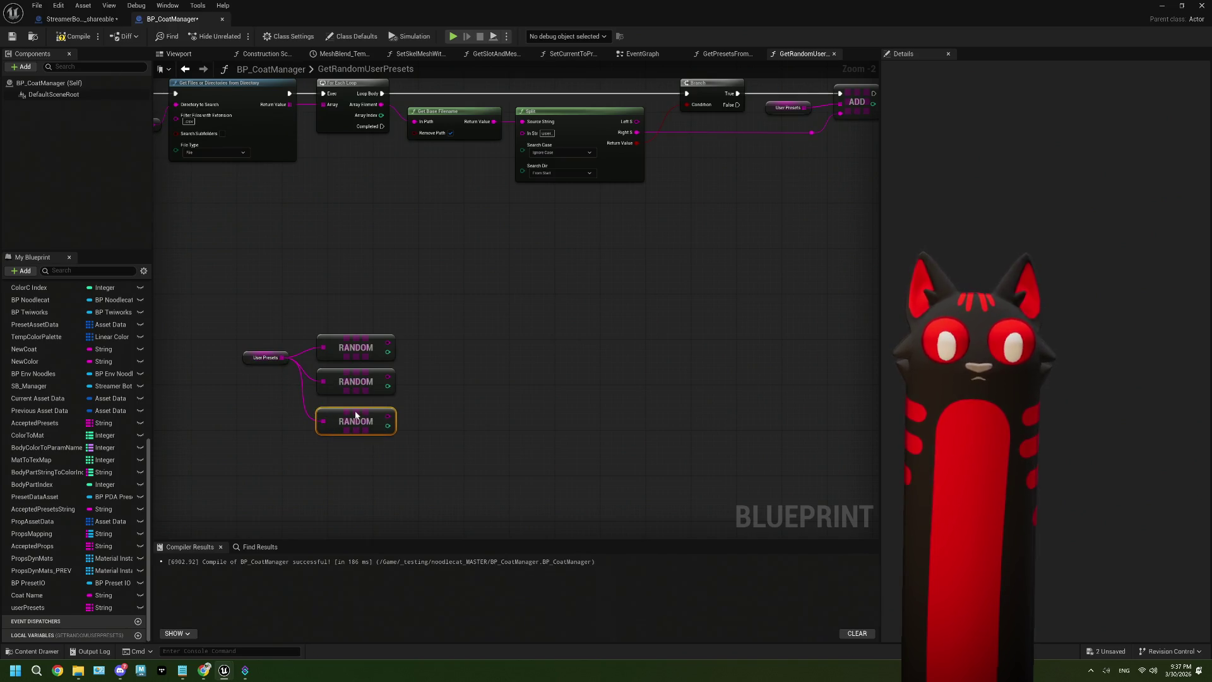
pyautogui.click(349, 340)
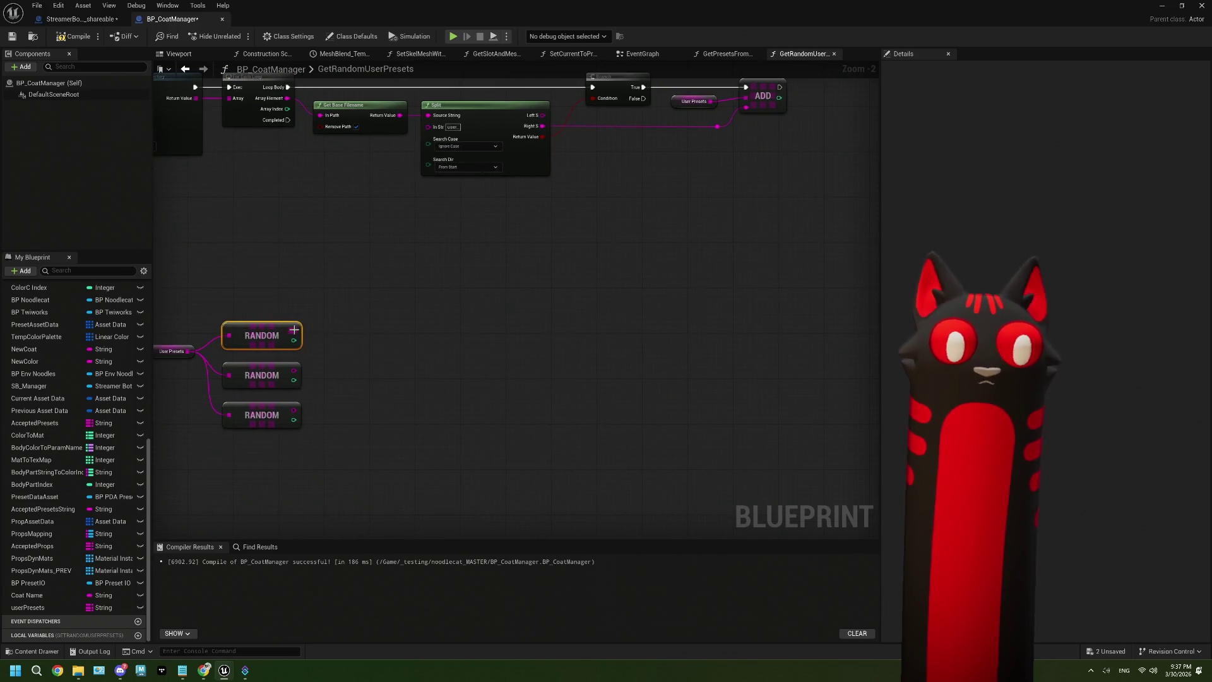
# Step: Add a string Append node fed by the top Random output and give it five inputs
pyautogui.rightClick(339, 347)
pyautogui.write('append')
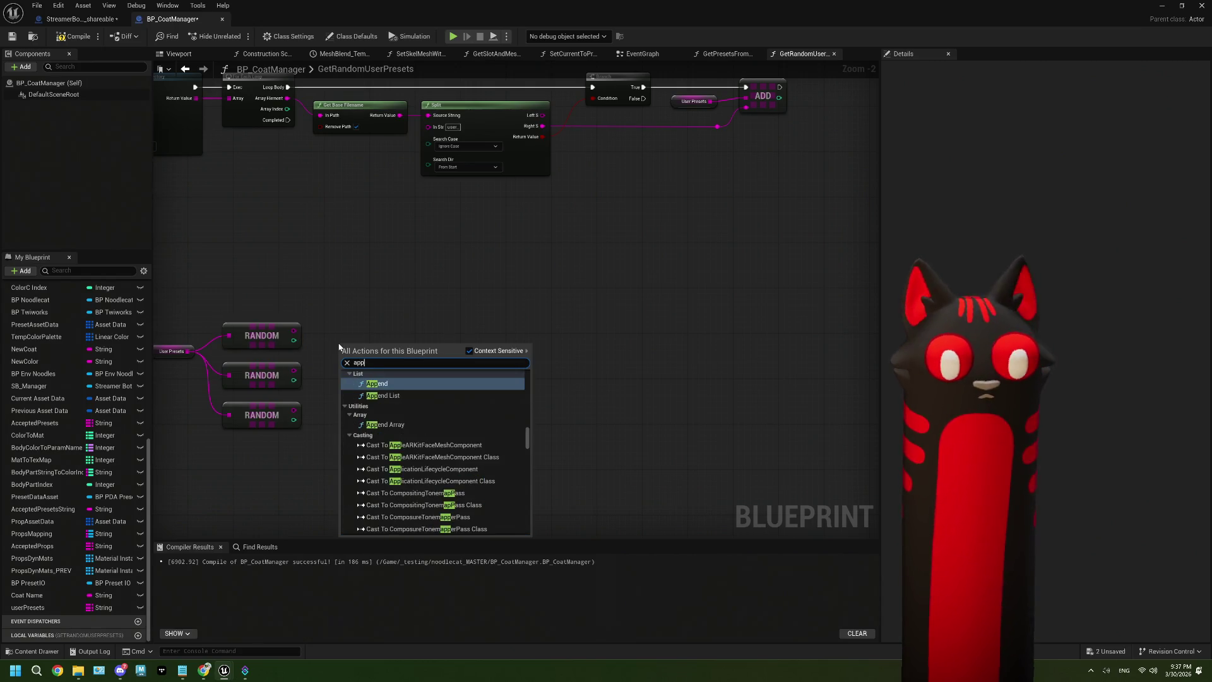
pyautogui.press('Return')
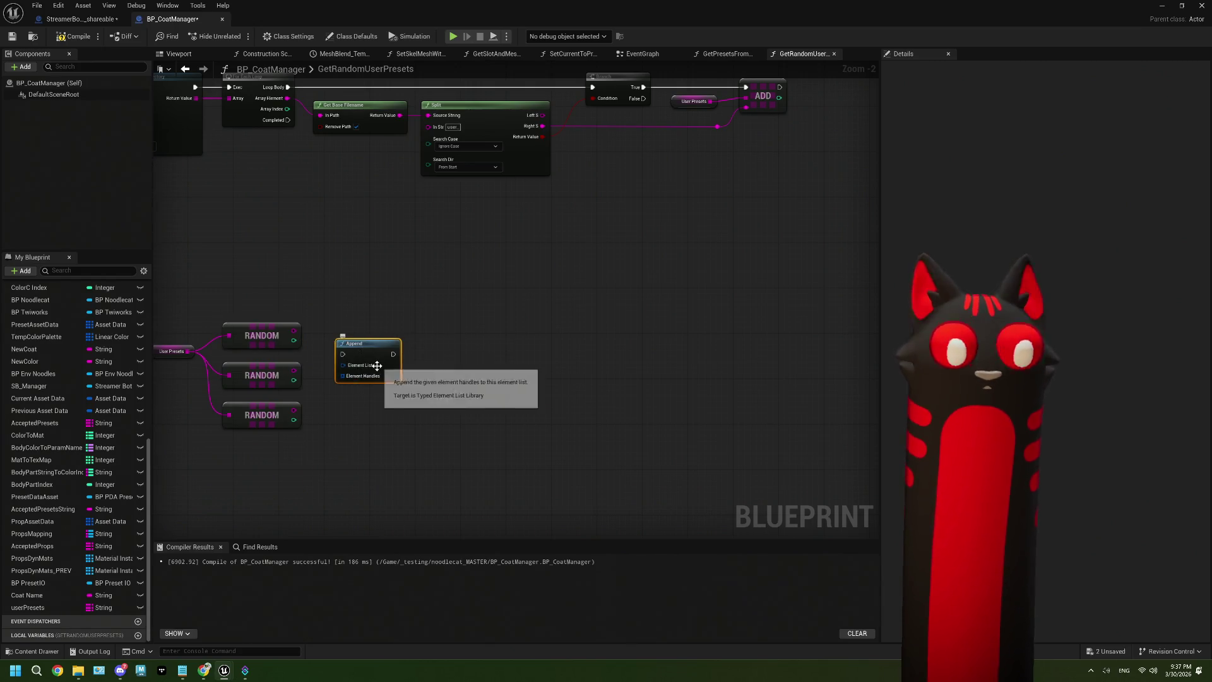
pyautogui.hotkey('ctrl', 'z')
pyautogui.moveTo(293, 331); pyautogui.dragTo(364, 333)
pyautogui.write('append')
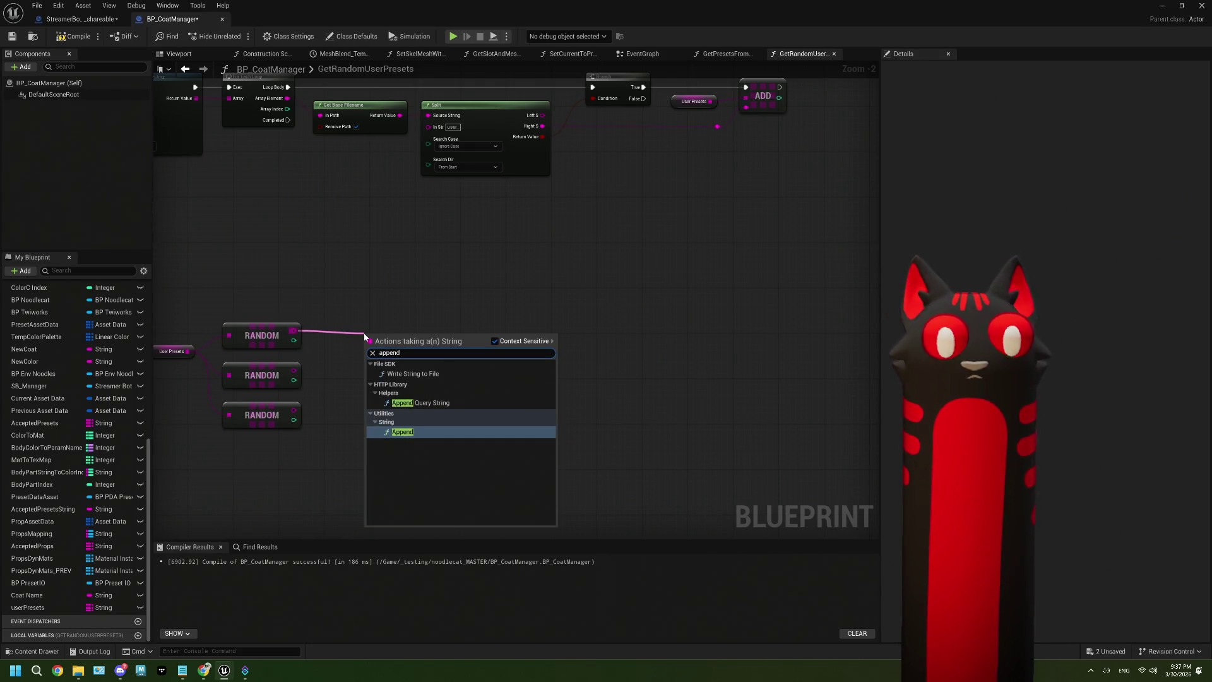
pyautogui.press('Return')
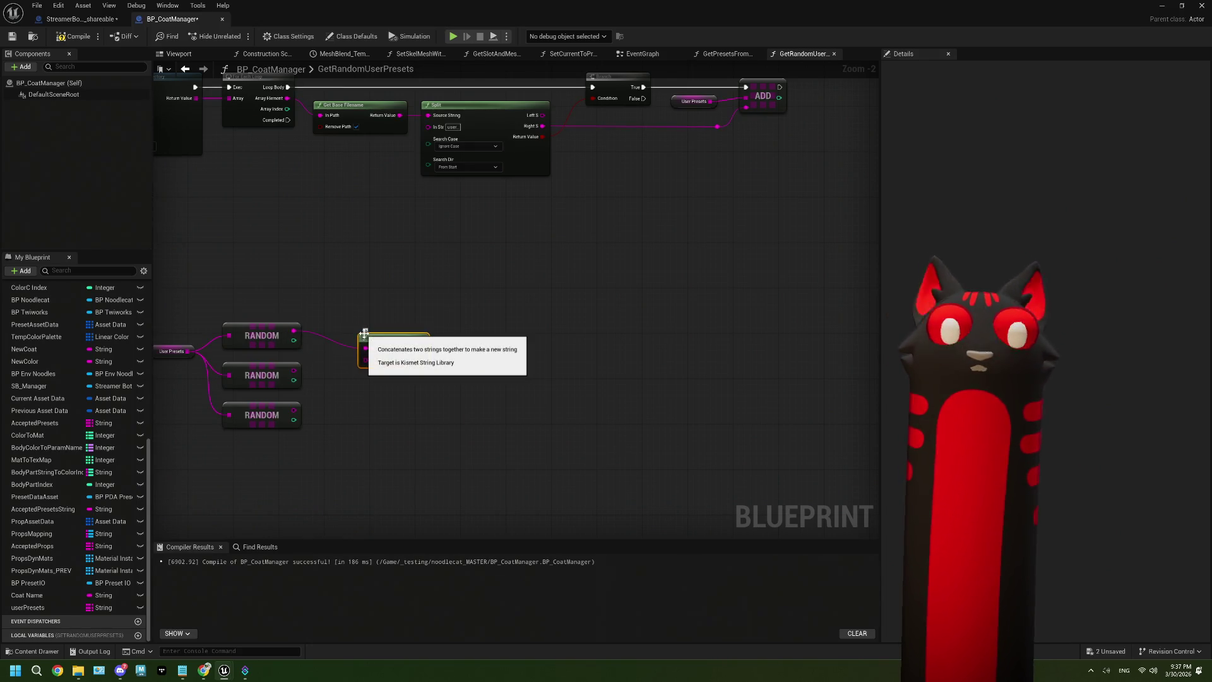
pyautogui.click(423, 360)
pyautogui.click(422, 360)
pyautogui.click(422, 361)
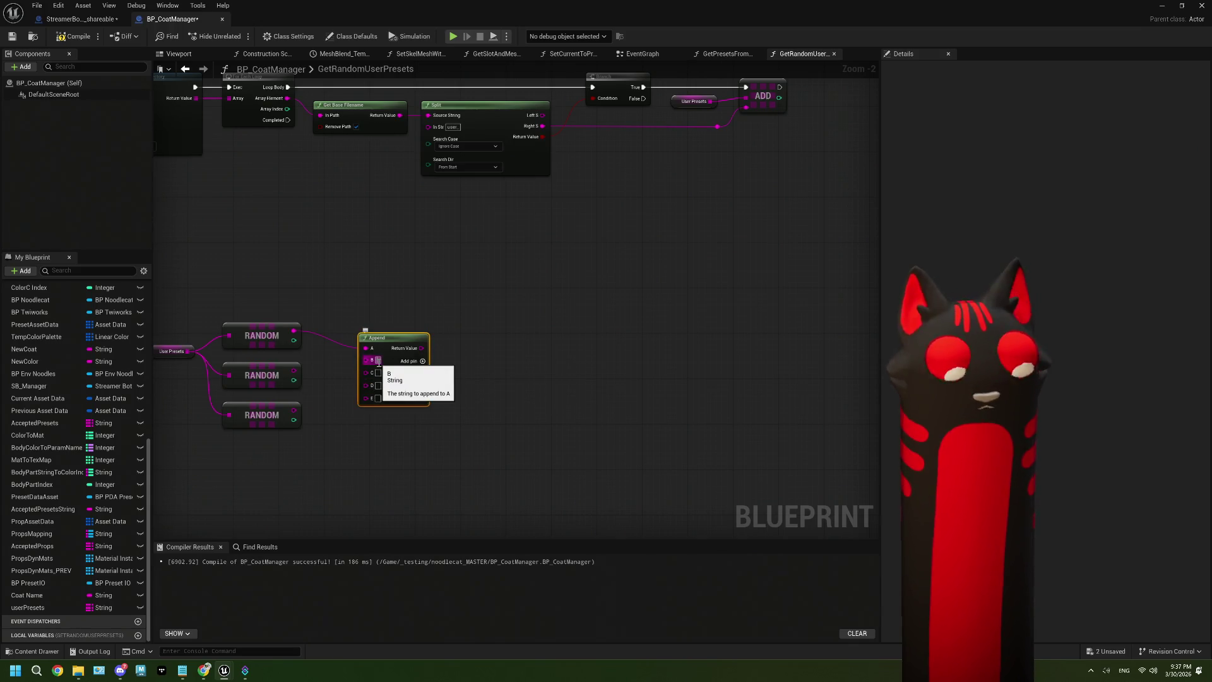
# Step: Wire the second and third Random outputs into Append inputs C and E
pyautogui.click(332, 376)
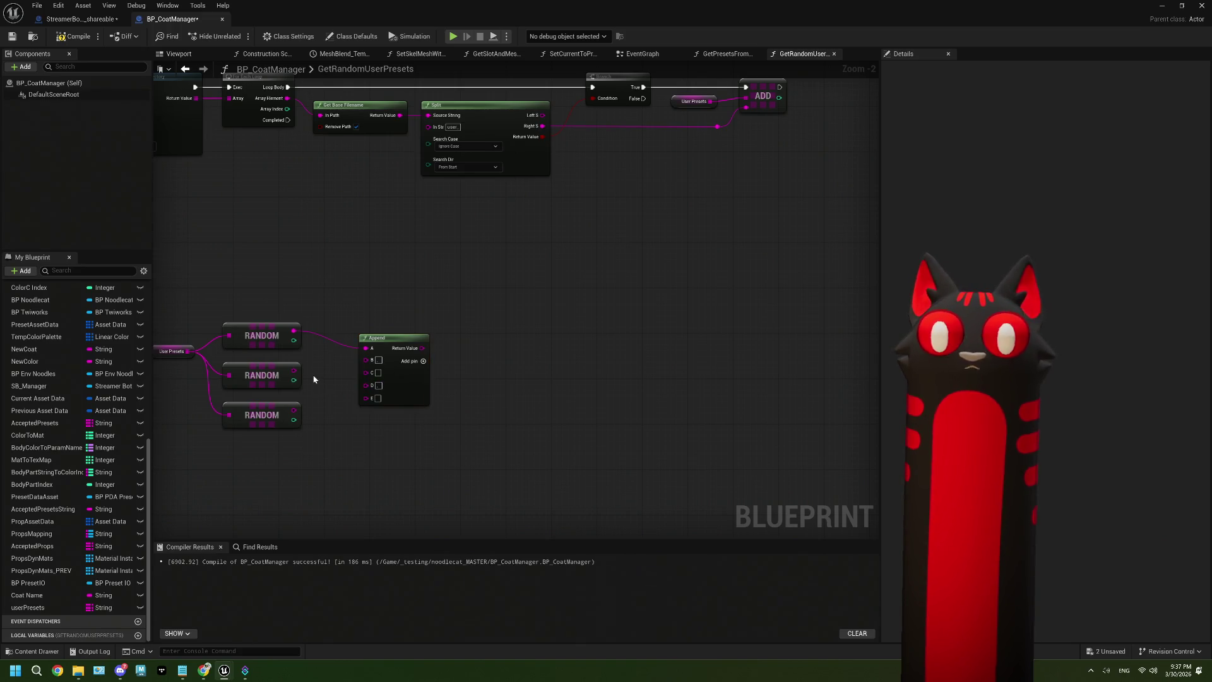
pyautogui.moveTo(294, 370); pyautogui.dragTo(365, 372)
pyautogui.moveTo(293, 411); pyautogui.dragTo(365, 399)
pyautogui.scroll(-1, 410, 417)
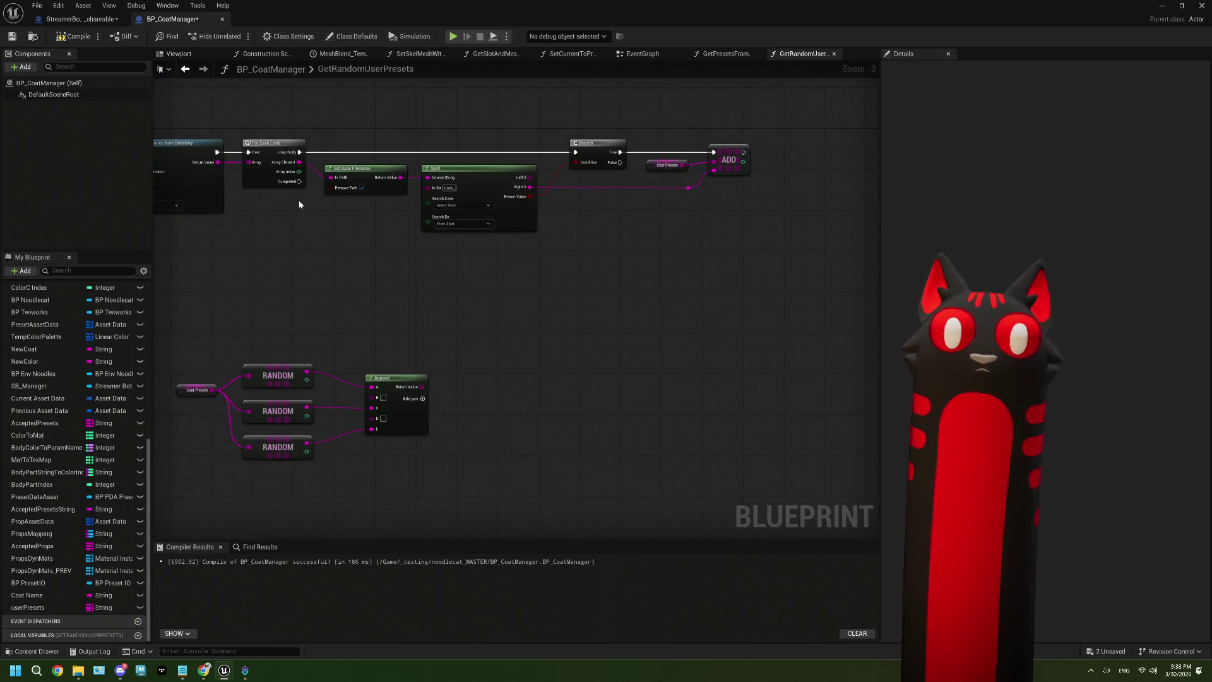
pyautogui.moveTo(299, 181); pyautogui.dragTo(464, 325)
# Step: Add a Return Node with a String output named Random User Presets
pyautogui.write('return')
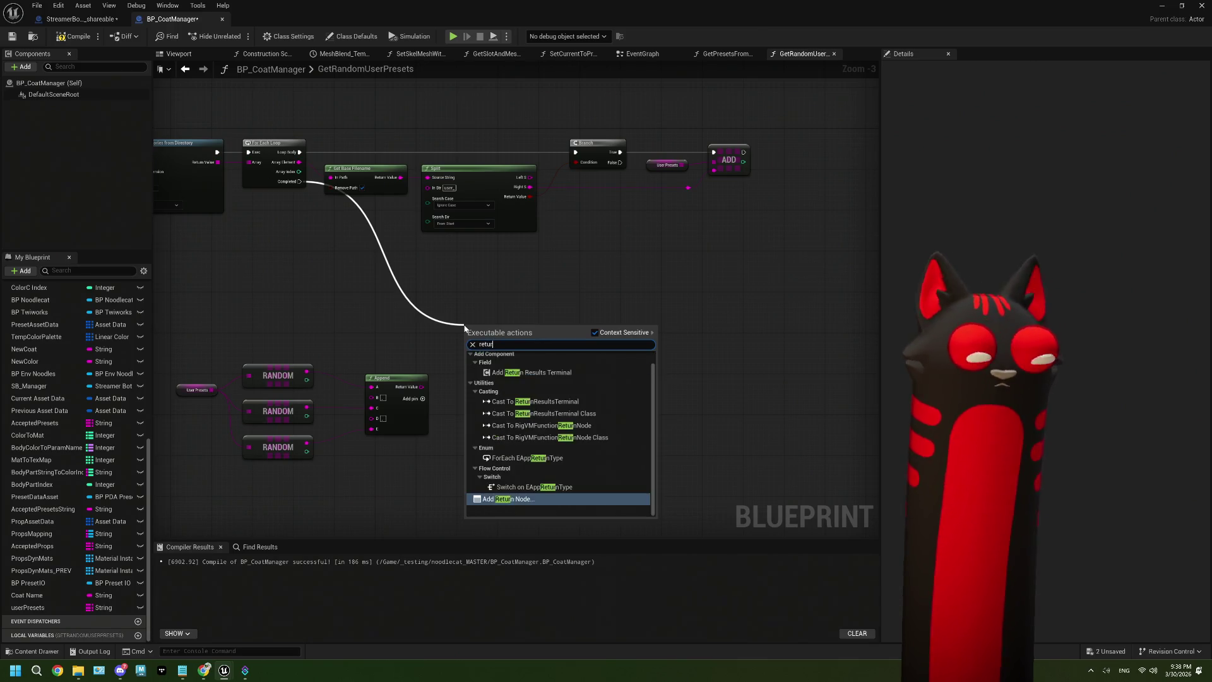
pyautogui.click(533, 498)
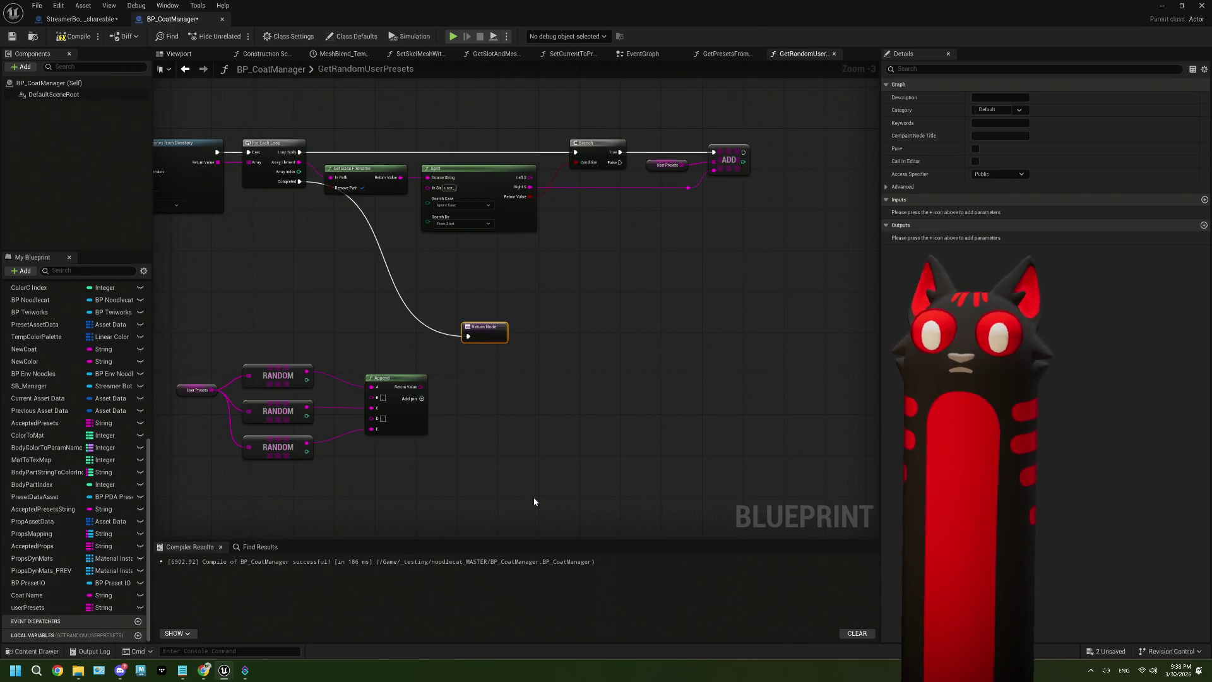
pyautogui.click(1204, 224)
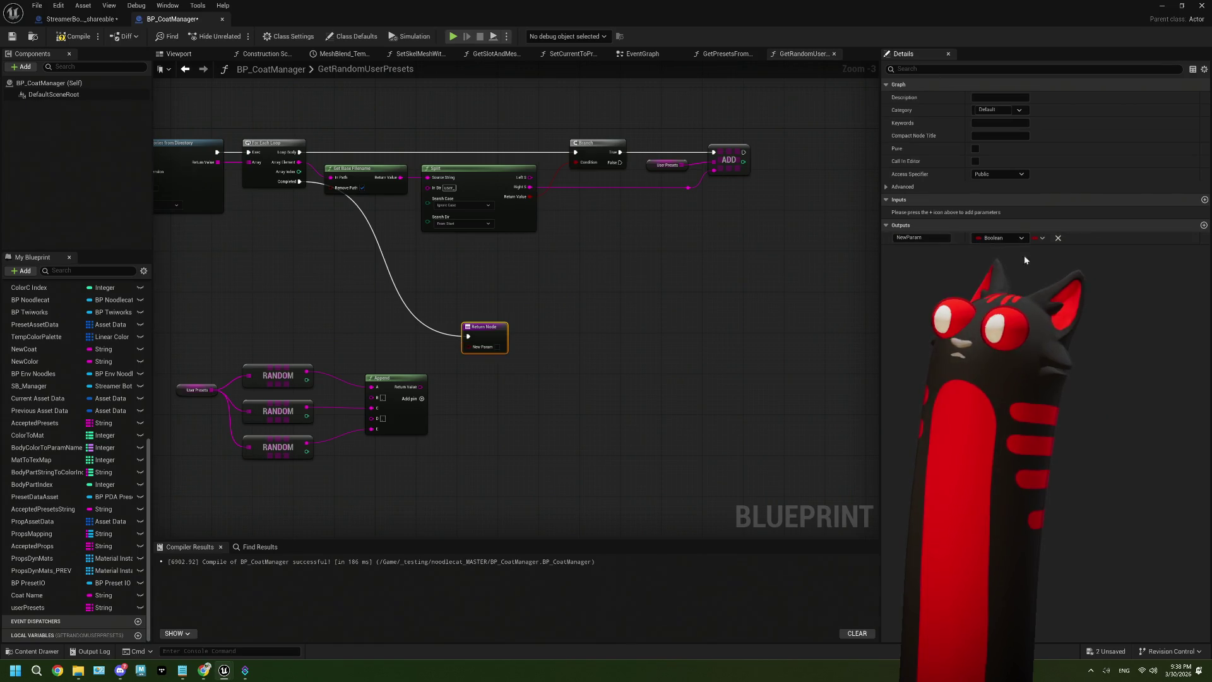
pyautogui.click(1001, 237)
pyautogui.click(1010, 319)
pyautogui.click(909, 238)
pyautogui.write('Random')
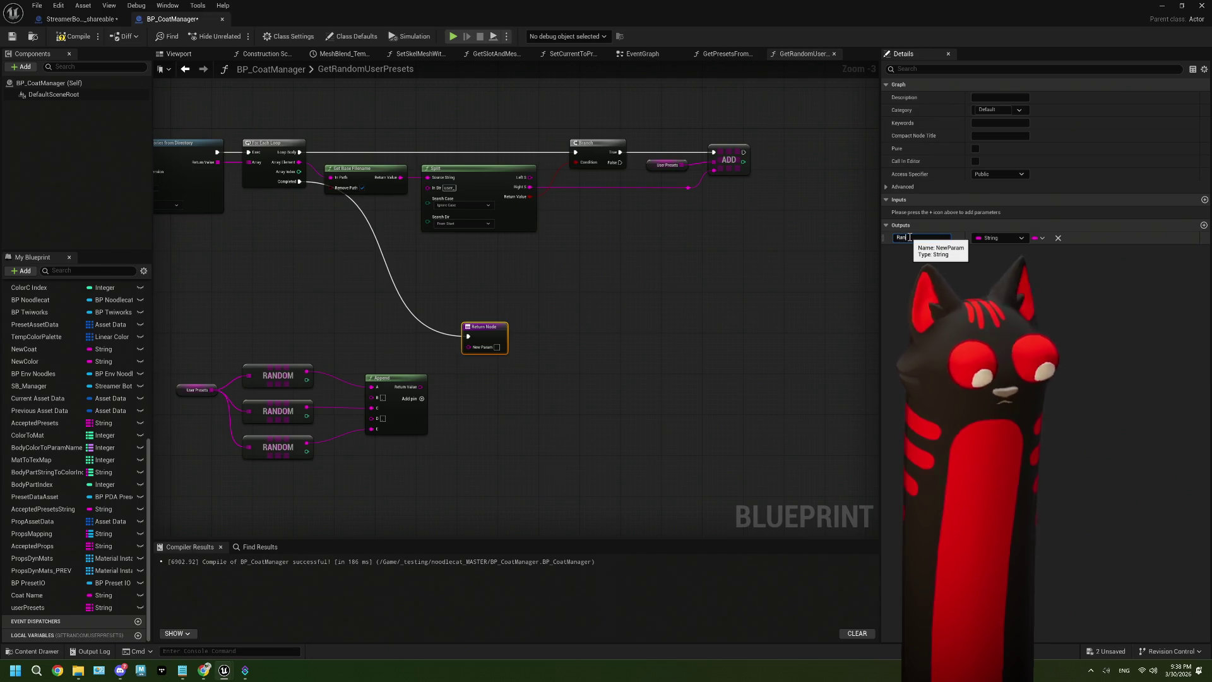
pyautogui.press('BackSpace')
pyautogui.press('BackSpace')
pyautogui.press('BackSpace')
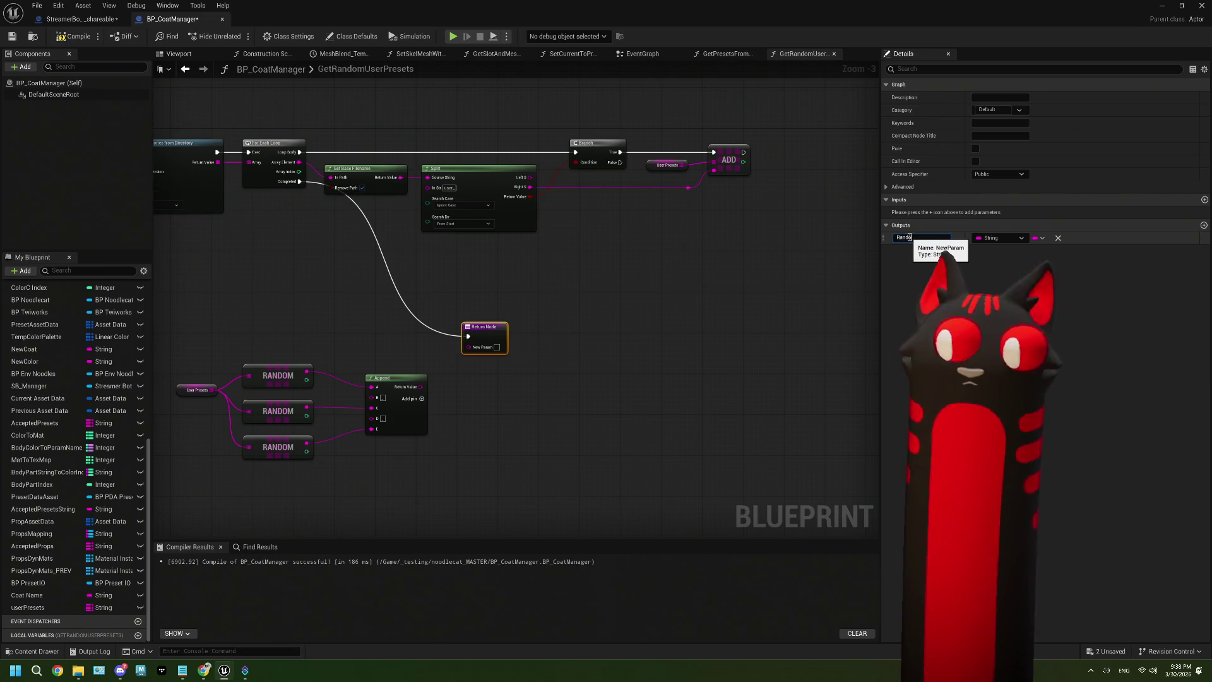
pyautogui.press('BackSpace')
pyautogui.press('BackSpace')
pyautogui.press('BackSpace')
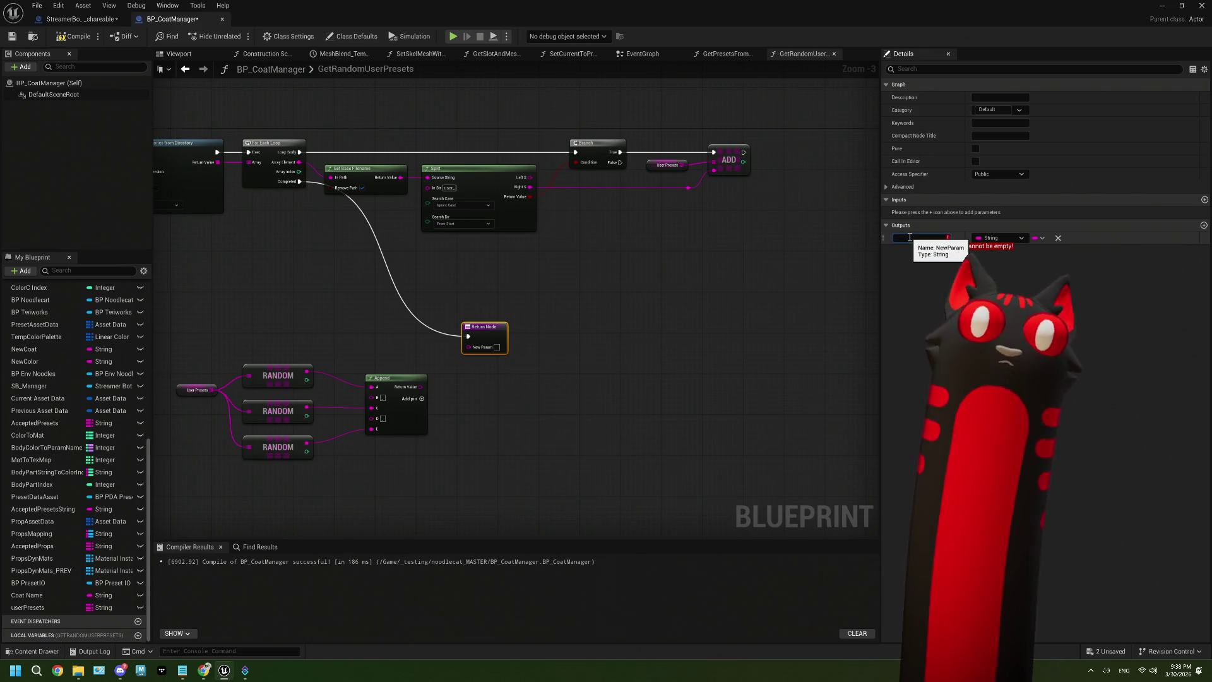
pyautogui.write('Ra')
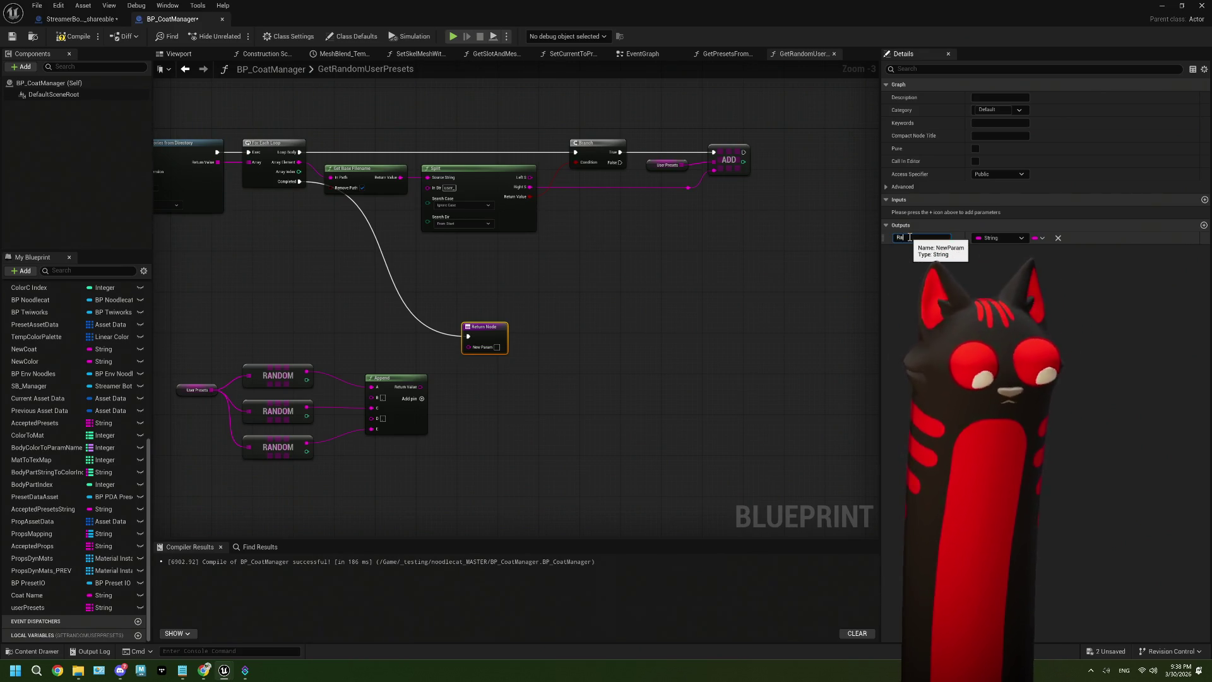
pyautogui.write('ndom User ')
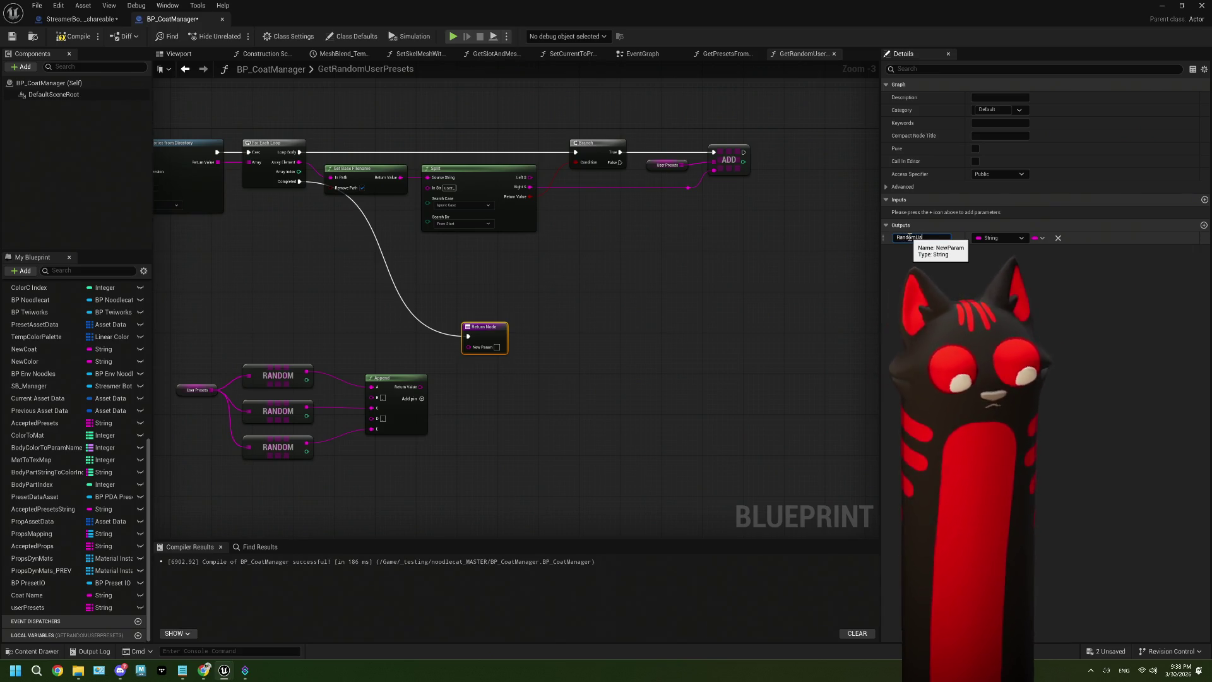
pyautogui.write('Presets')
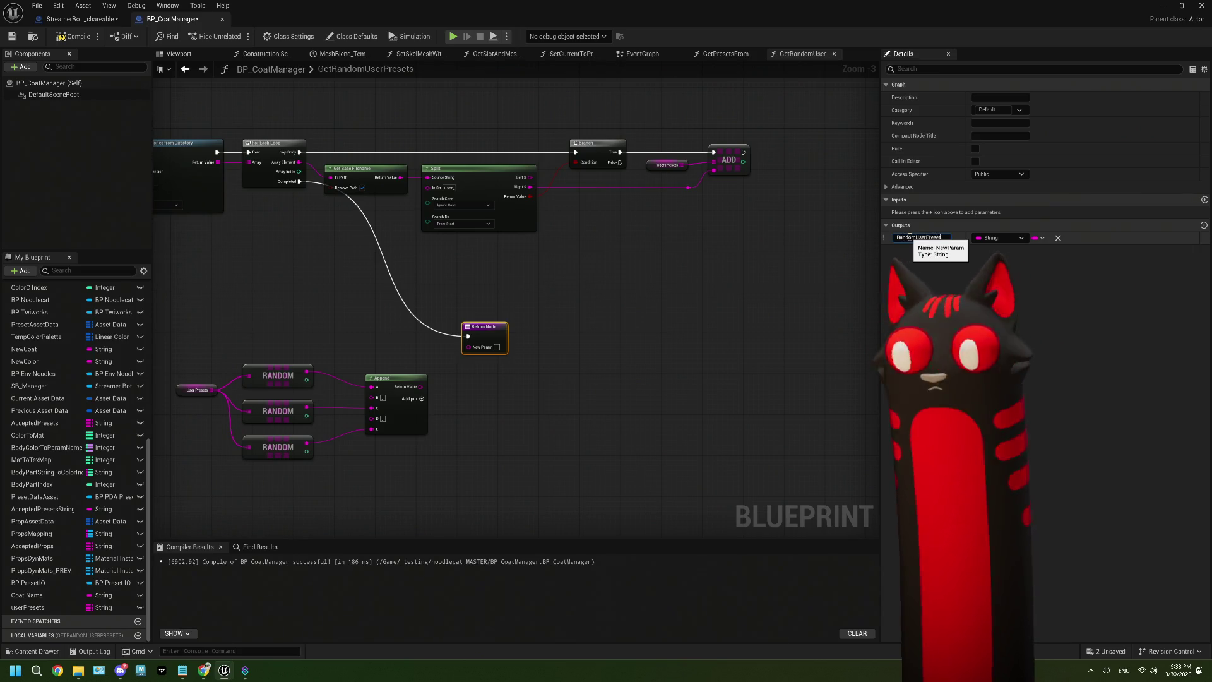
pyautogui.click(671, 358)
# Step: Wire Append's Return Value into Random User Presets, compile, and tidy the node group
pyautogui.scroll(3, 573, 361)
pyautogui.moveTo(347, 396); pyautogui.dragTo(399, 358)
pyautogui.moveTo(454, 316); pyautogui.dragTo(461, 377)
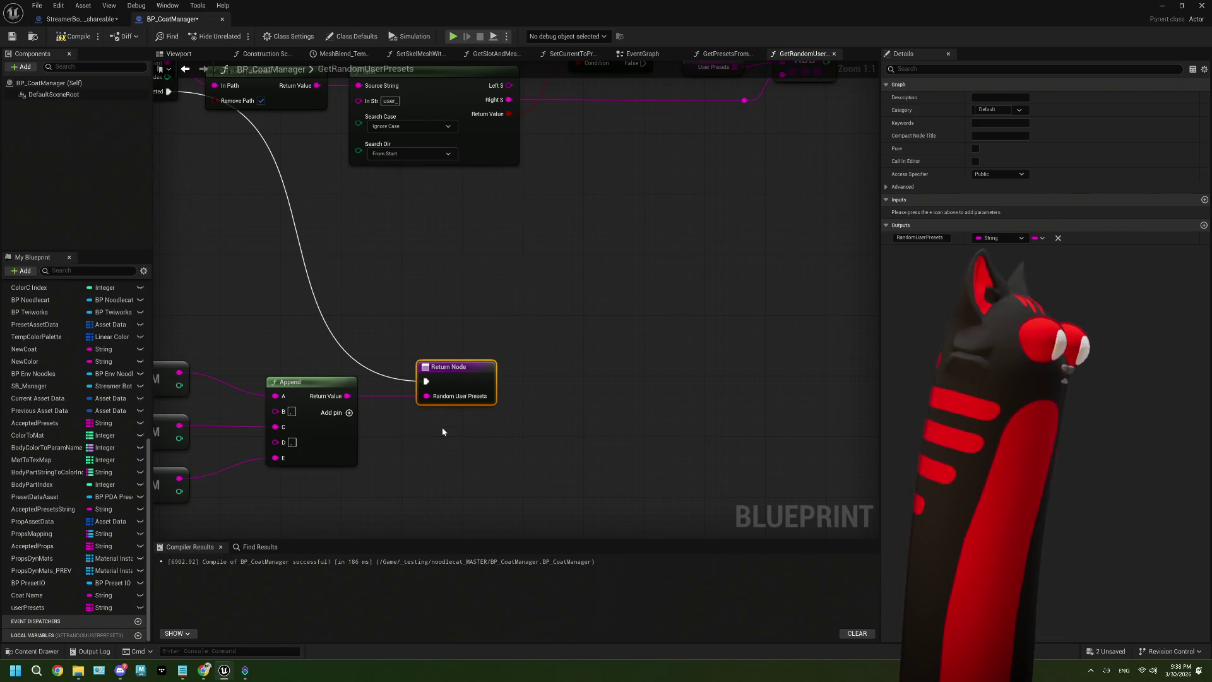
pyautogui.click(46, 38)
pyautogui.scroll(-2, 600, 408)
pyautogui.scroll(-1, 668, 467)
pyautogui.moveTo(668, 467)
pyautogui.mouseDown()
pyautogui.moveTo(426, 383)
pyautogui.moveTo(303, 366)
pyautogui.mouseUp()
pyautogui.moveTo(503, 412)
pyautogui.mouseDown()
pyautogui.moveTo(499, 331)
pyautogui.moveTo(386, 315)
pyautogui.mouseUp()
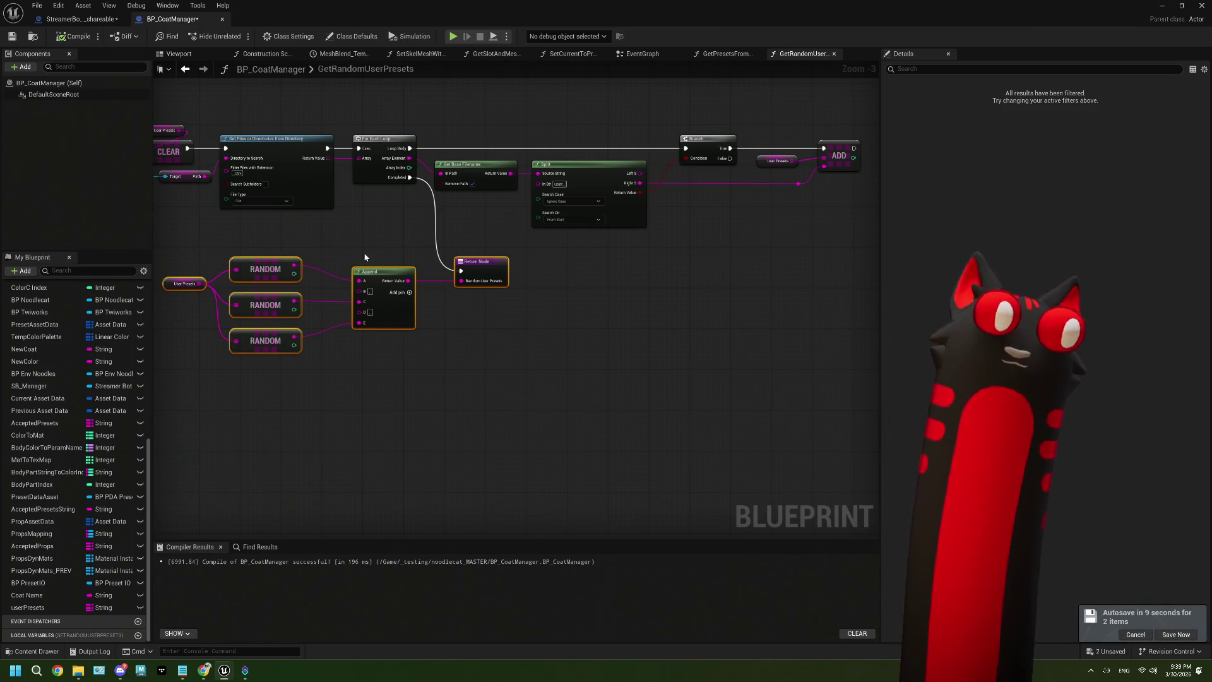
pyautogui.click(65, 20)
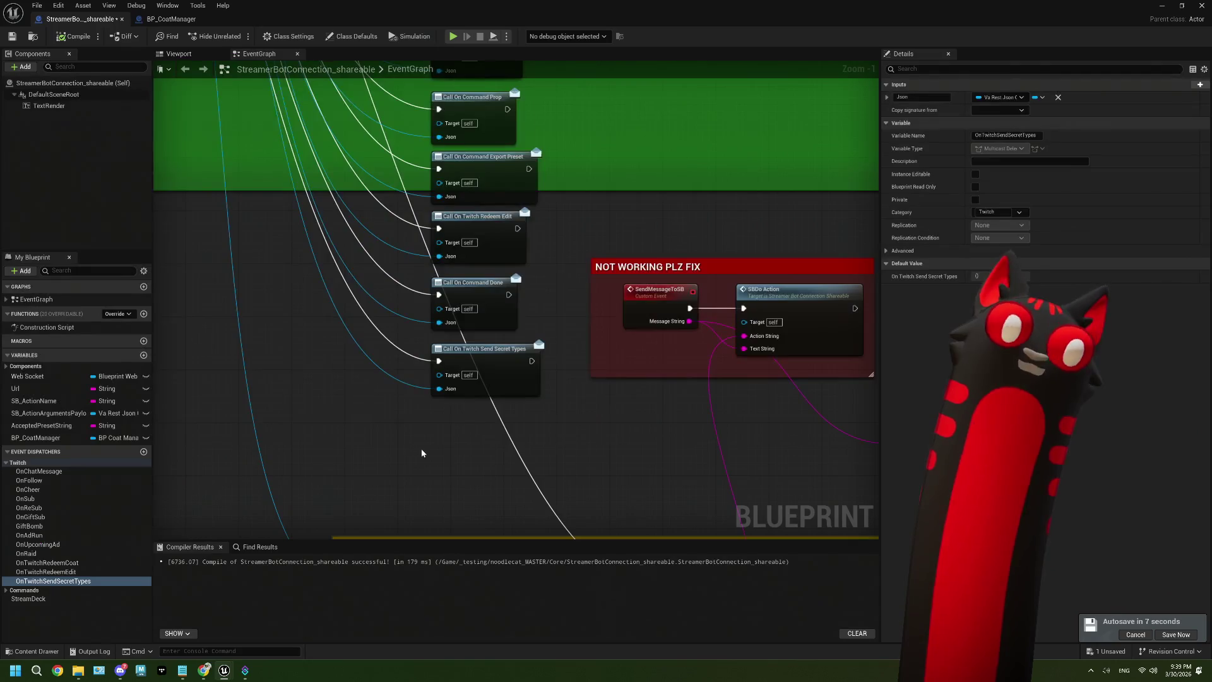
# Step: Save StreamerBotConnection_shareable and go back to BP_CoatManager's EventGraph
pyautogui.click(12, 36)
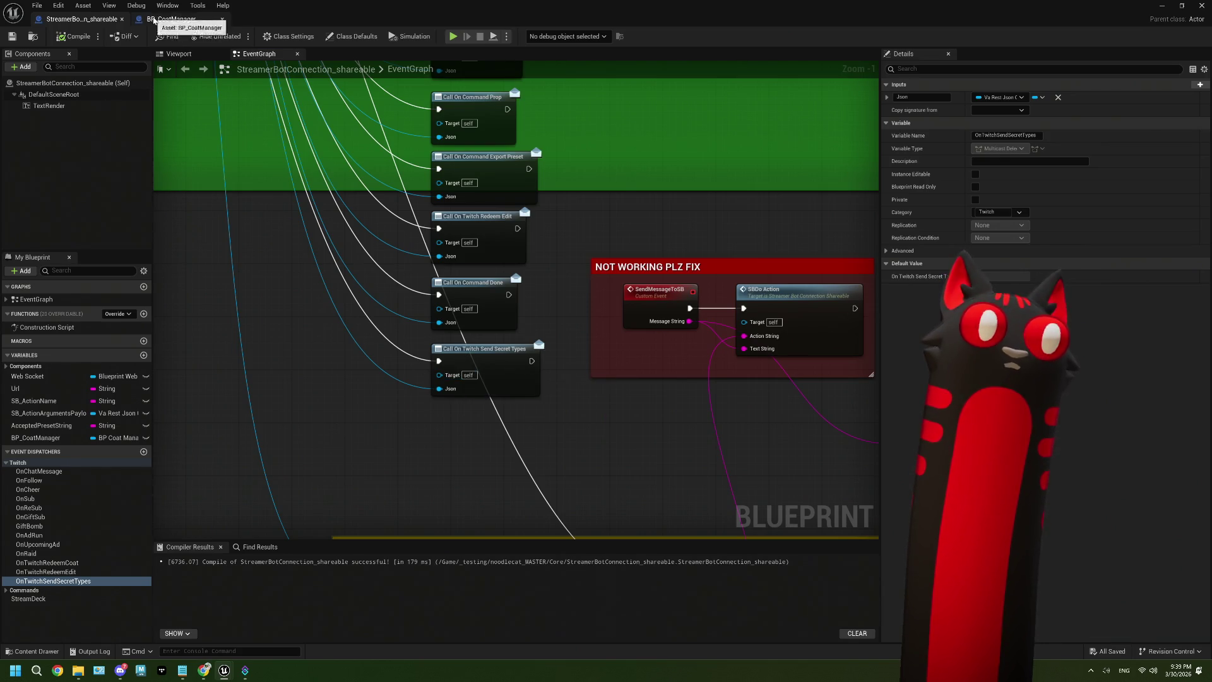
pyautogui.click(171, 19)
pyautogui.moveTo(643, 54); pyautogui.dragTo(720, 54)
# Step: Move the lower Export to CSV node group further down the graph
pyautogui.moveTo(511, 288)
pyautogui.mouseDown()
pyautogui.moveTo(503, 379)
pyautogui.moveTo(523, 338)
pyautogui.mouseUp()
pyautogui.scroll(1, 426, 361)
pyautogui.scroll(1, 425, 361)
pyautogui.moveTo(738, 429)
pyautogui.mouseDown()
pyautogui.moveTo(196, 276)
pyautogui.moveTo(245, 445)
pyautogui.mouseUp()
pyautogui.moveTo(403, 206); pyautogui.dragTo(392, 247)
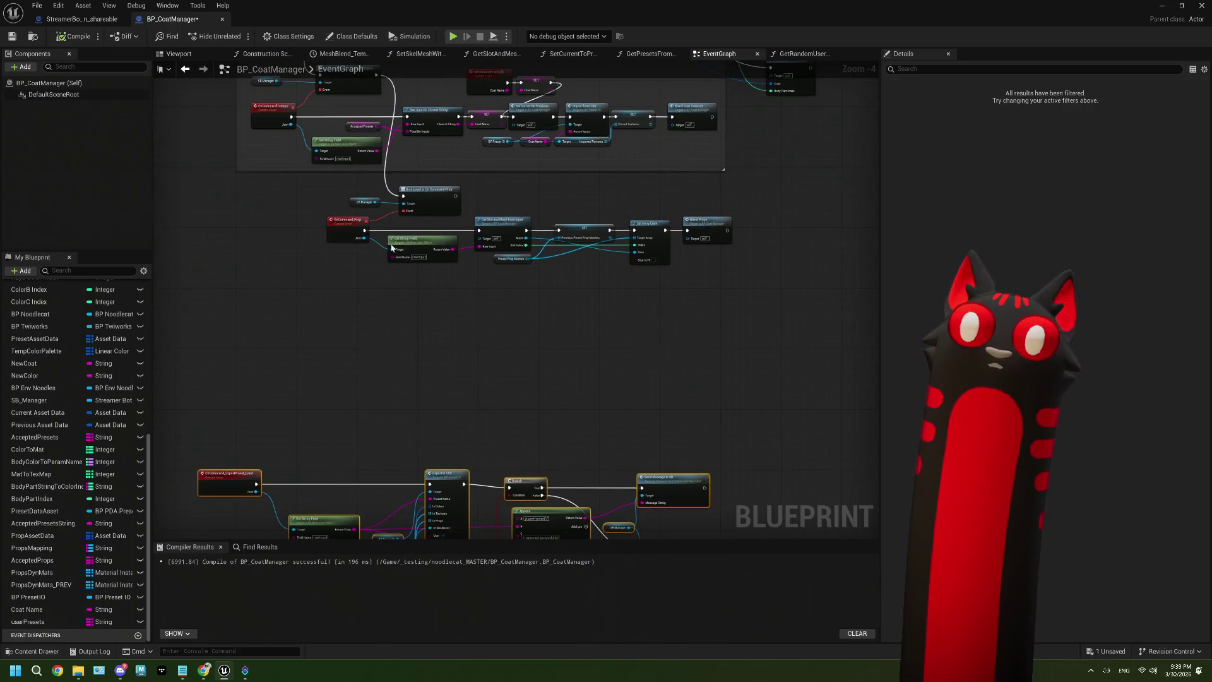
# Step: Add a Bind Event to On Twitch Send Secret Types on SB Manager, chained after On Command Prop
pyautogui.moveTo(375, 202); pyautogui.dragTo(281, 303)
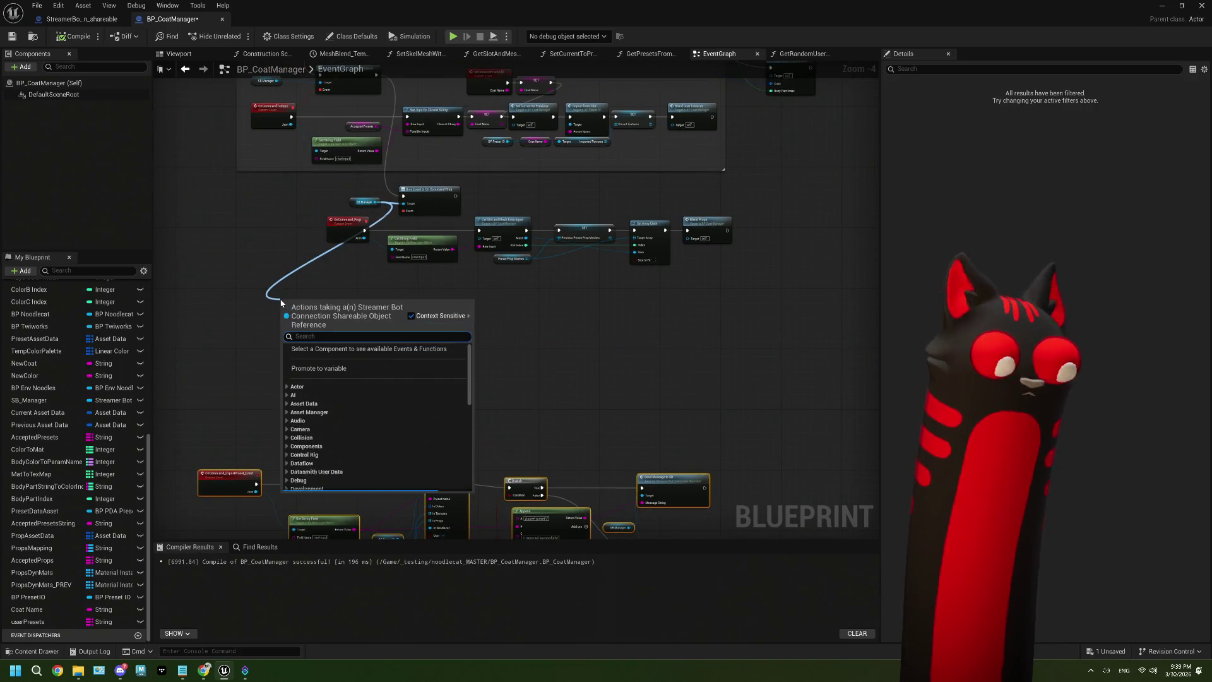
pyautogui.write('bind')
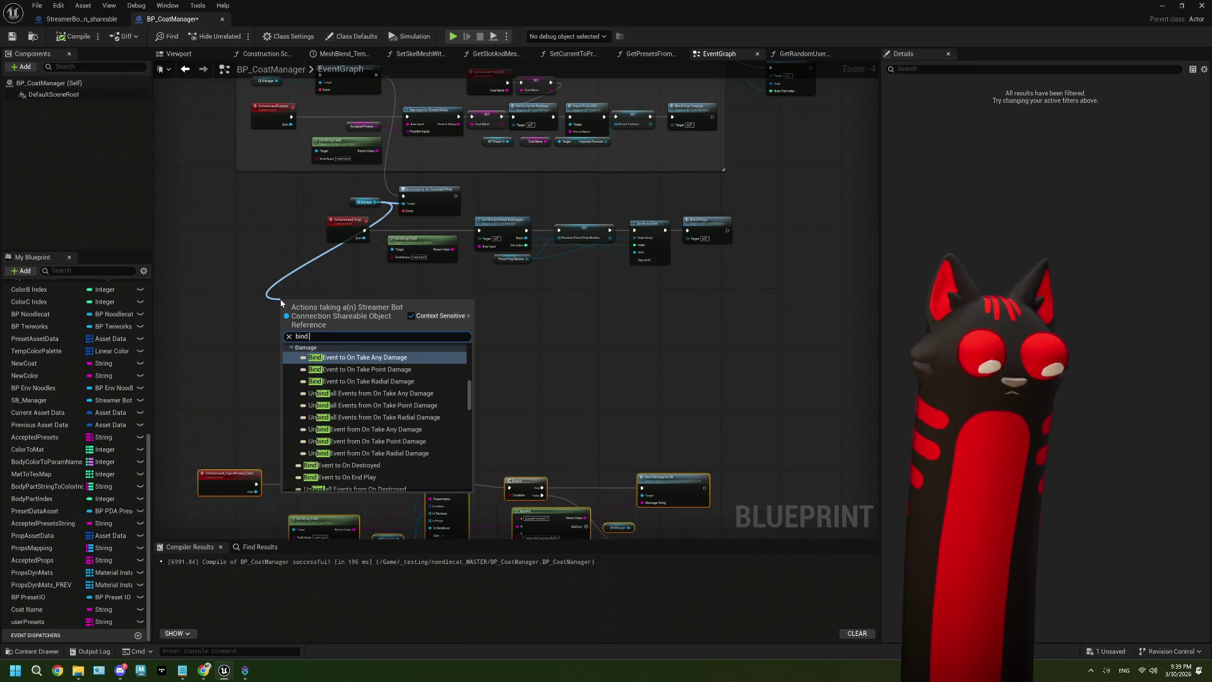
pyautogui.write(' sec')
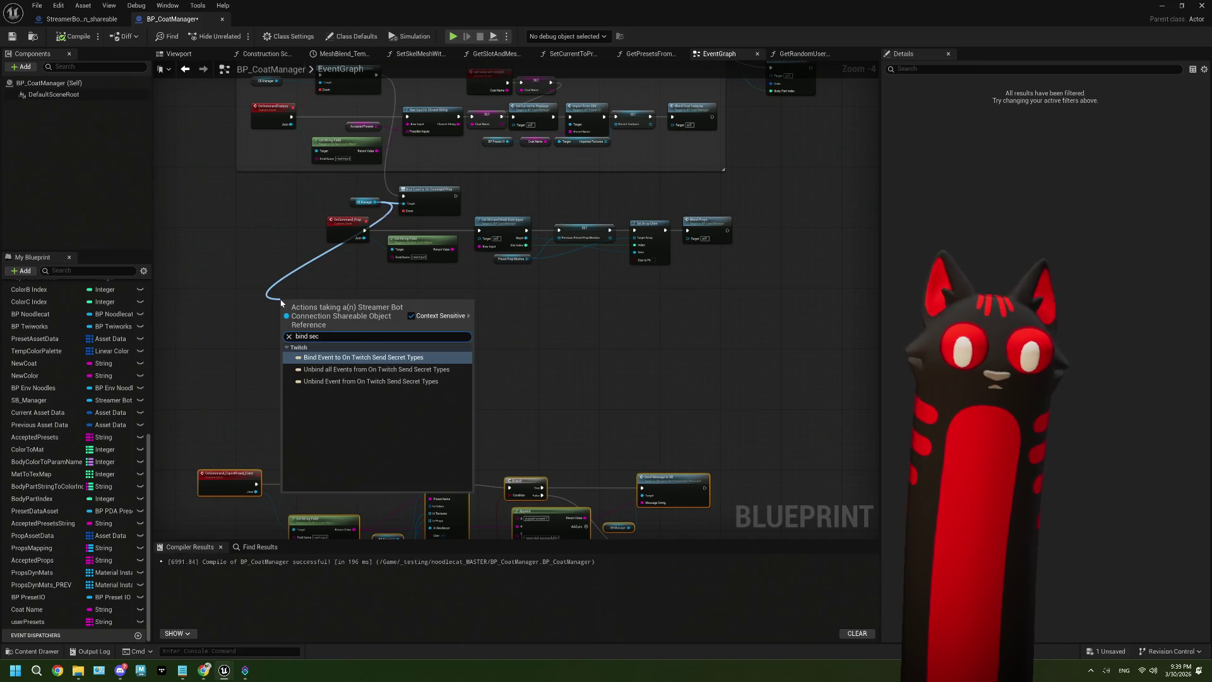
pyautogui.click(345, 357)
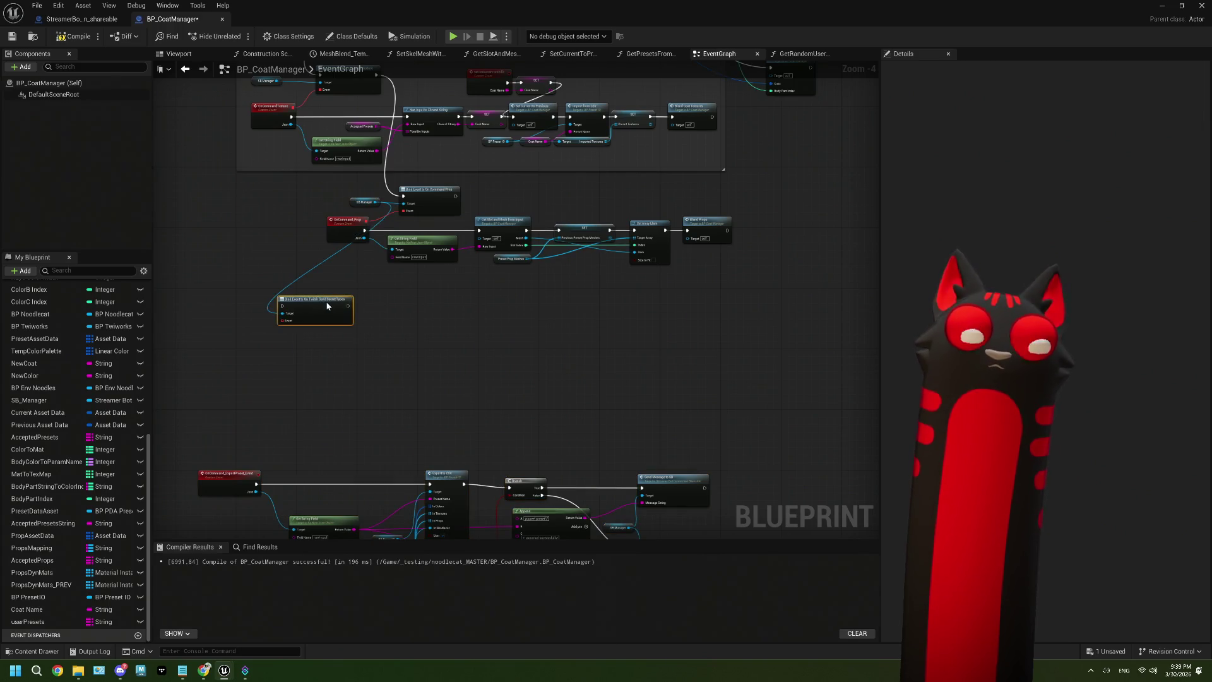
pyautogui.moveTo(327, 305); pyautogui.dragTo(406, 310)
pyautogui.moveTo(455, 197); pyautogui.dragTo(363, 327)
pyautogui.scroll(3, 369, 316)
# Step: Create a custom event named OnSendSecretTypes for the bind's Event pin
pyautogui.click(399, 399)
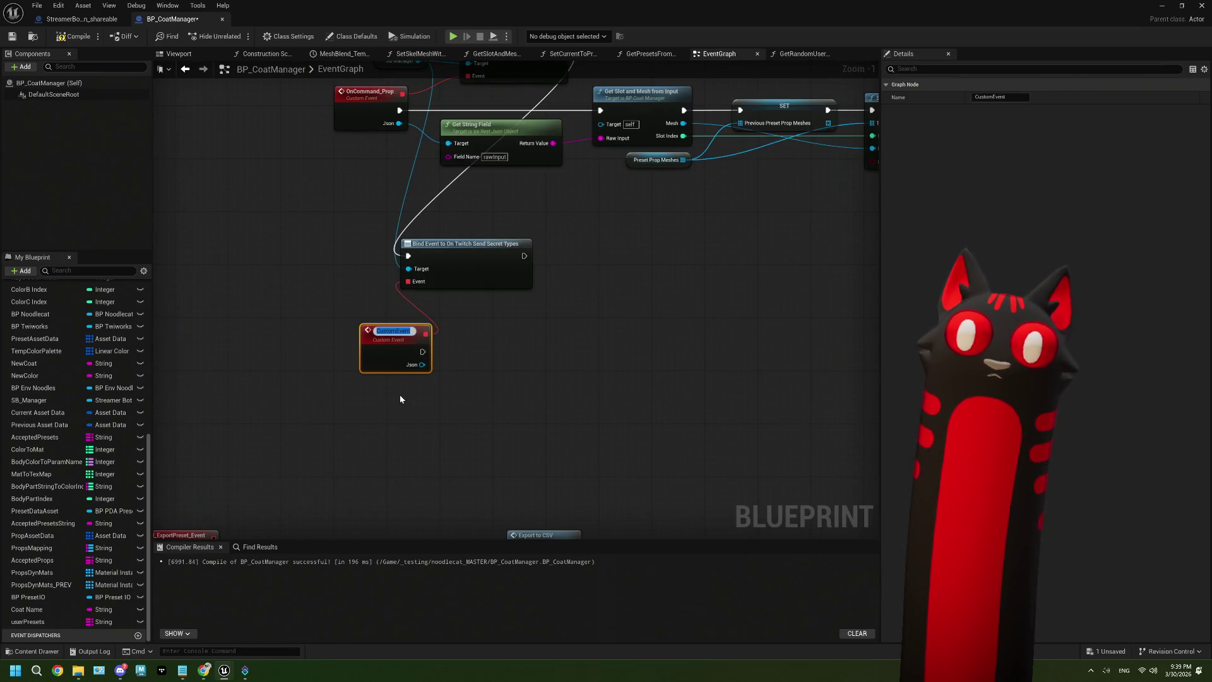
pyautogui.write('On')
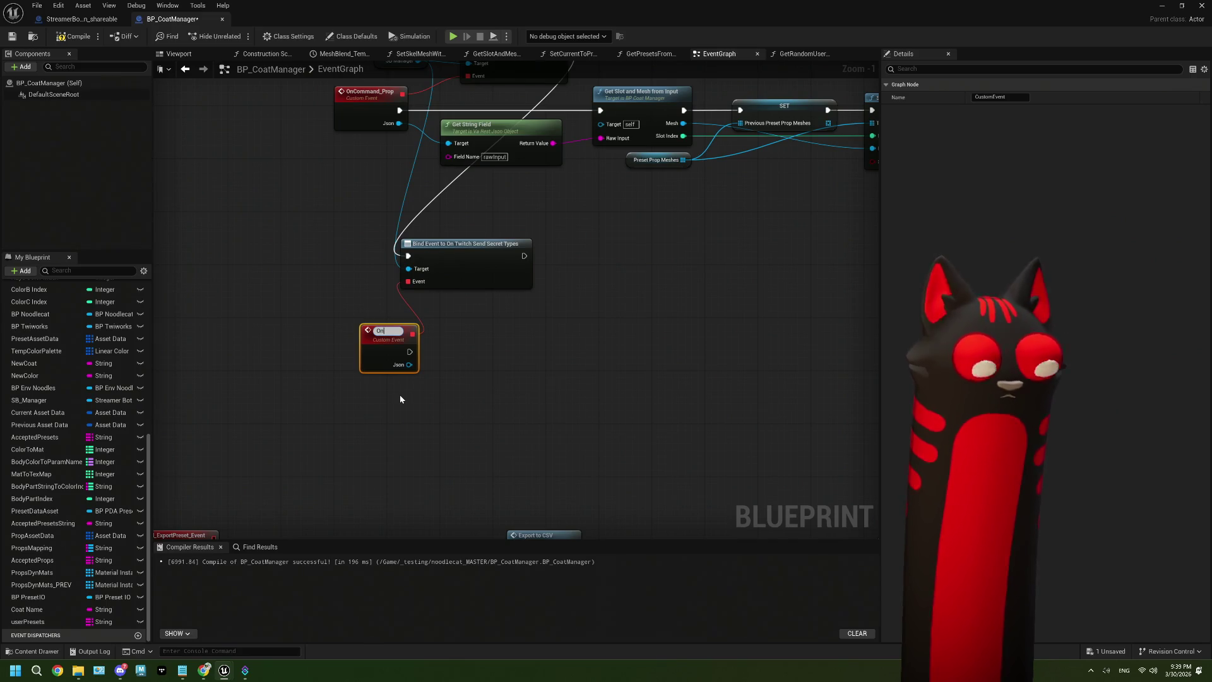
pyautogui.write('Send')
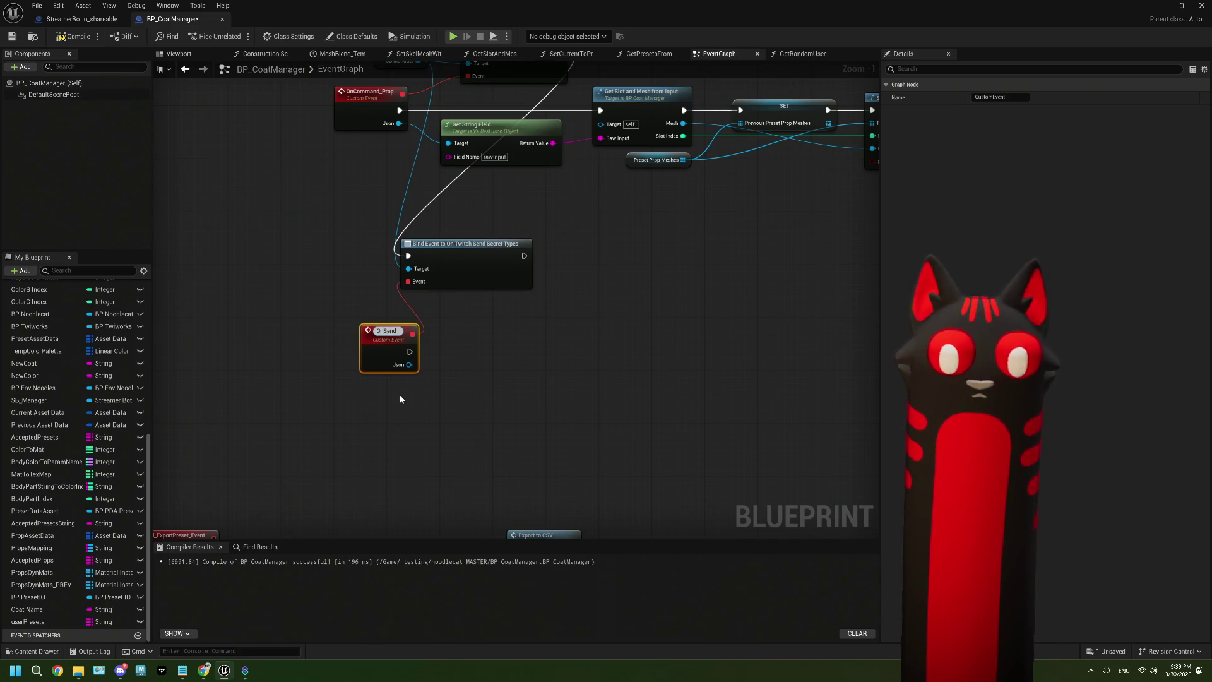
pyautogui.write('Secret')
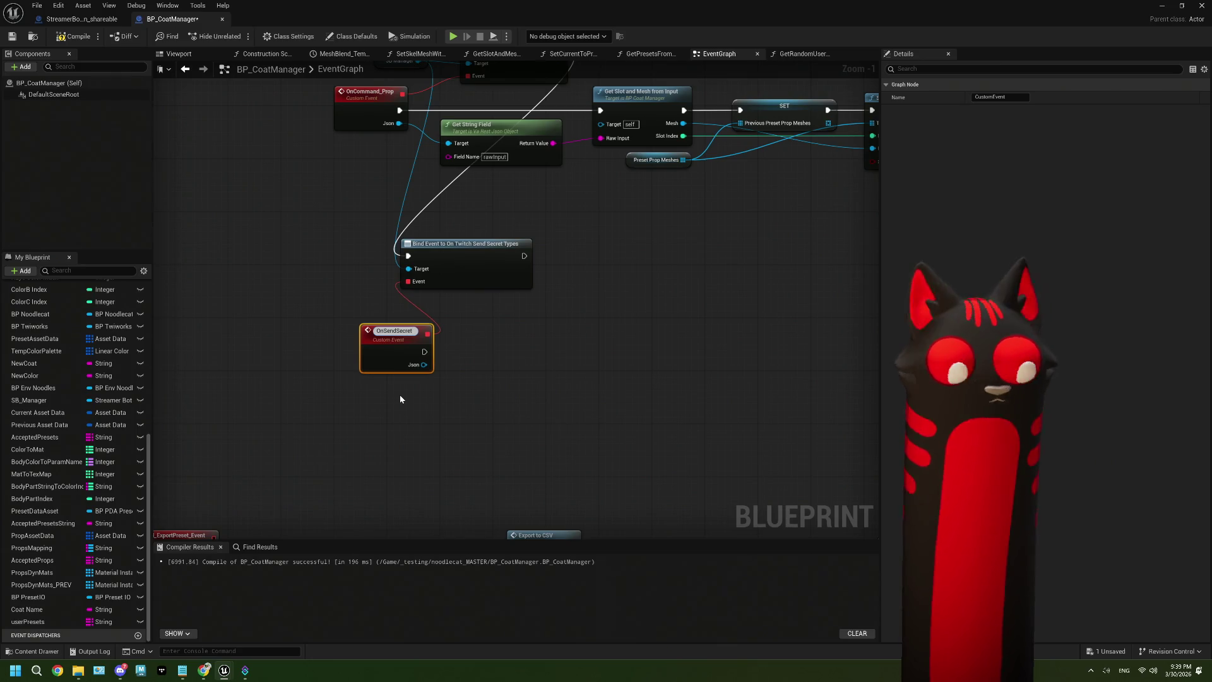
pyautogui.write('Types')
pyautogui.press('Return')
pyautogui.moveTo(411, 338); pyautogui.dragTo(338, 312)
pyautogui.scroll(1, 378, 359)
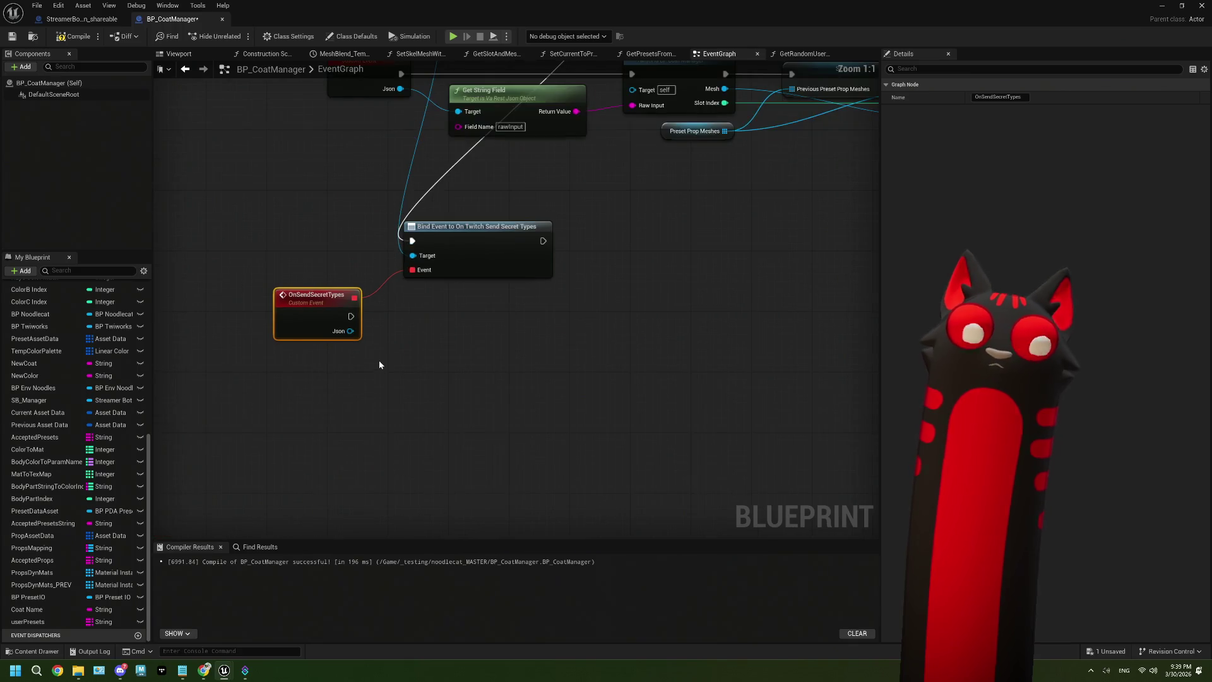
pyautogui.moveTo(379, 364); pyautogui.dragTo(358, 343)
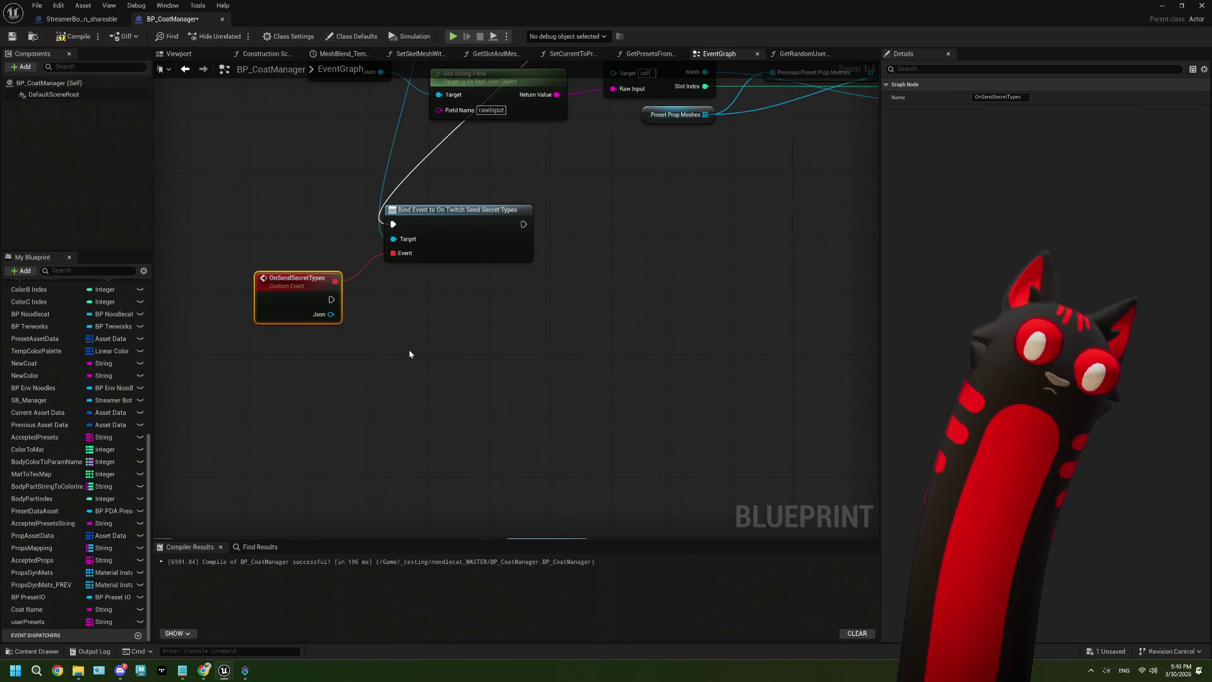
# Step: Place an SB Manager reference beside the new event, trying and then deleting an SBDo Action node
pyautogui.scroll(-3, 409, 354)
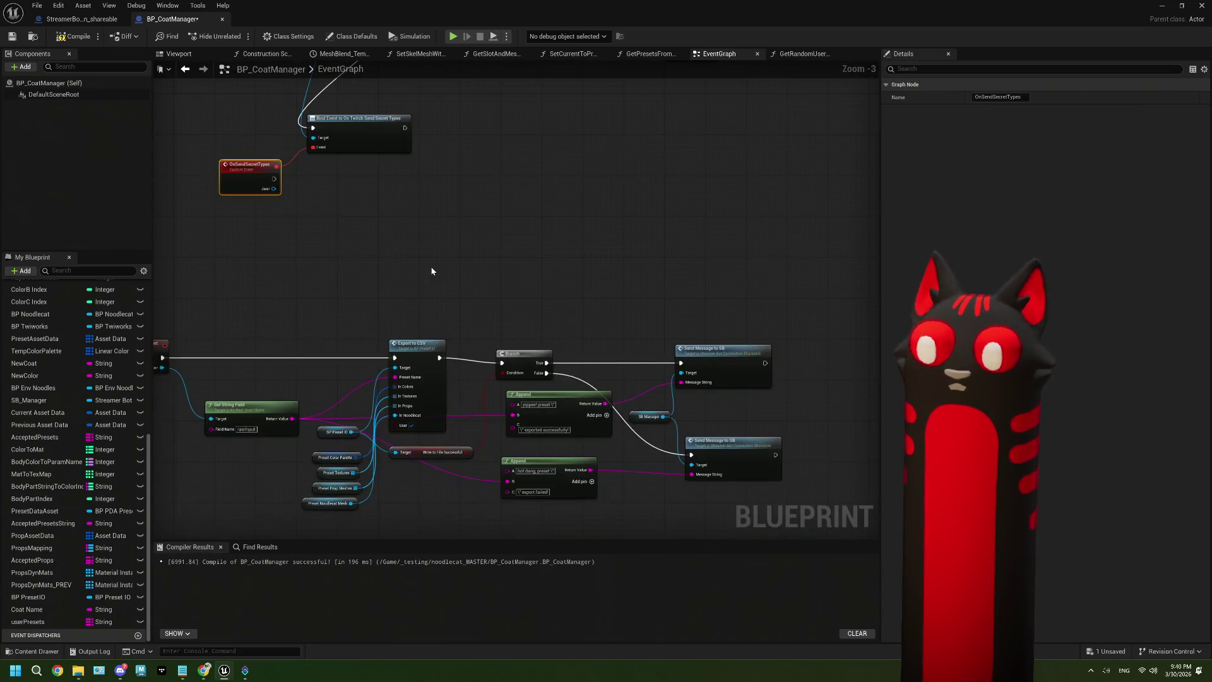
pyautogui.click(694, 441)
pyautogui.scroll(4, 351, 314)
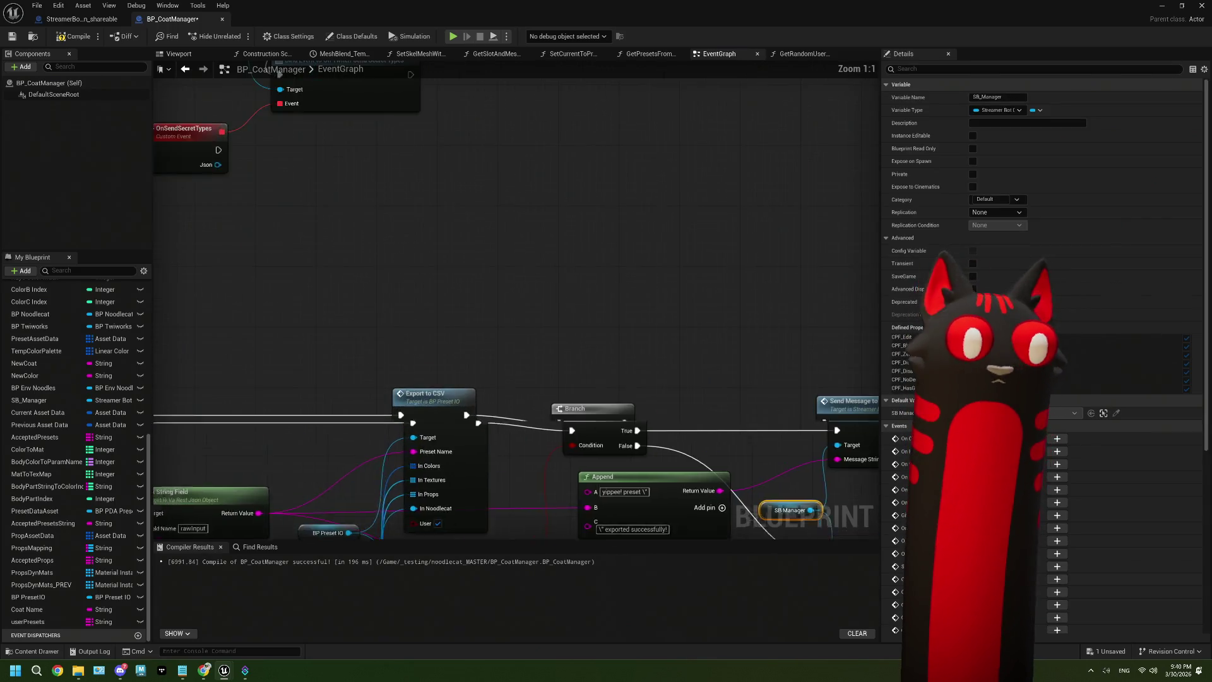
pyautogui.click(351, 314)
pyautogui.moveTo(28, 400)
pyautogui.mouseDown()
pyautogui.moveTo(331, 306)
pyautogui.moveTo(408, 294)
pyautogui.mouseUp()
pyautogui.write('do ac')
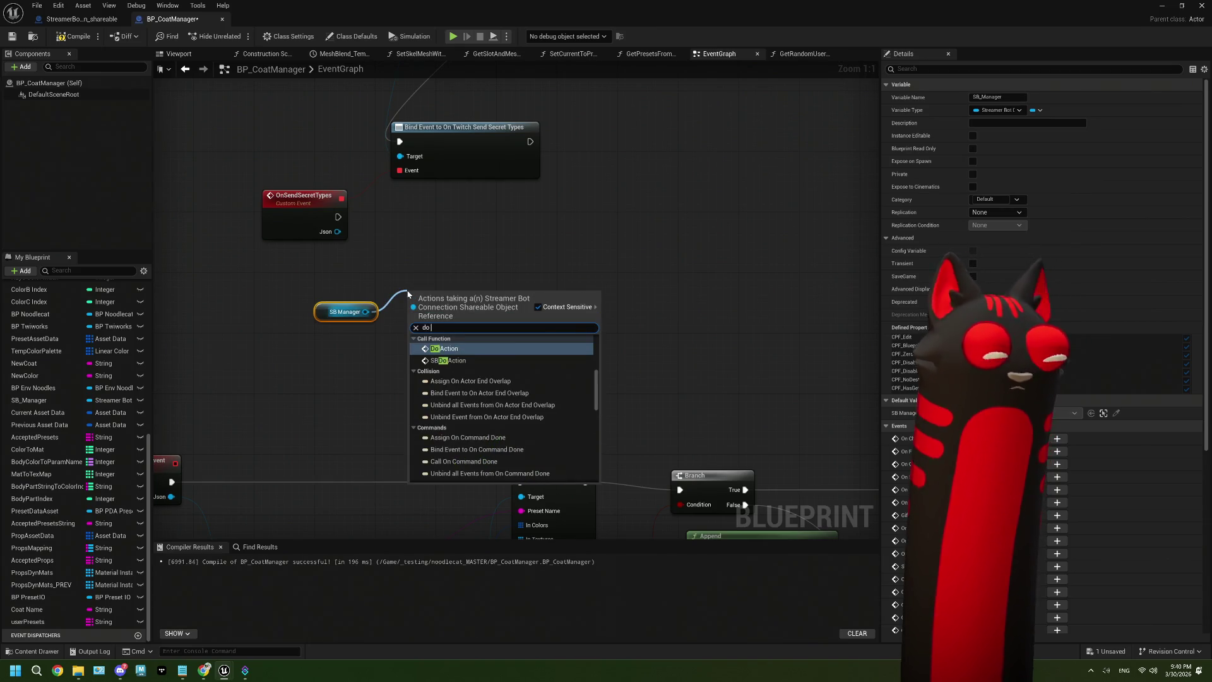
pyautogui.click(458, 361)
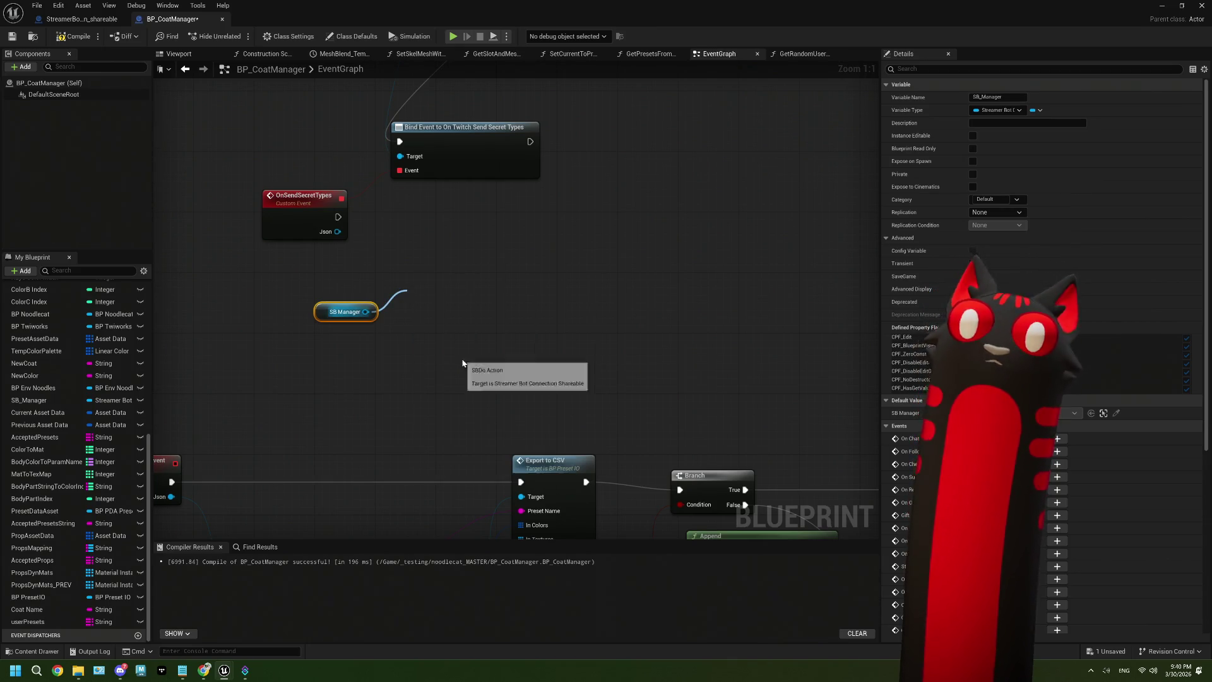
pyautogui.moveTo(573, 318)
pyautogui.mouseDown()
pyautogui.moveTo(446, 237)
pyautogui.moveTo(262, 178)
pyautogui.moveTo(525, 264)
pyautogui.mouseUp()
pyautogui.moveTo(412, 290)
pyautogui.mouseDown()
pyautogui.moveTo(435, 328)
pyautogui.moveTo(525, 322)
pyautogui.moveTo(504, 319)
pyautogui.moveTo(657, 355)
pyautogui.mouseUp()
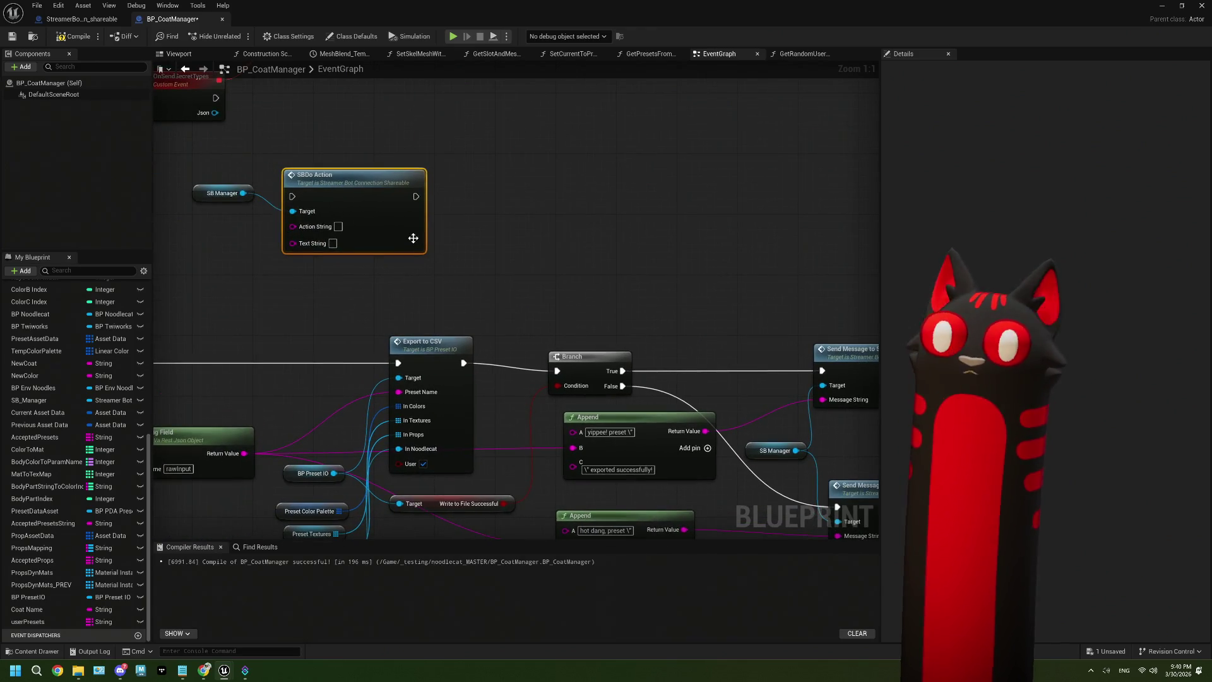
pyautogui.press('Delete')
# Step: Paste a copy of Send Message to SB, wire OnSendSecretTypes into it, and compile
pyautogui.click(821, 364)
pyautogui.hotkey('ctrl', 'c')
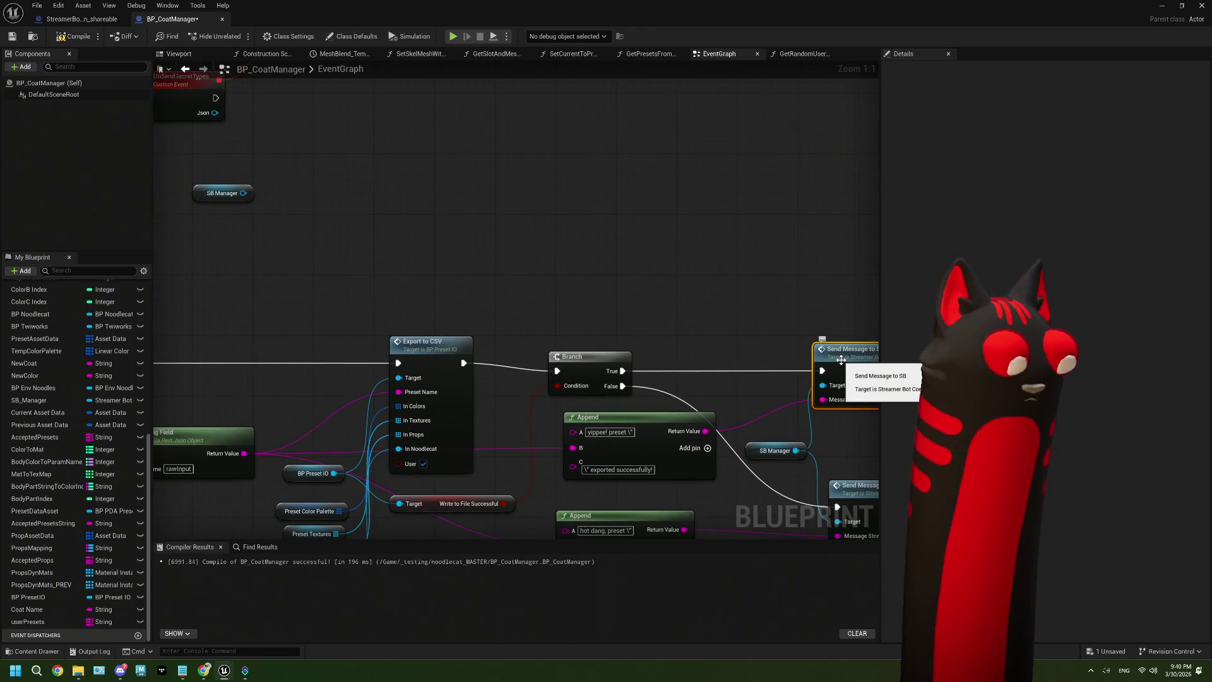
pyautogui.hotkey('ctrl', 'v')
pyautogui.moveTo(434, 231); pyautogui.dragTo(366, 193)
pyautogui.moveTo(283, 140); pyautogui.dragTo(361, 218)
pyautogui.moveTo(294, 177)
pyautogui.mouseDown()
pyautogui.moveTo(424, 275)
pyautogui.moveTo(460, 270)
pyautogui.moveTo(401, 180)
pyautogui.mouseUp()
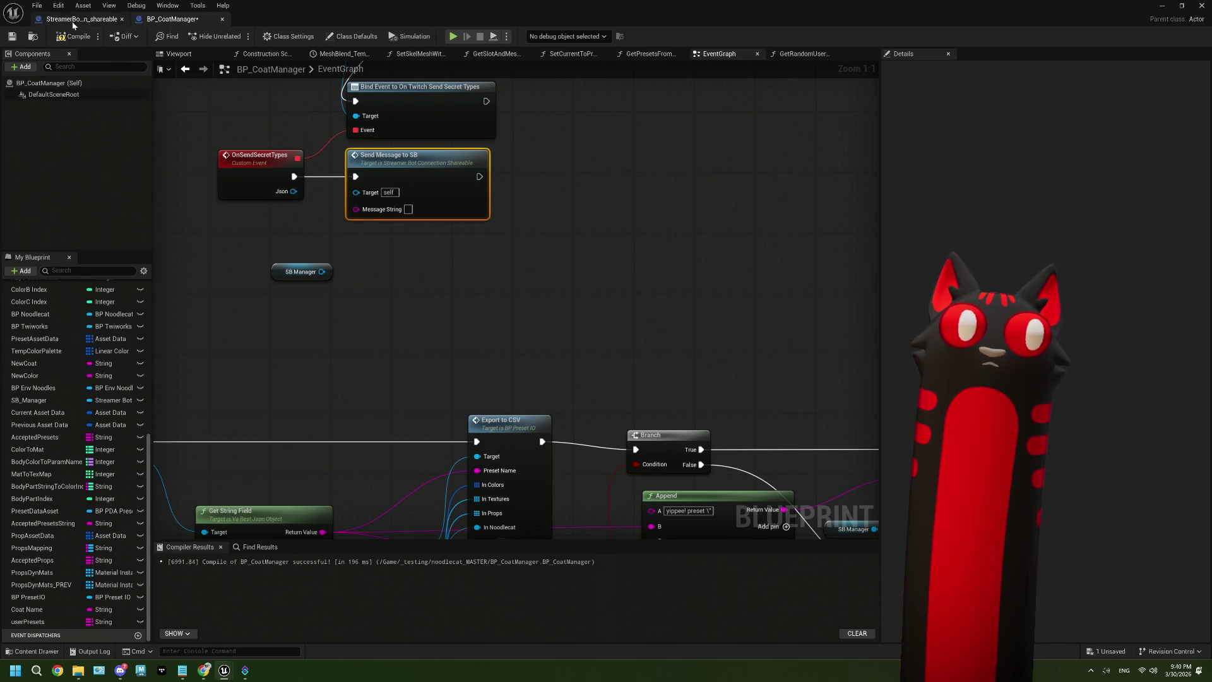
pyautogui.click(78, 19)
pyautogui.scroll(2, 455, 311)
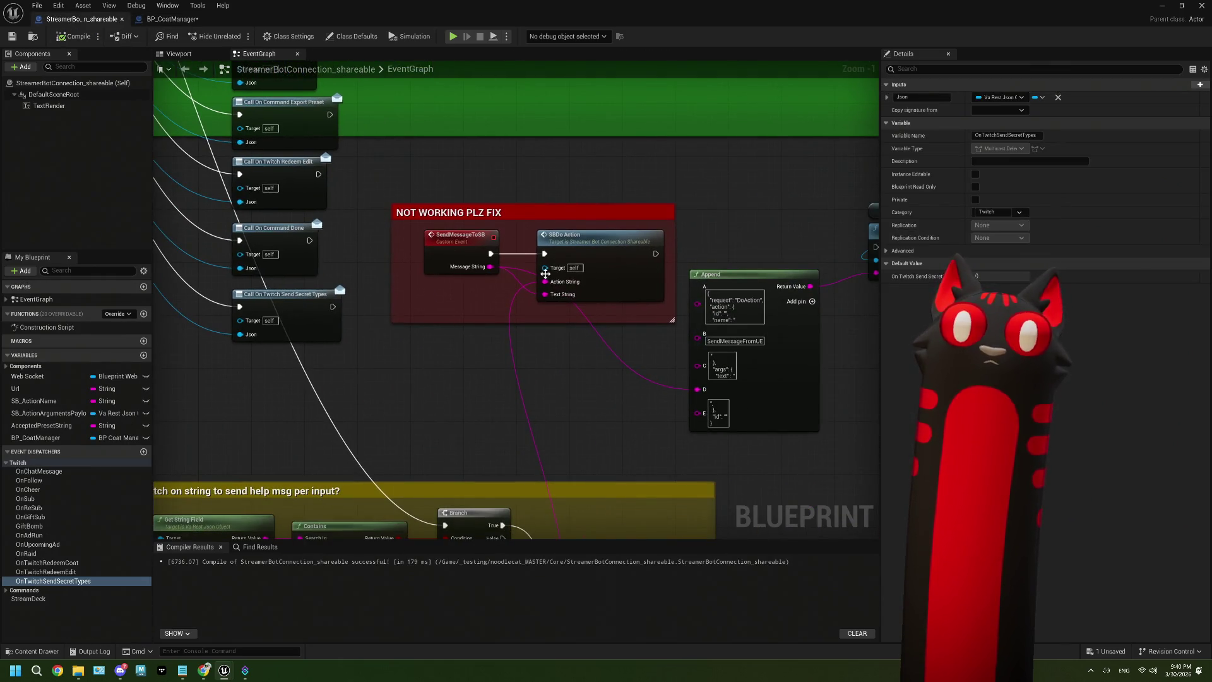
pyautogui.click(154, 24)
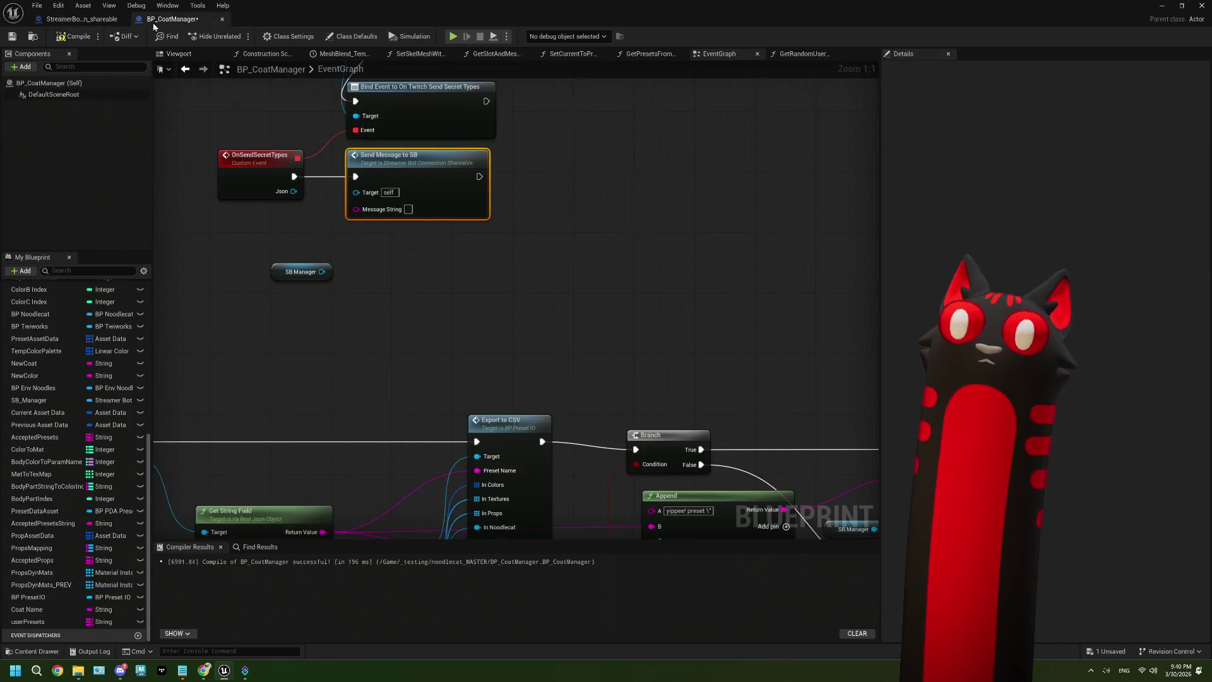
pyautogui.click(74, 36)
# Step: Connect SB Manager to Send Message to SB's Target and move both nodes right
pyautogui.moveTo(271, 246)
pyautogui.mouseDown()
pyautogui.moveTo(359, 282)
pyautogui.moveTo(443, 227)
pyautogui.mouseUp()
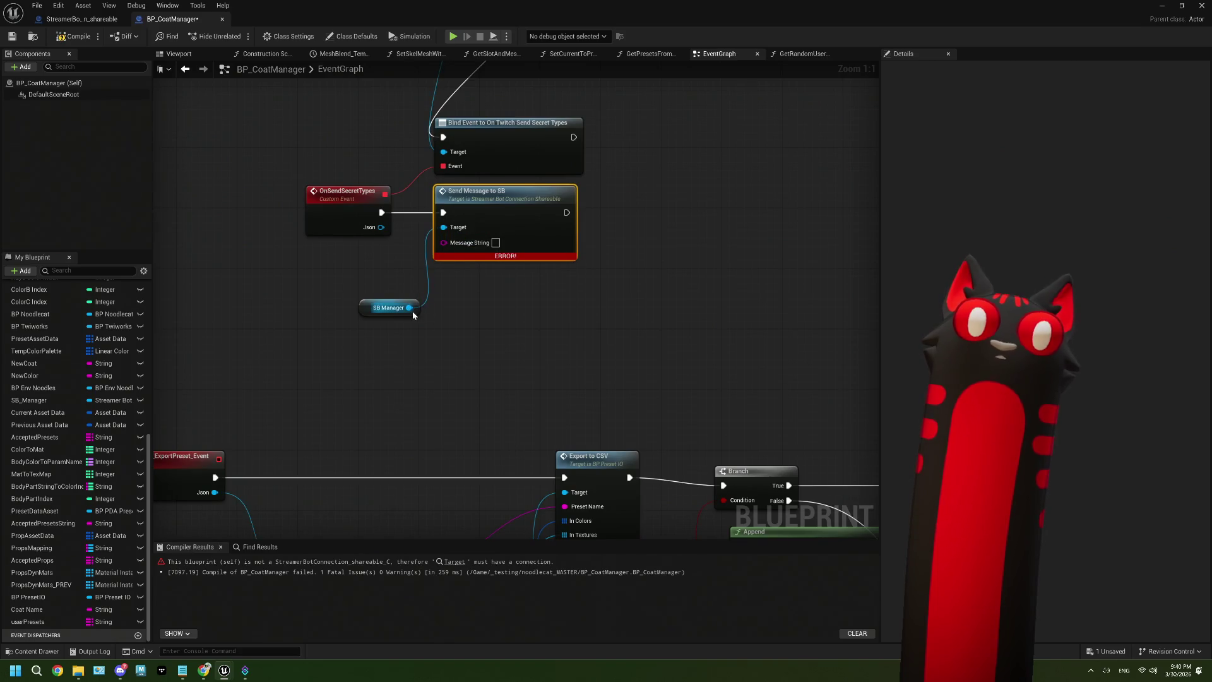
pyautogui.moveTo(414, 315)
pyautogui.mouseDown()
pyautogui.moveTo(384, 291)
pyautogui.moveTo(384, 265)
pyautogui.mouseUp()
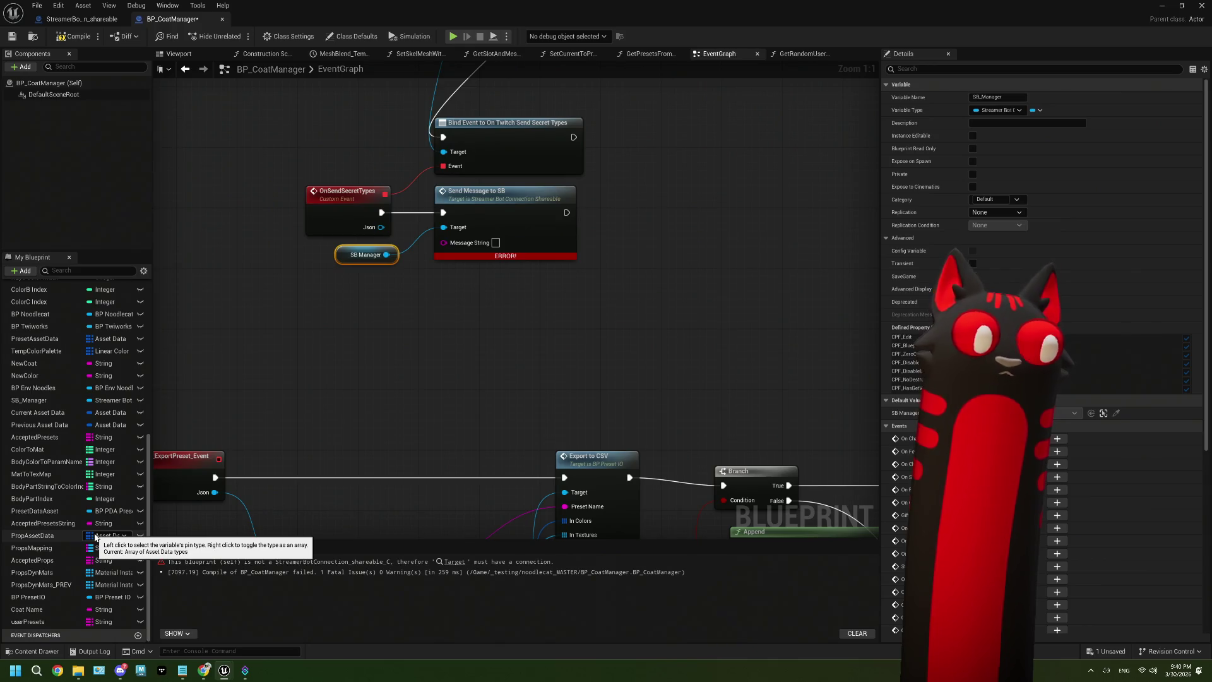
pyautogui.moveTo(547, 310); pyautogui.dragTo(381, 254)
pyautogui.moveTo(501, 233); pyautogui.dragTo(714, 233)
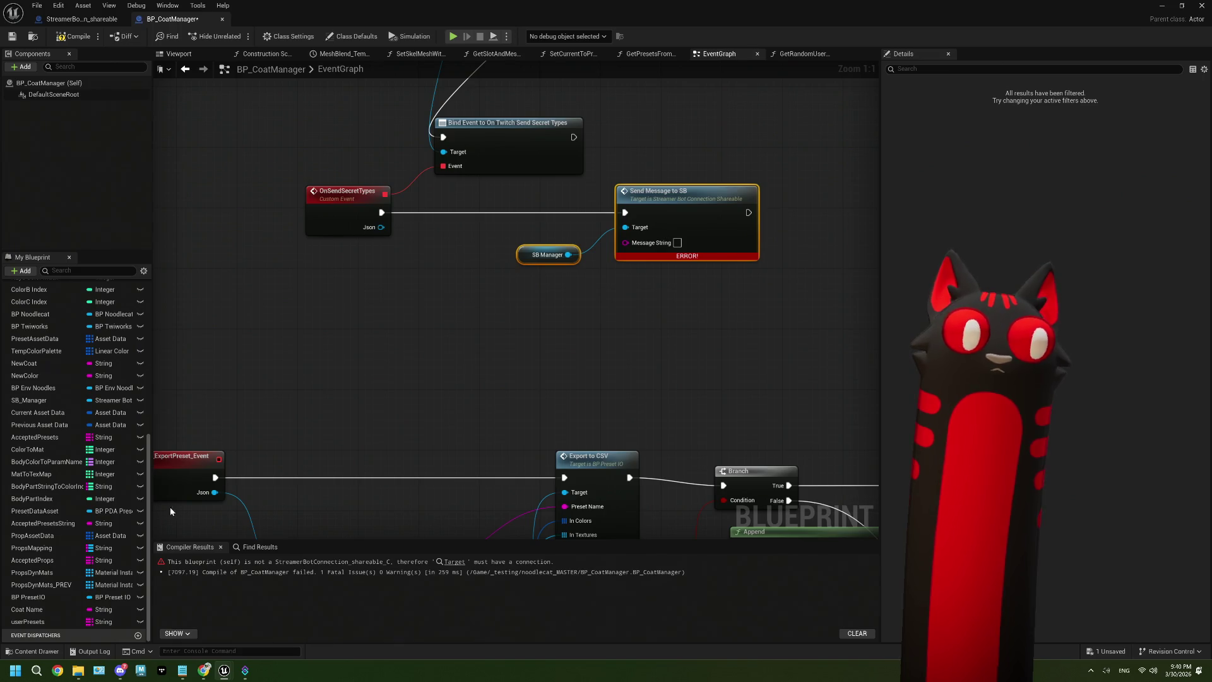
# Step: Add Get Random User Presets to the event flow, feed it into Message String, and compile
pyautogui.moveTo(381, 213); pyautogui.dragTo(434, 233)
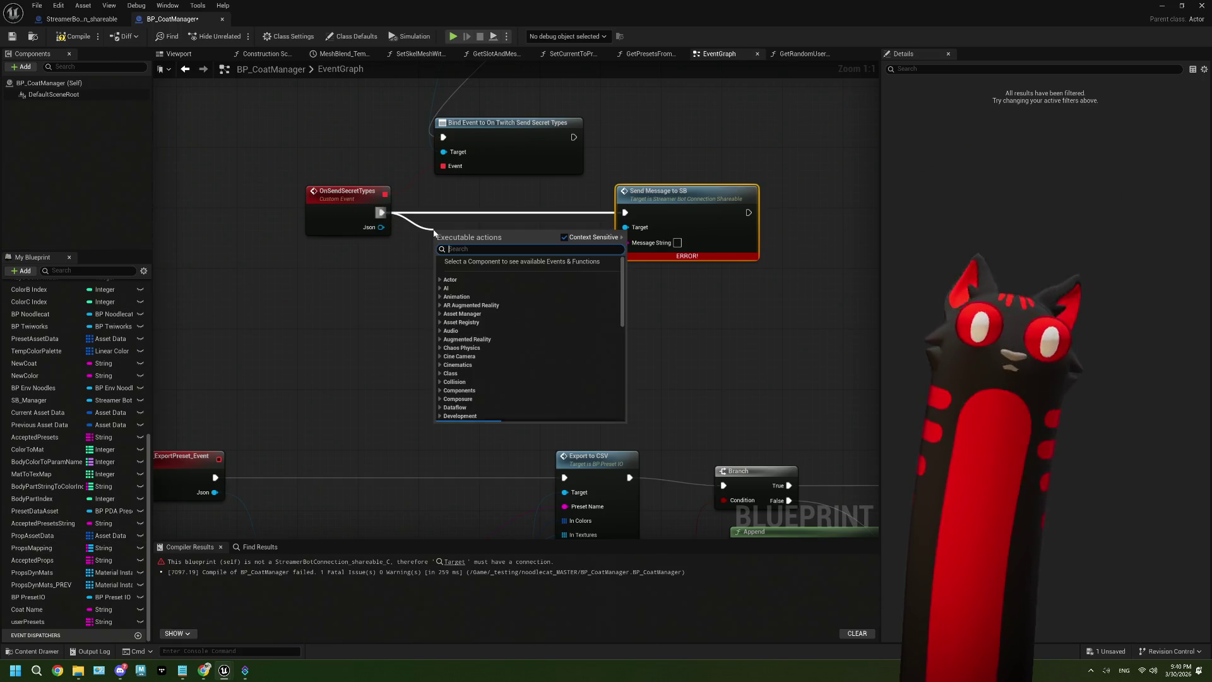
pyautogui.write('ran')
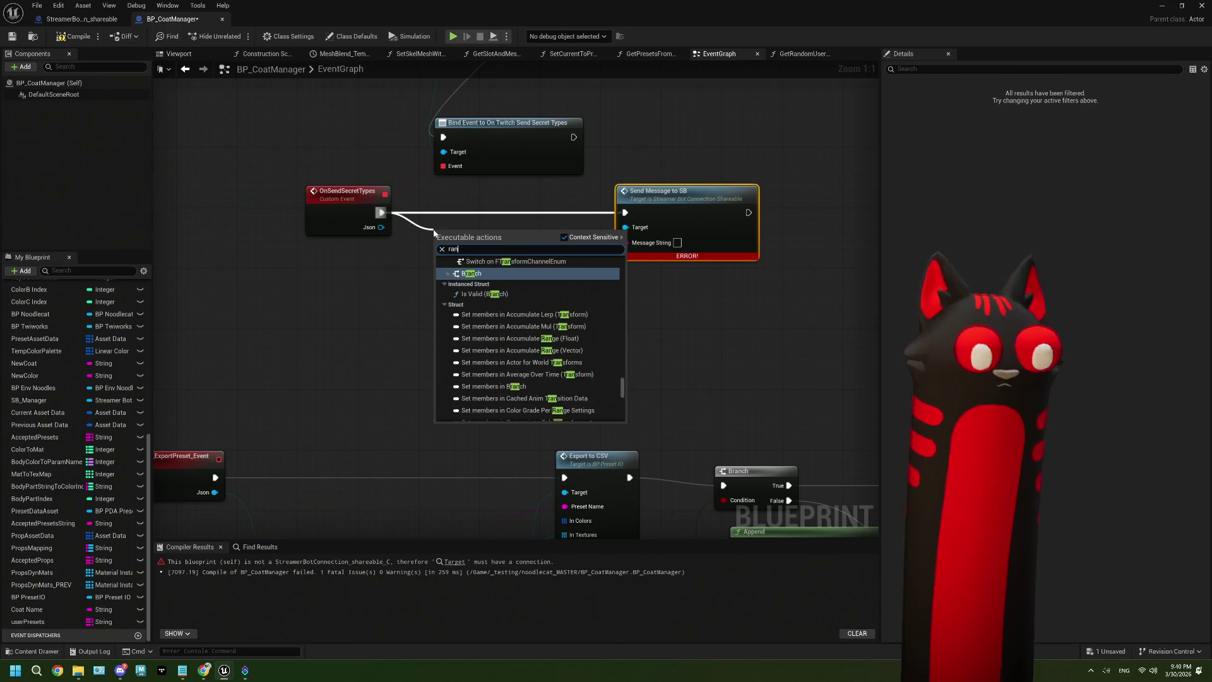
pyautogui.write('dom user')
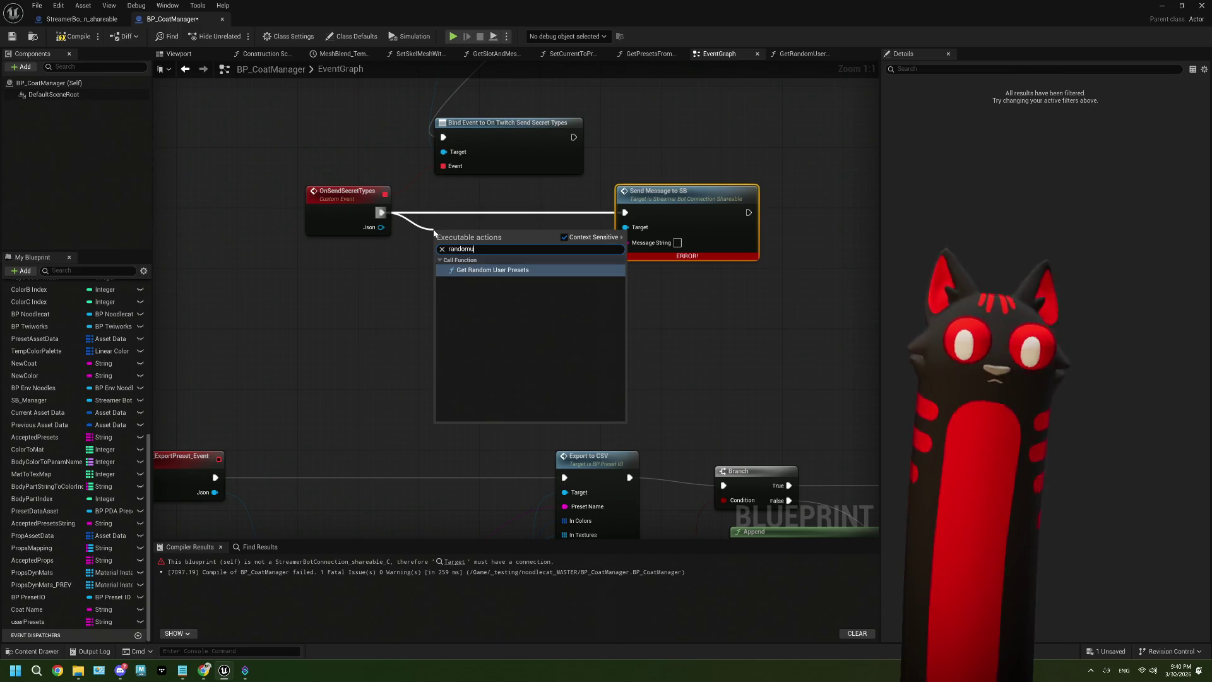
pyautogui.click(477, 276)
pyautogui.moveTo(470, 242); pyautogui.dragTo(455, 204)
pyautogui.moveTo(537, 227); pyautogui.dragTo(643, 245)
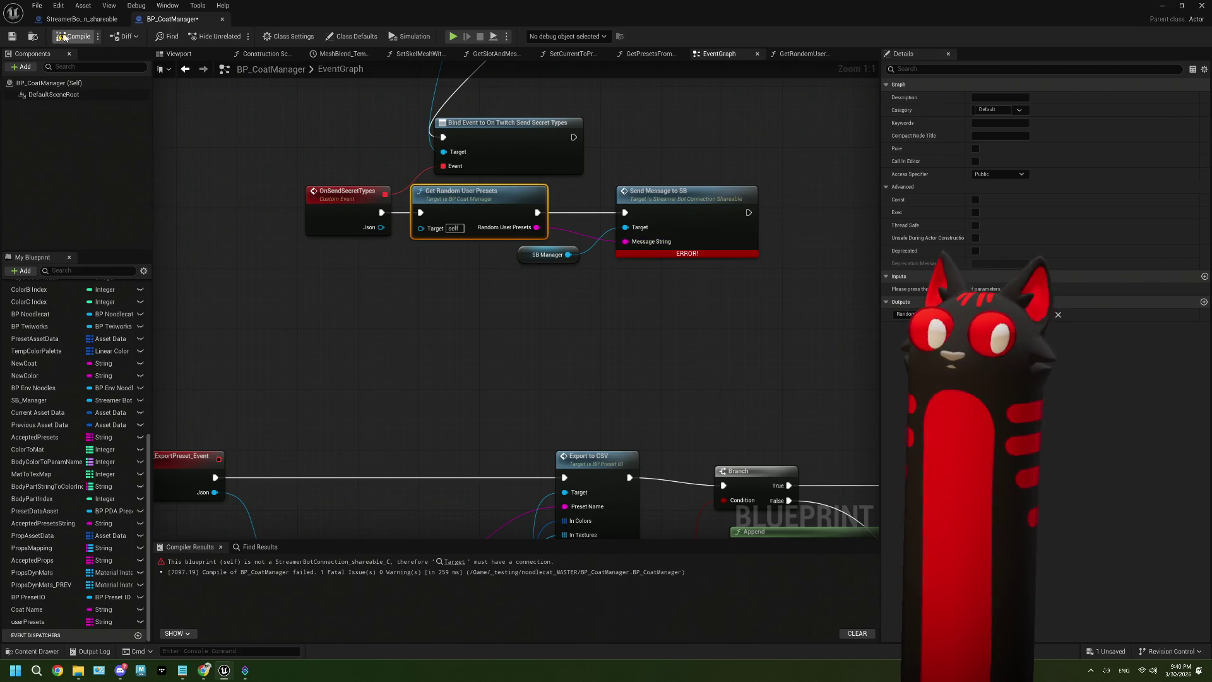
pyautogui.click(17, 38)
# Step: Add an Append node after Random User Presets with prefix 'psst! try these presets sometime.'
pyautogui.doubleClick(628, 210)
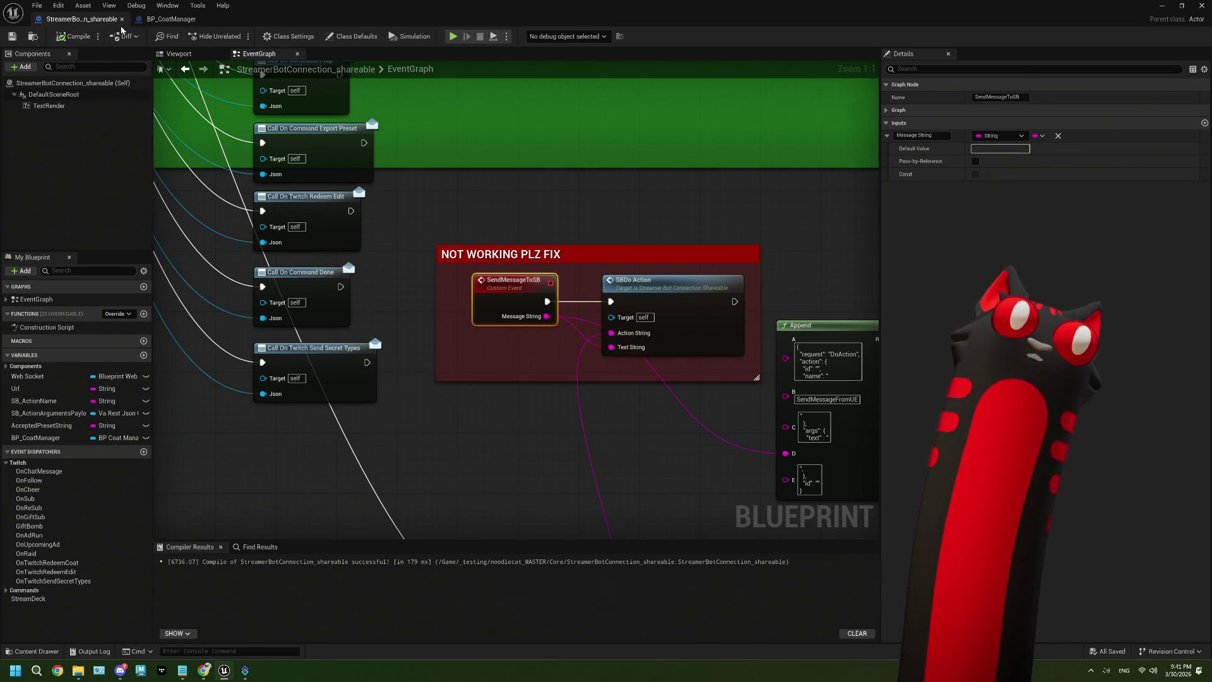
pyautogui.click(171, 19)
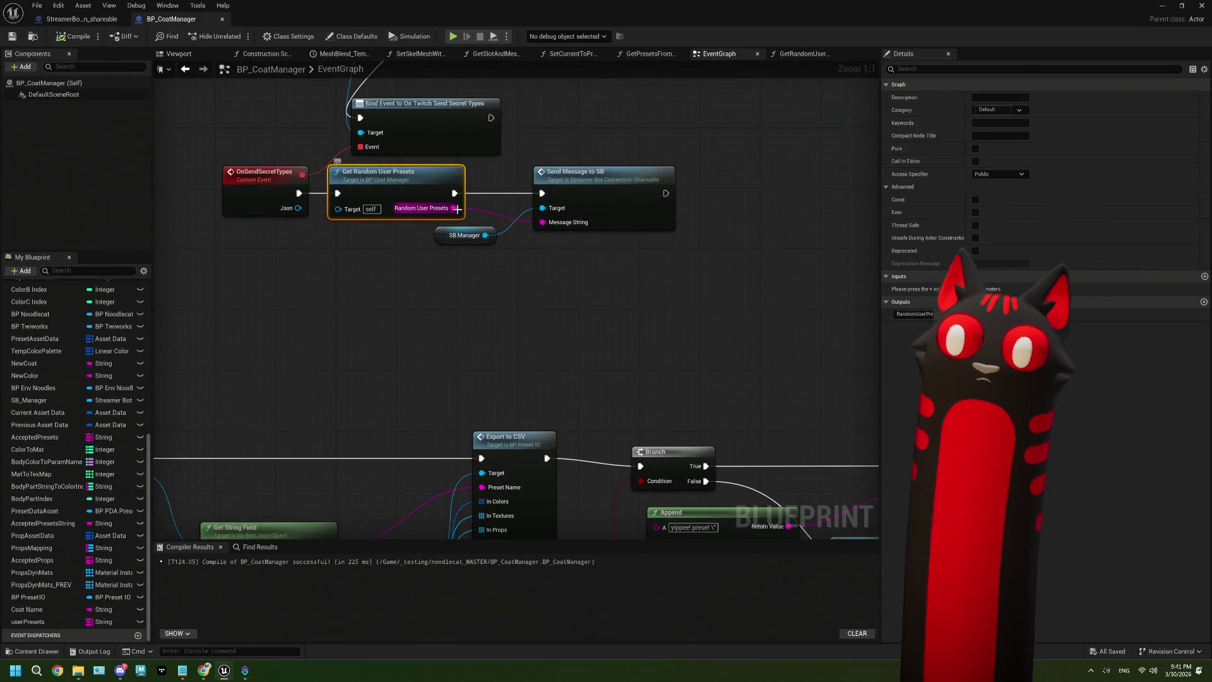
pyautogui.moveTo(454, 208); pyautogui.dragTo(400, 291)
pyautogui.write('append')
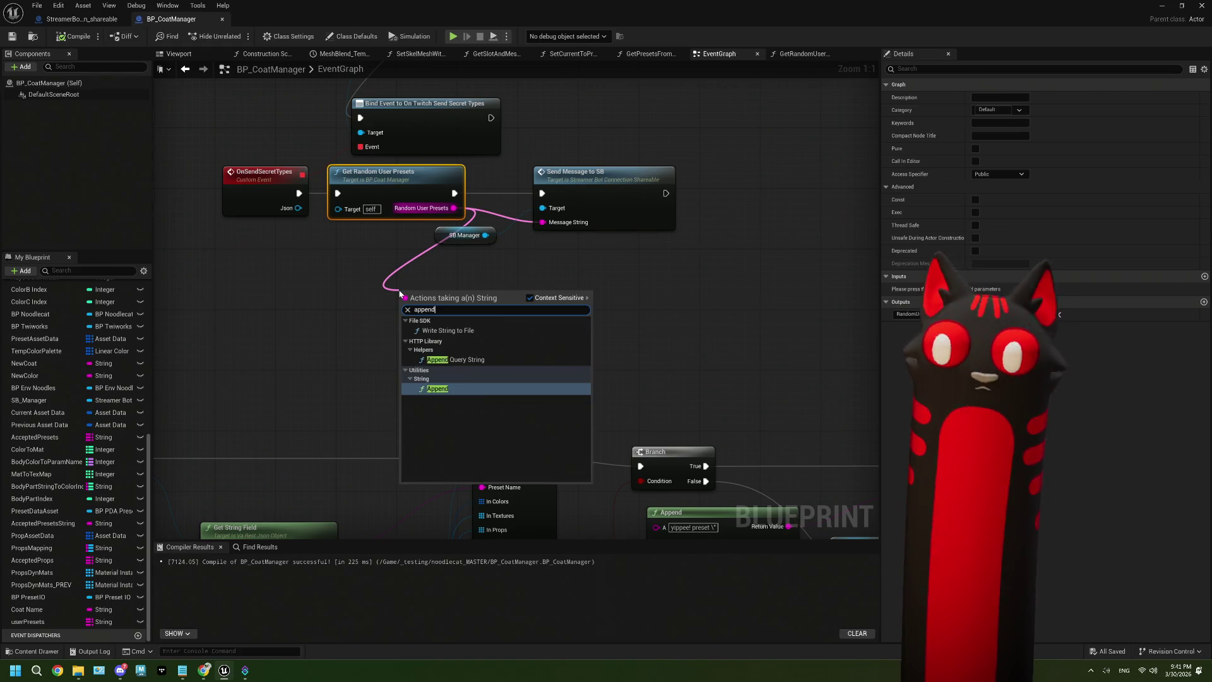
pyautogui.press('Return')
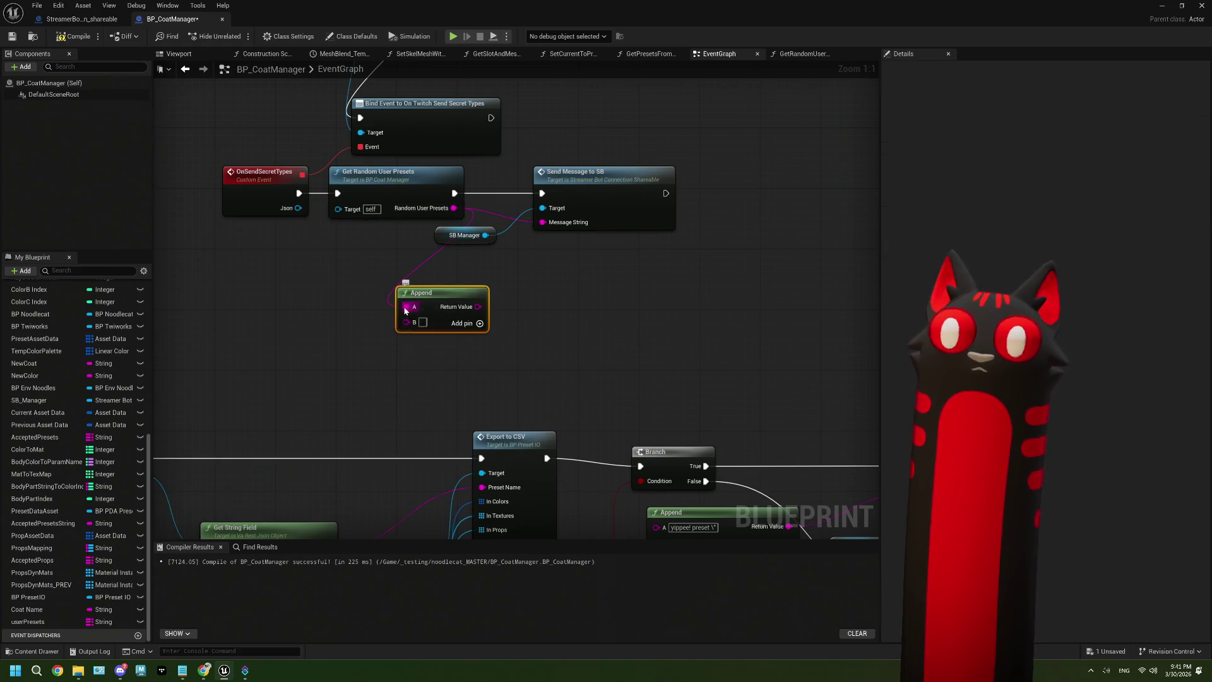
pyautogui.write('psst!')
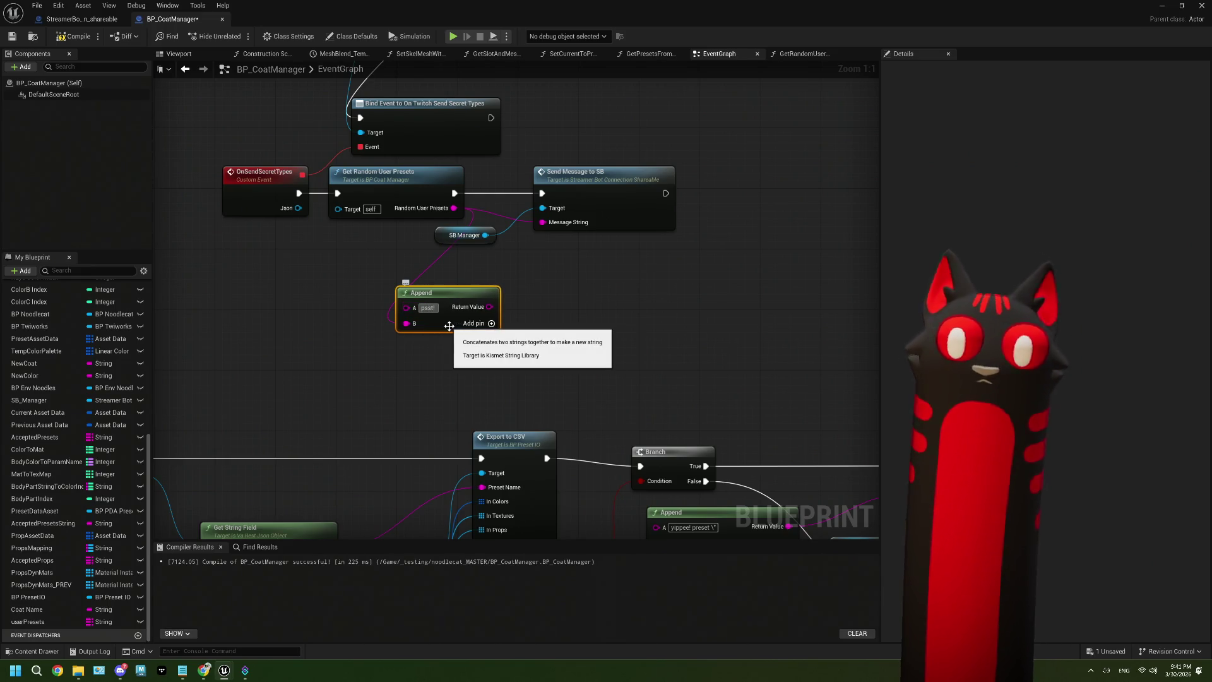
pyautogui.write(' try these')
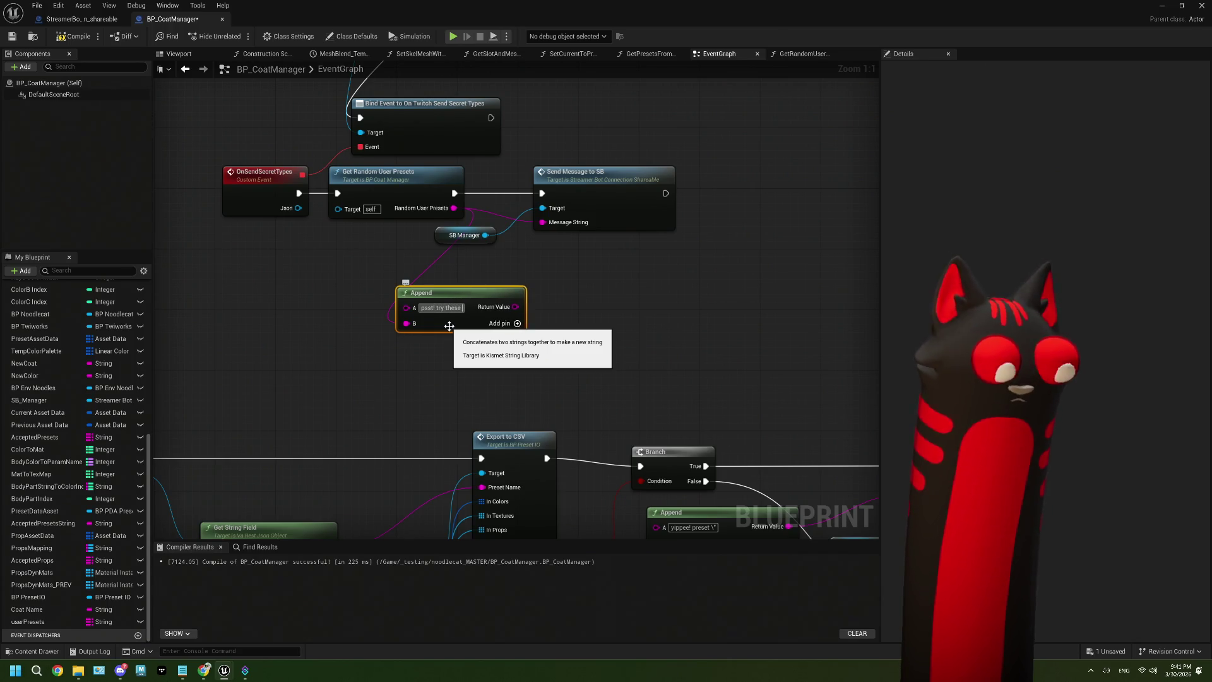
pyautogui.write(' prese')
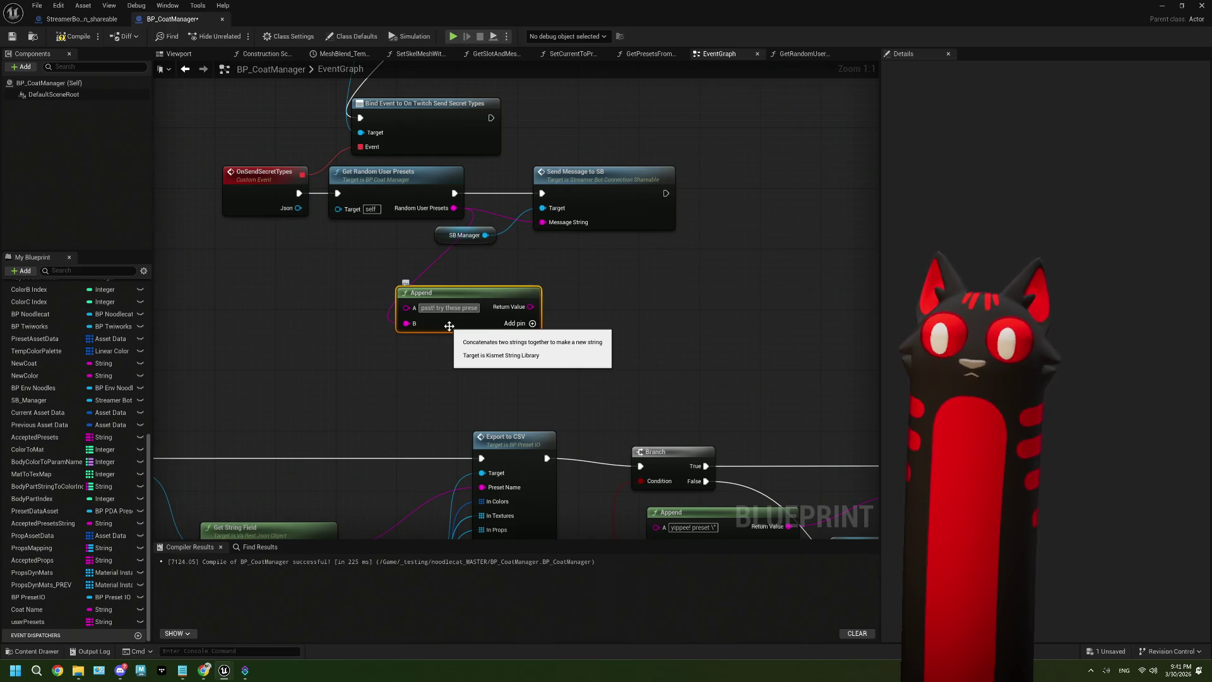
pyautogui.write('ts')
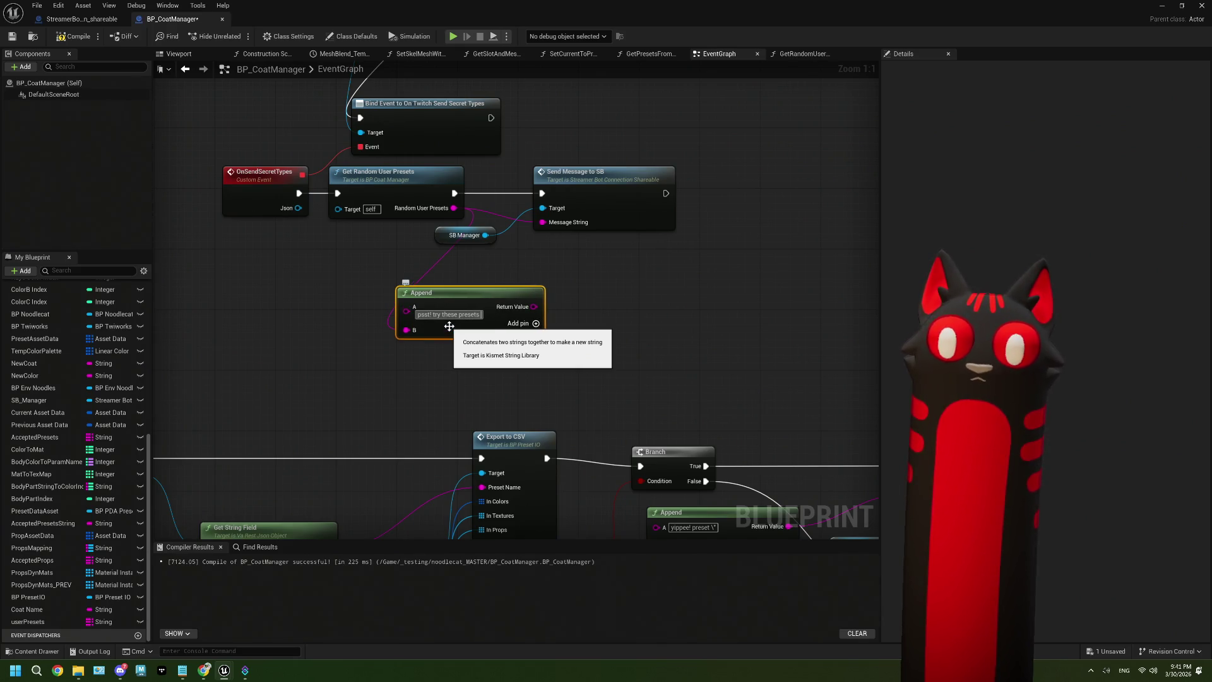
pyautogui.write(' sometime')
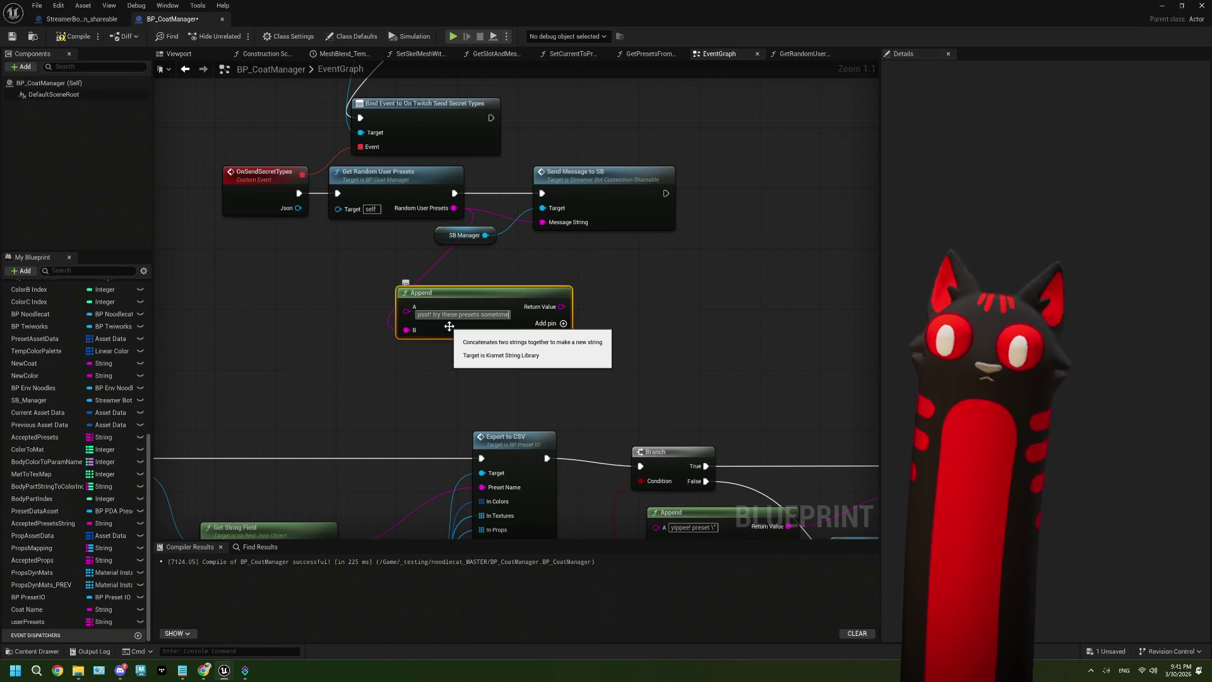
pyautogui.write('.')
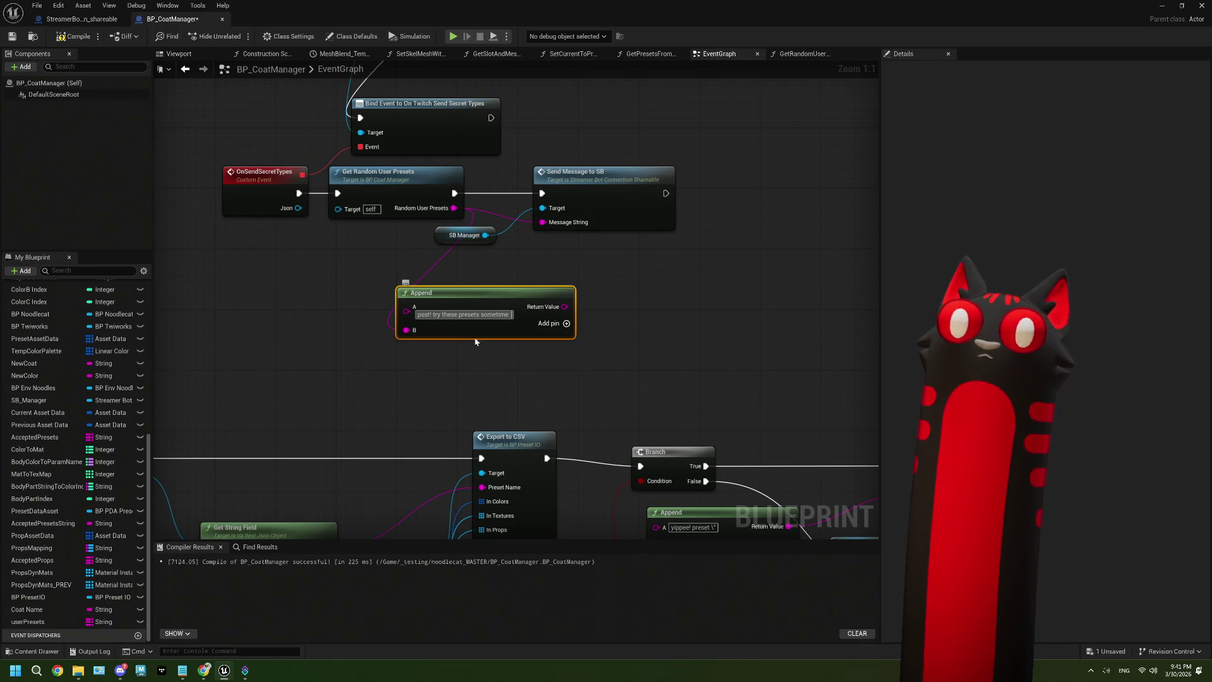
pyautogui.click(581, 358)
# Step: Send the Append result as the message, change the text to 'try one of these', and save
pyautogui.moveTo(568, 307); pyautogui.dragTo(542, 223)
pyautogui.doubleClick(449, 314)
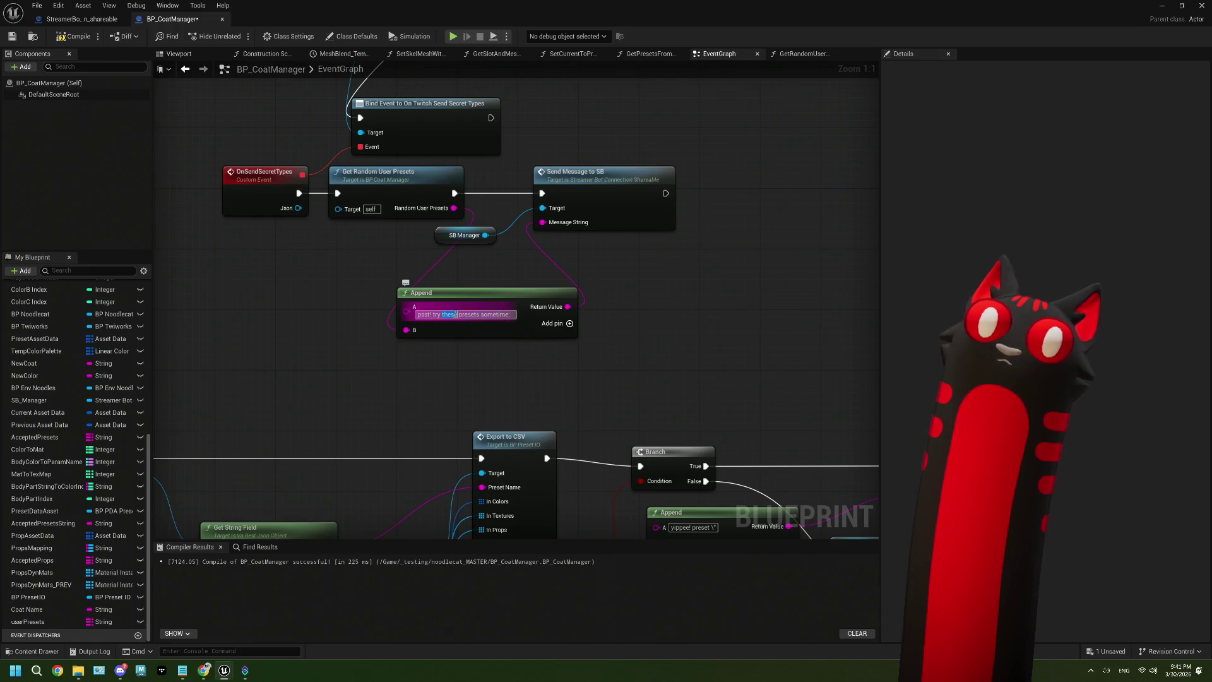
pyautogui.write('one of these')
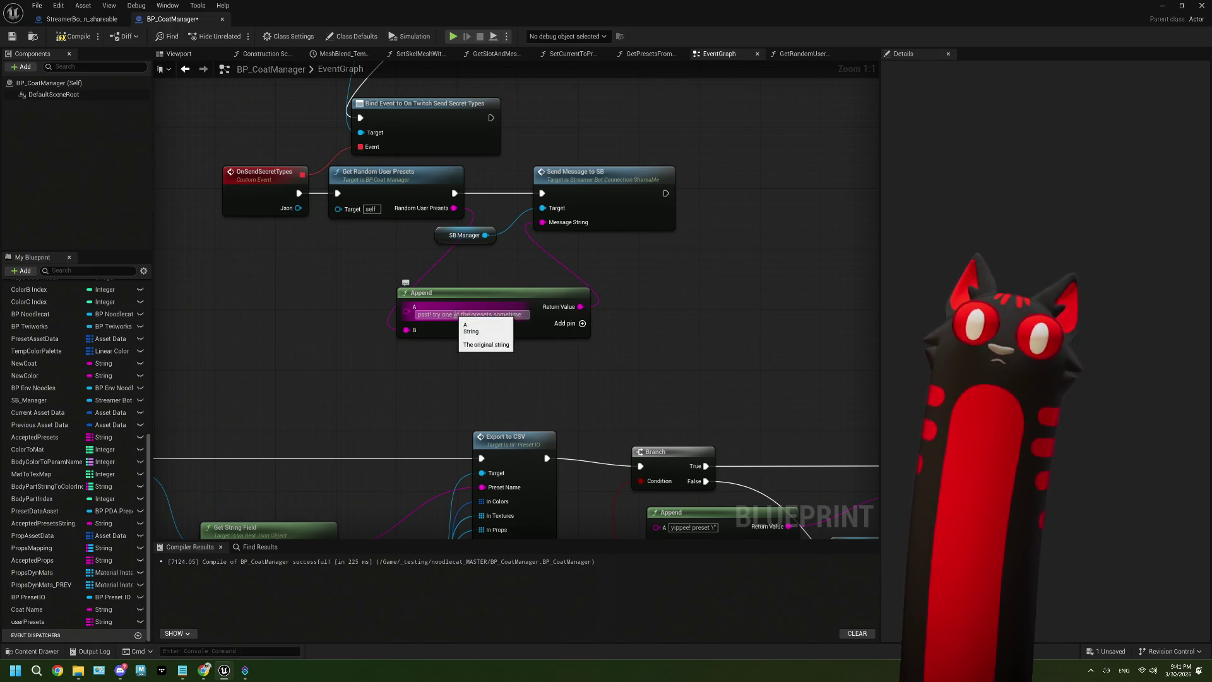
pyautogui.click(516, 415)
pyautogui.click(73, 36)
pyautogui.click(12, 36)
# Step: Rearrange Send Message to SB, SB Manager and Append, compile, save, and return to the level
pyautogui.moveTo(604, 188); pyautogui.dragTo(777, 188)
pyautogui.moveTo(474, 243); pyautogui.dragTo(755, 159)
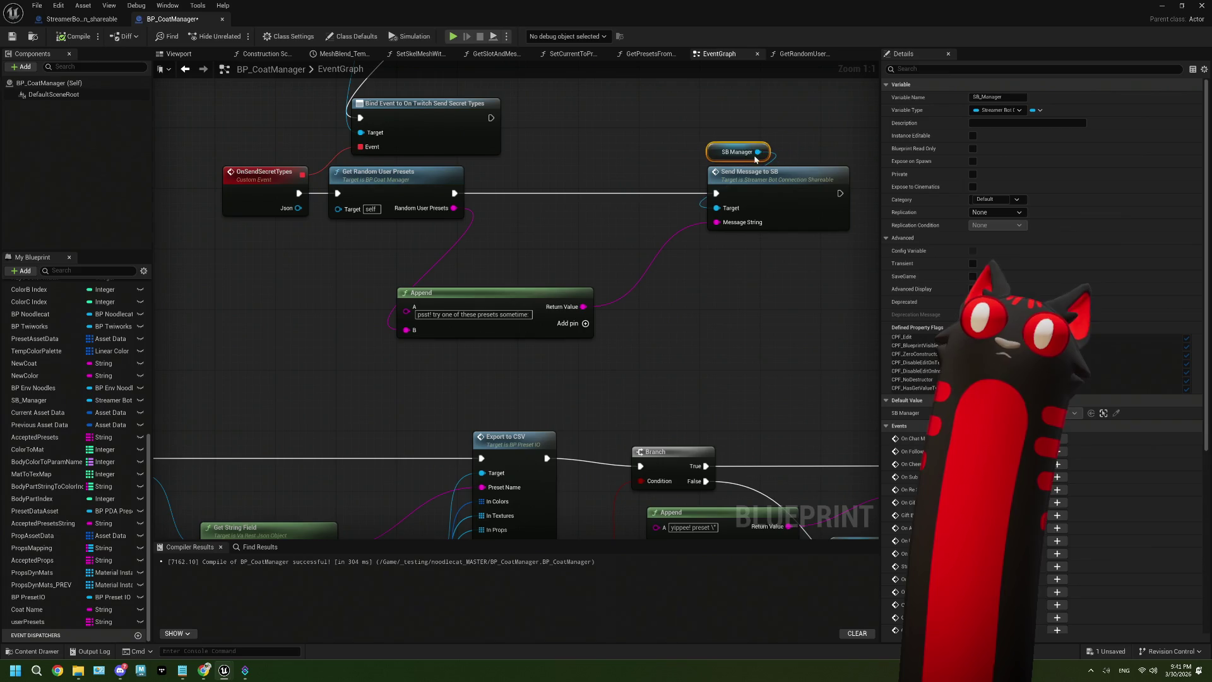
pyautogui.moveTo(511, 297)
pyautogui.mouseDown()
pyautogui.moveTo(605, 222)
pyautogui.moveTo(539, 221)
pyautogui.mouseUp()
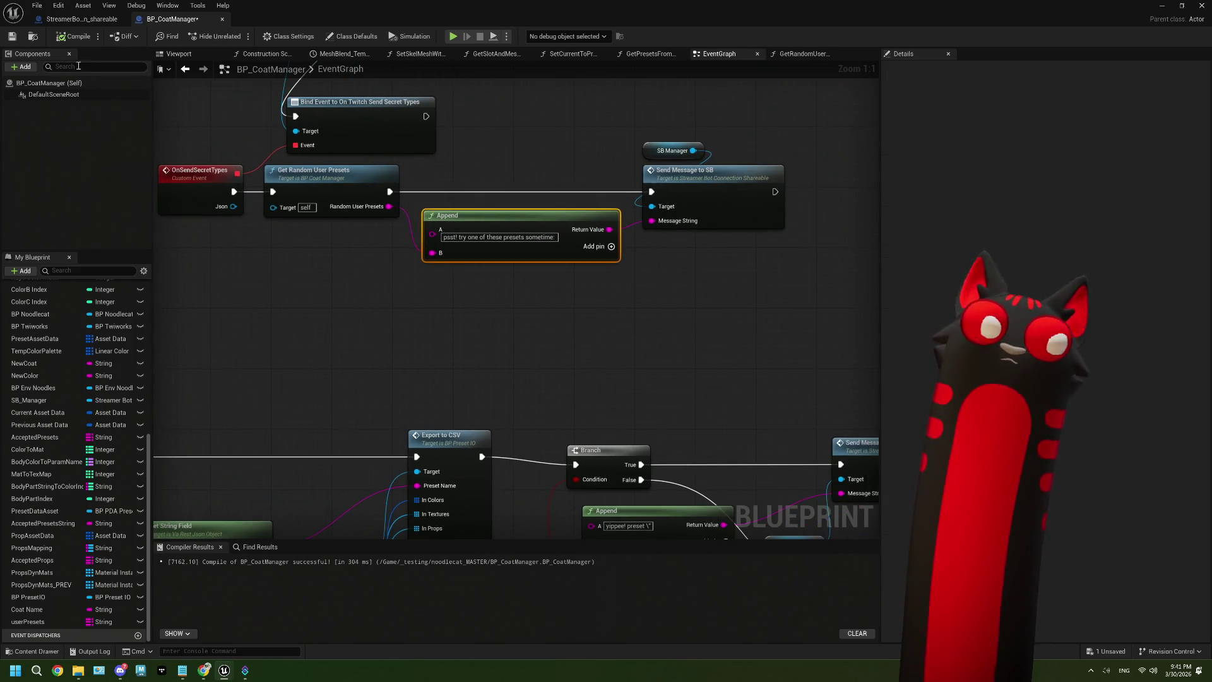
pyautogui.click(15, 39)
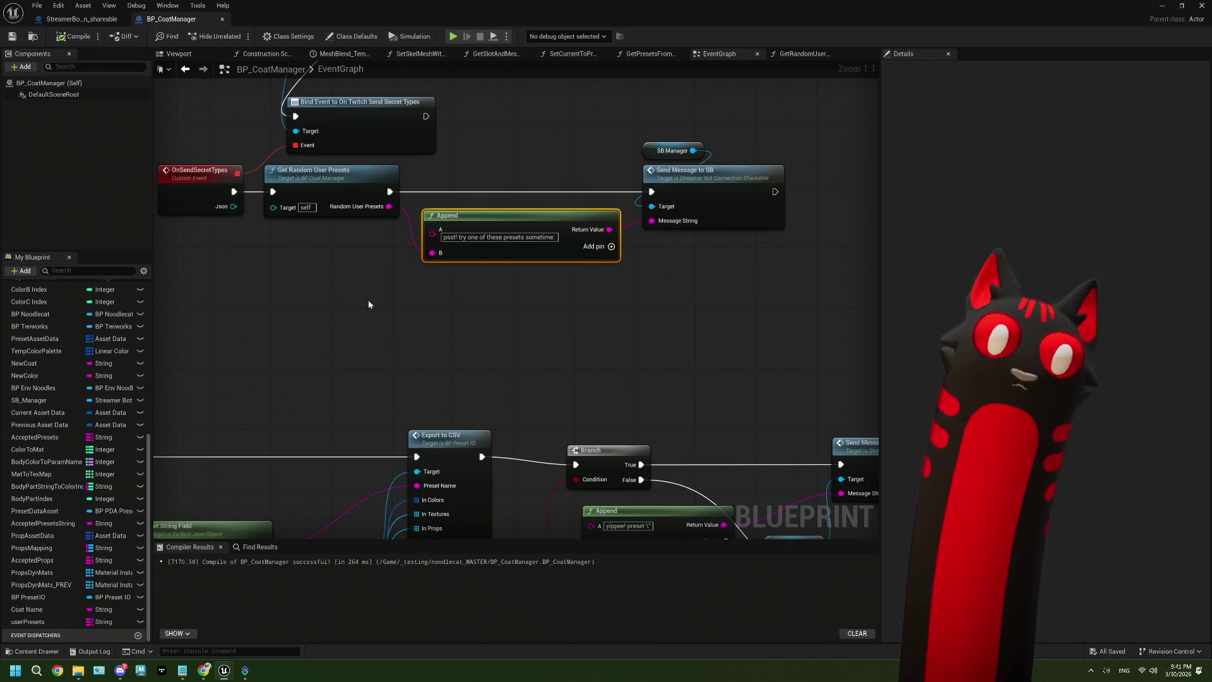
pyautogui.click(234, 674)
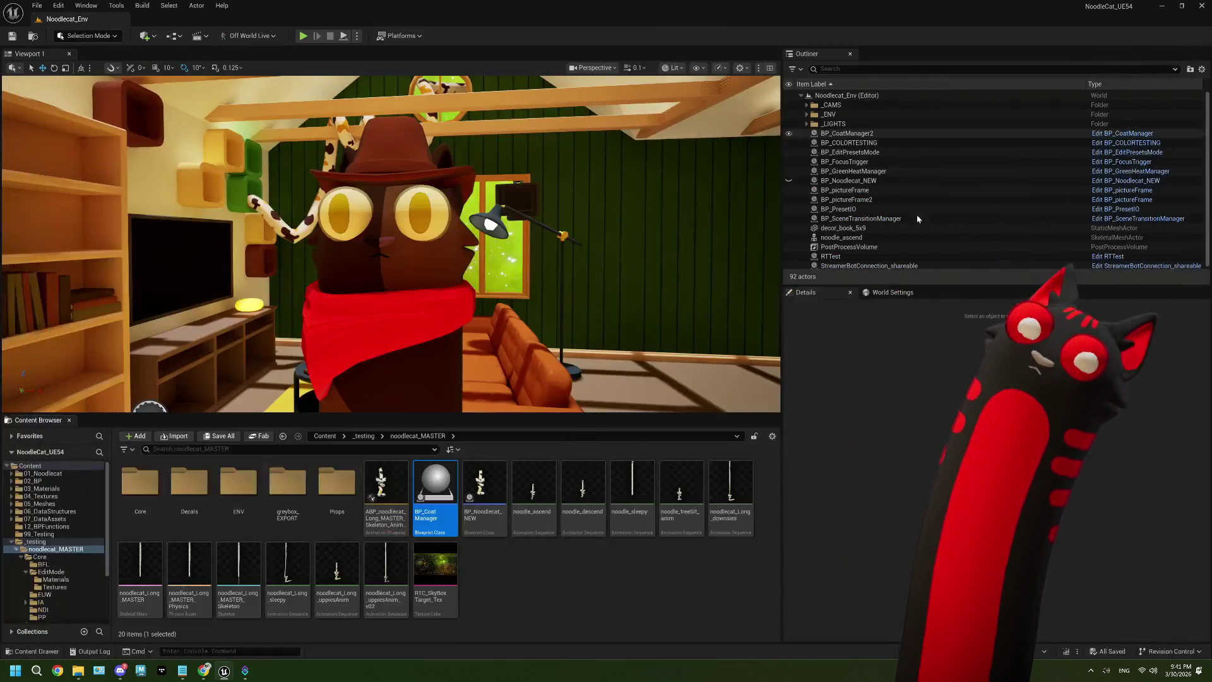
pyautogui.click(243, 672)
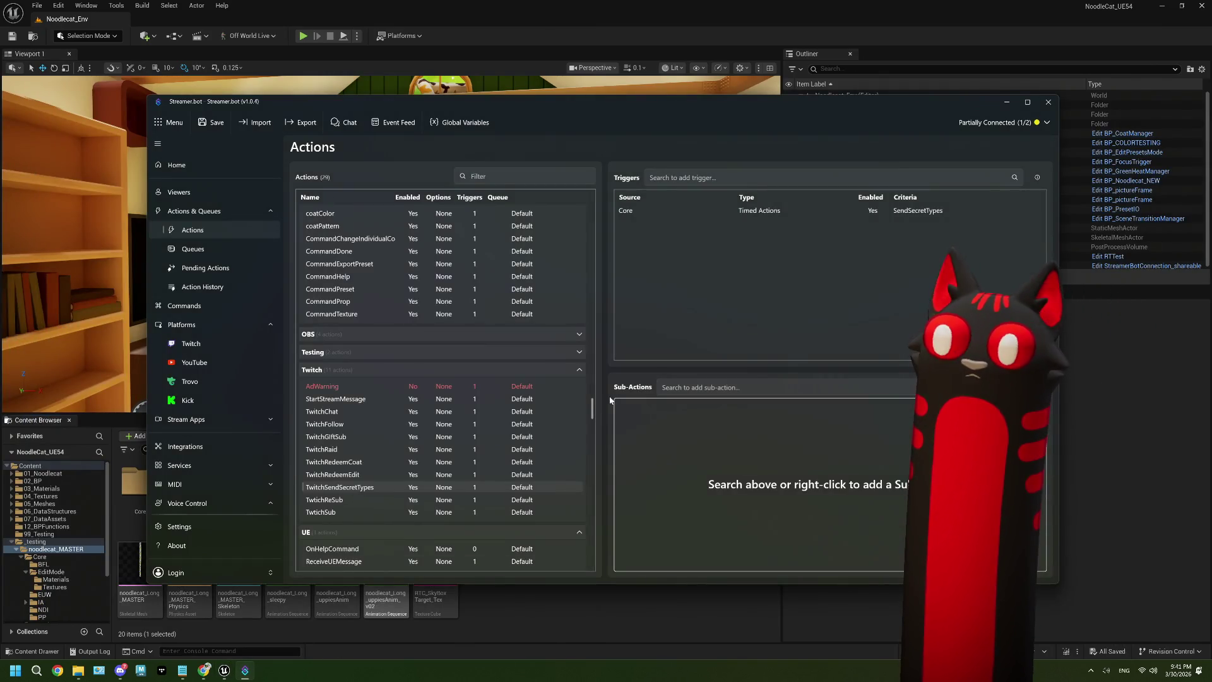
pyautogui.doubleClick(354, 487)
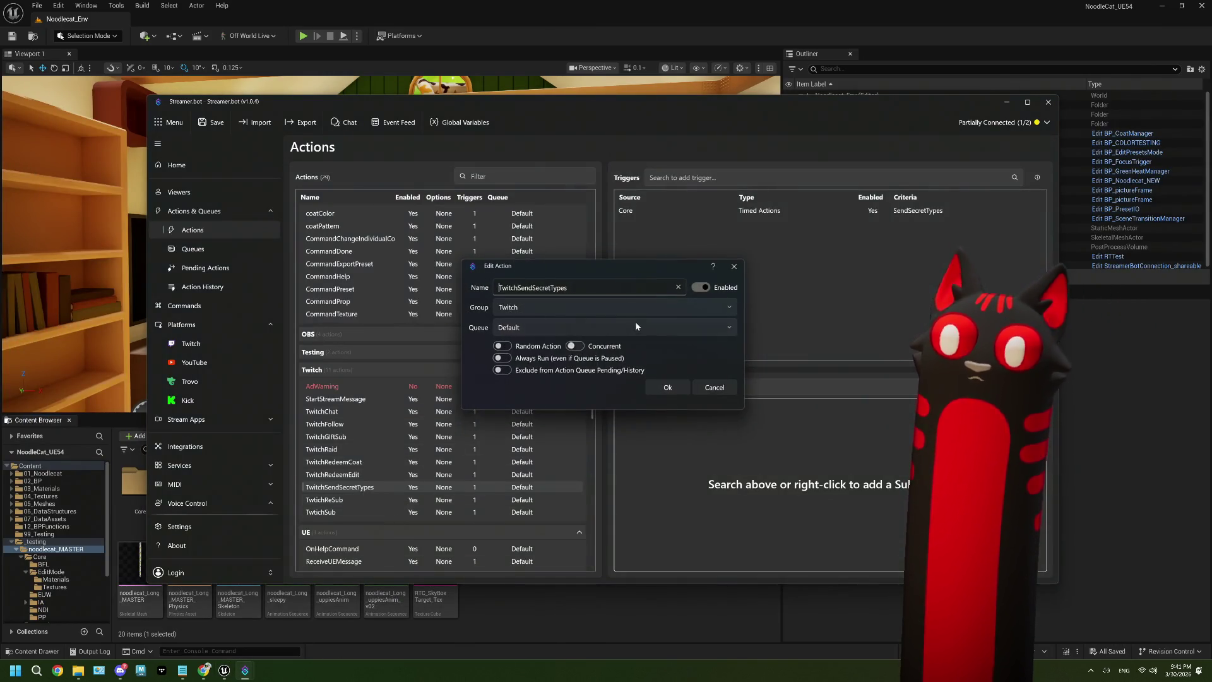
pyautogui.click(718, 387)
pyautogui.doubleClick(769, 212)
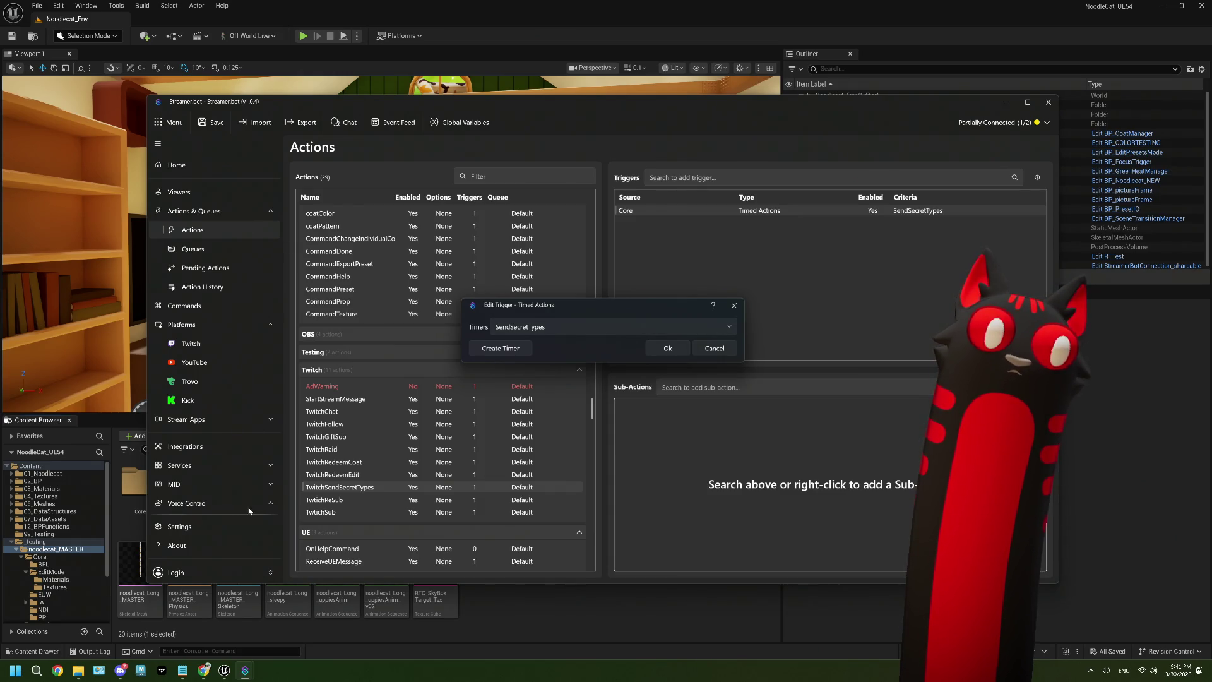
pyautogui.click(714, 348)
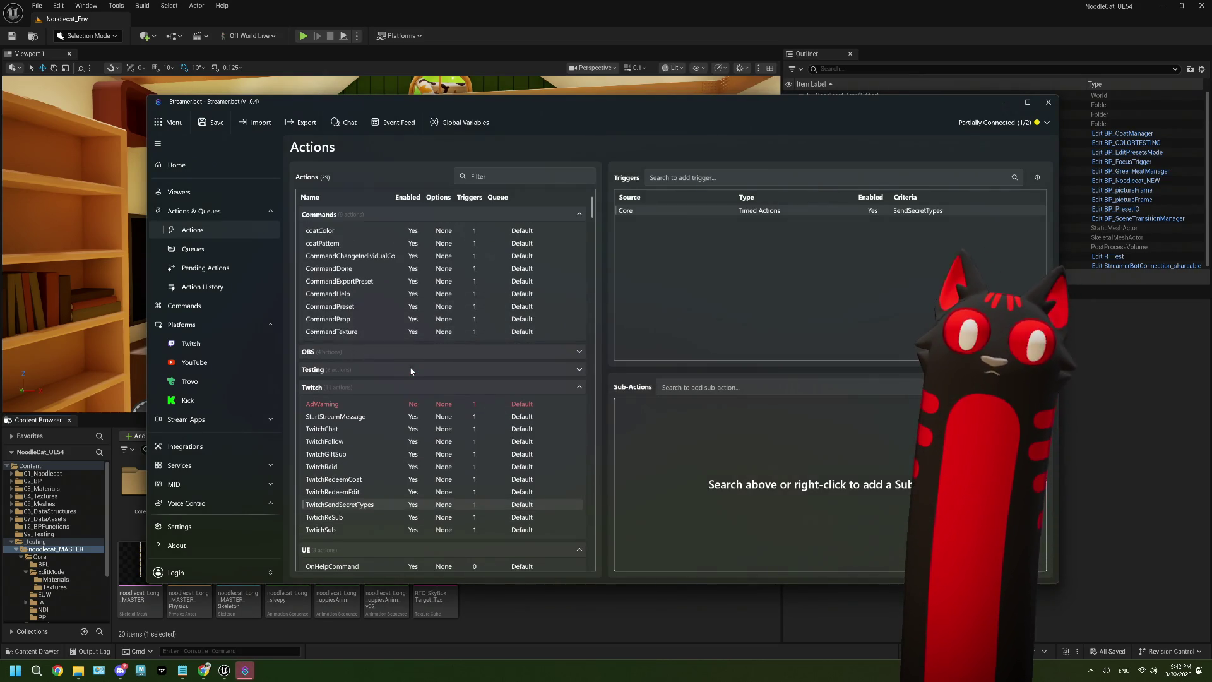
pyautogui.click(190, 253)
pyautogui.click(193, 231)
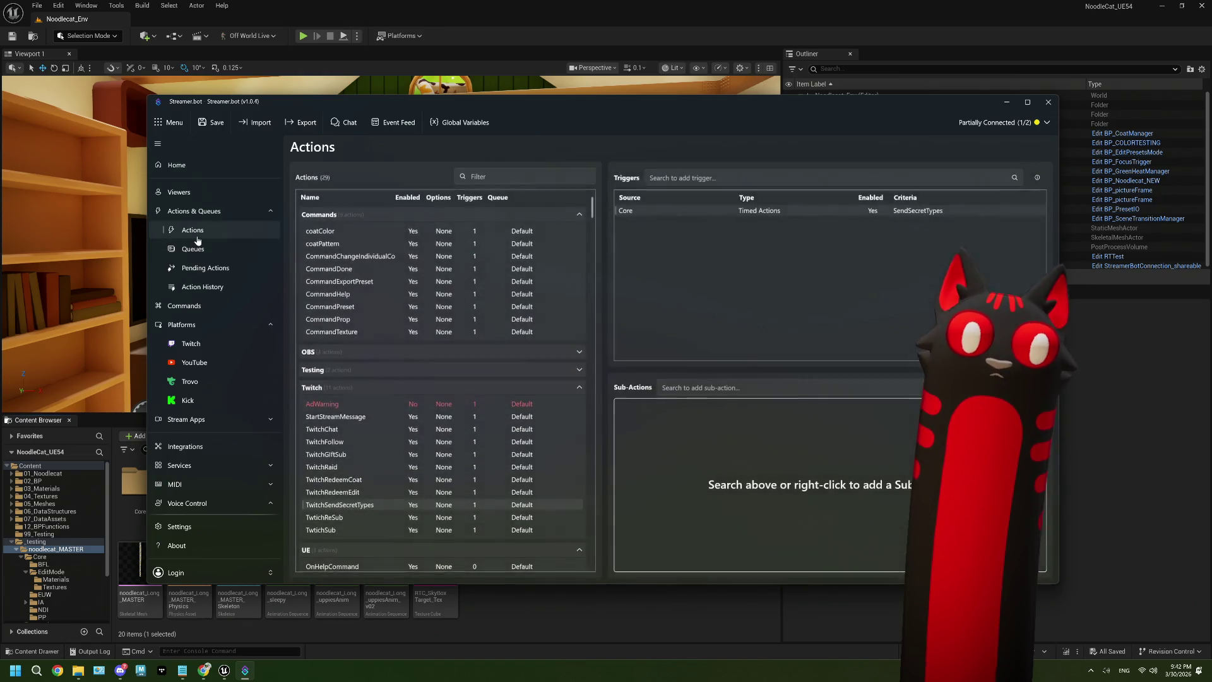
pyautogui.scroll(-5, 244, 295)
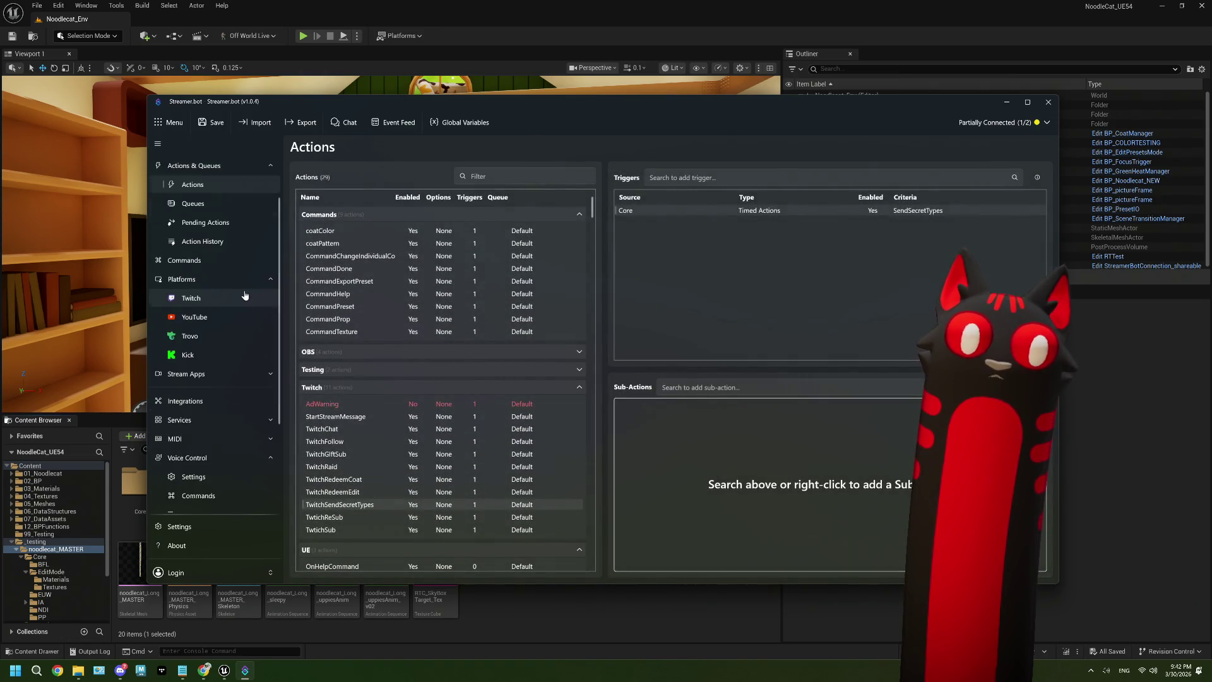
pyautogui.scroll(-2, 244, 295)
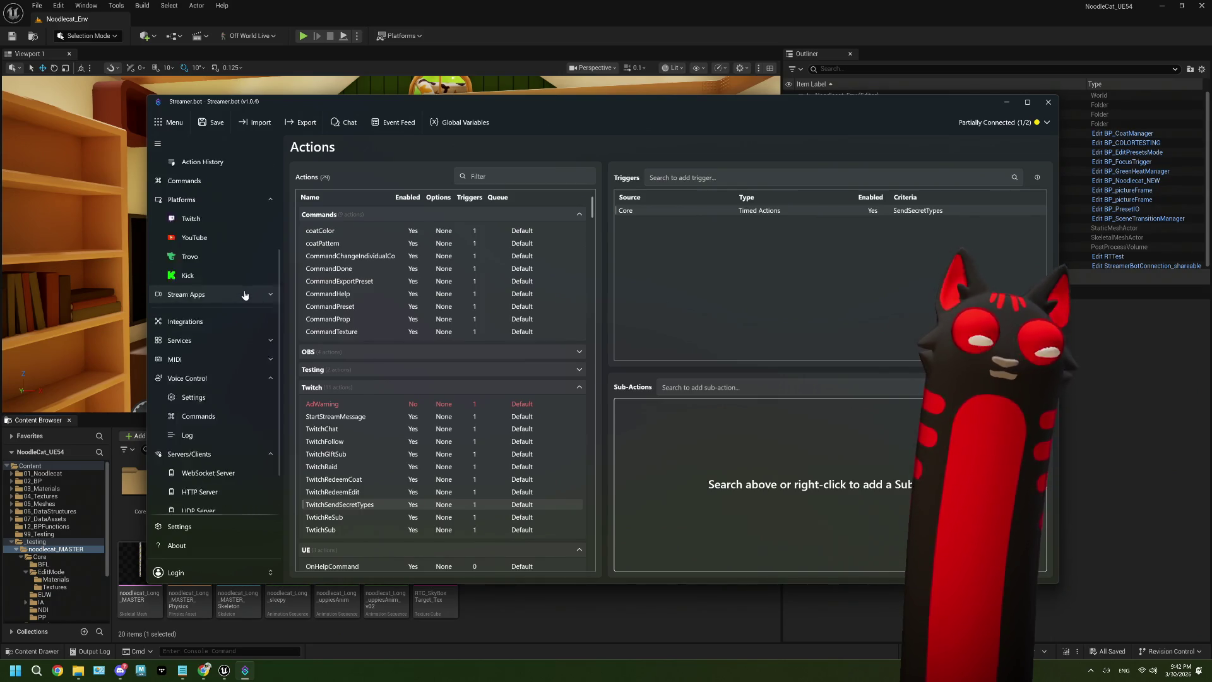
pyautogui.scroll(6, 244, 295)
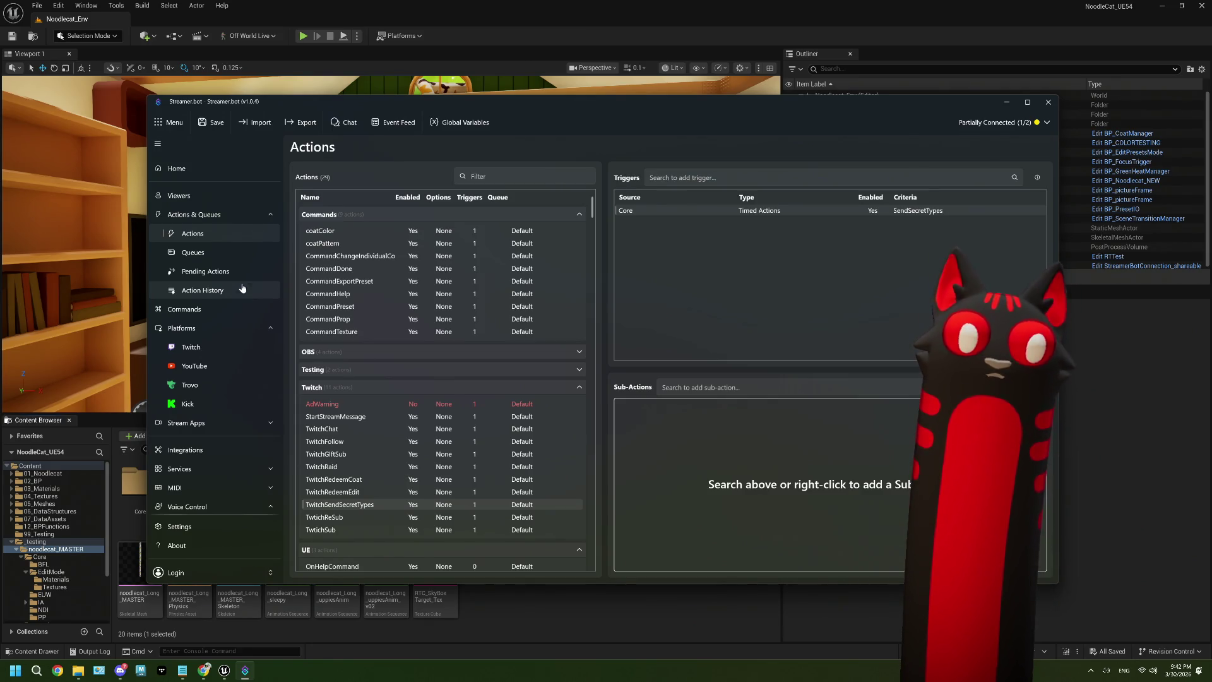
pyautogui.doubleClick(337, 505)
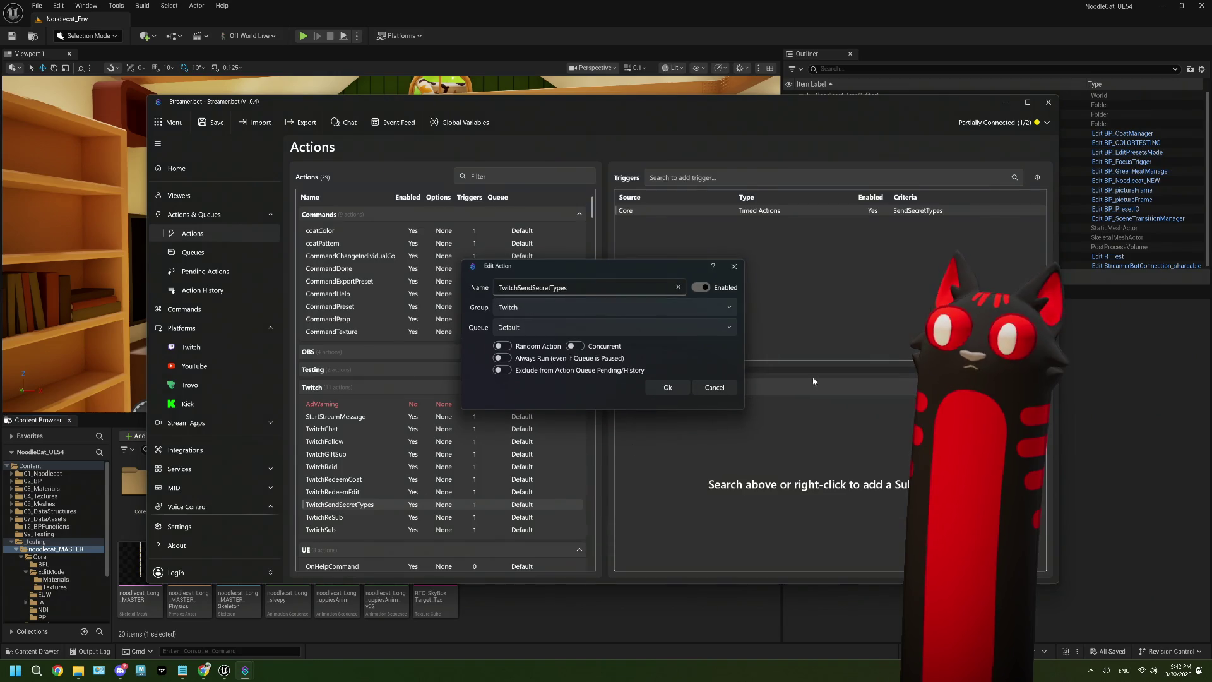
pyautogui.click(714, 387)
pyautogui.rightClick(925, 215)
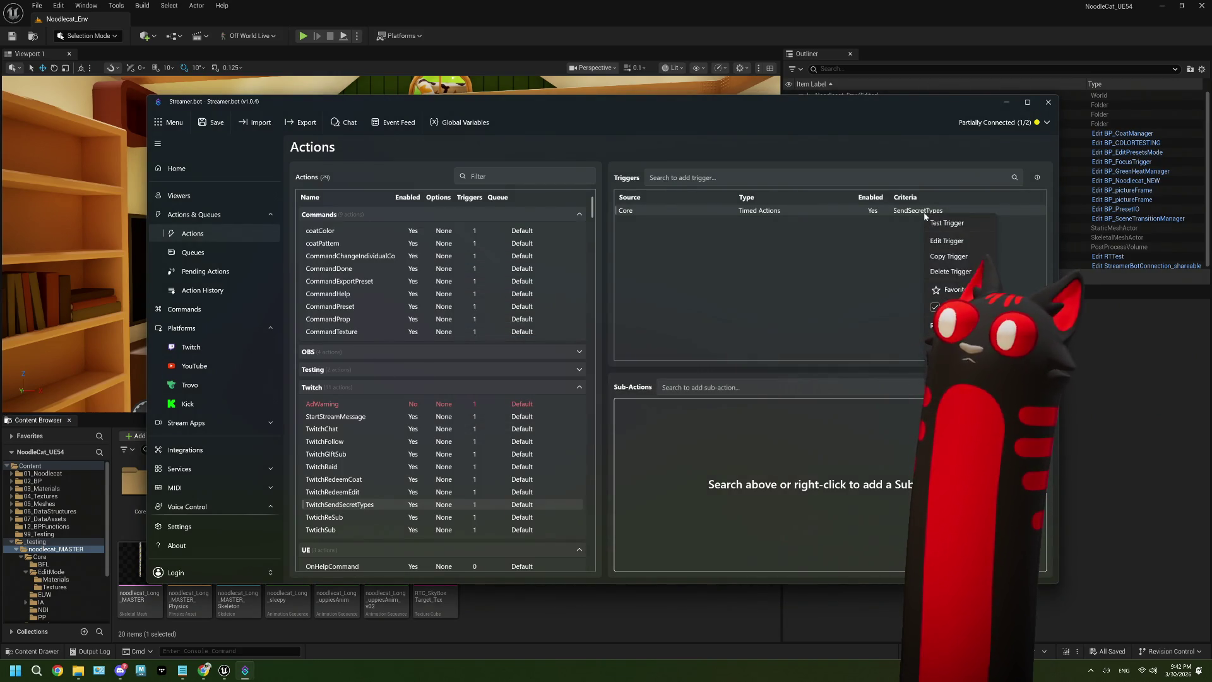
pyautogui.click(947, 240)
pyautogui.rightClick(561, 320)
pyautogui.click(714, 348)
pyautogui.click(715, 348)
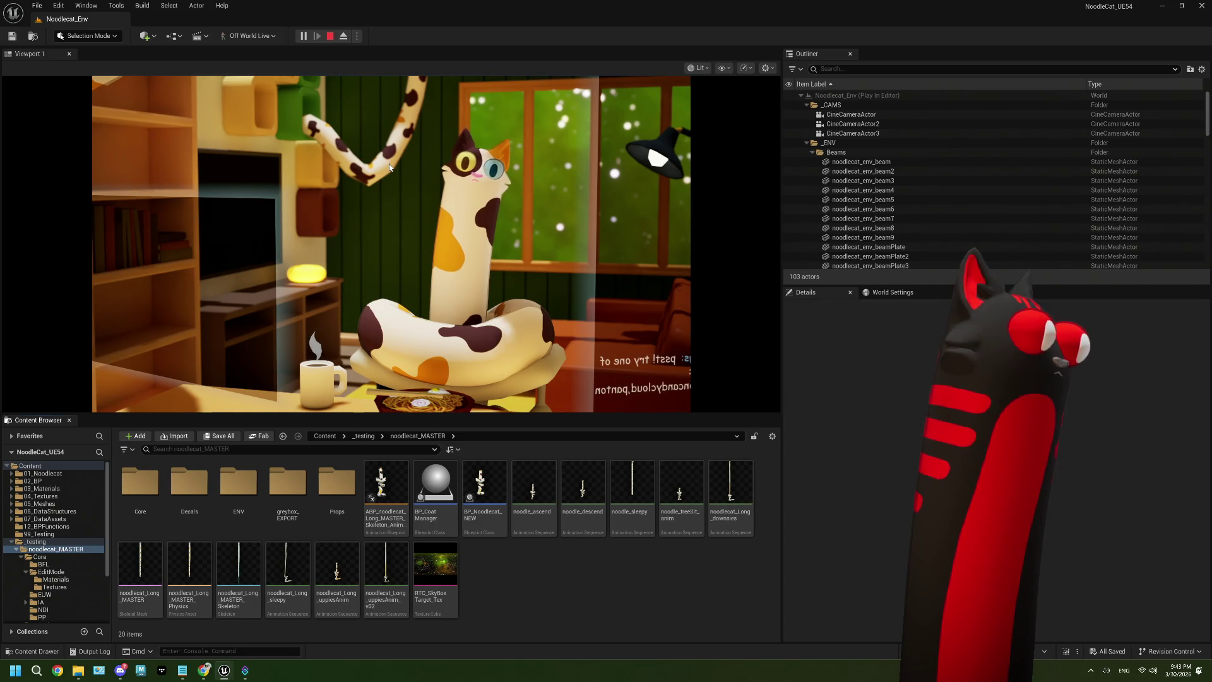
# Step: End the Play-In-Editor session
pyautogui.click(330, 36)
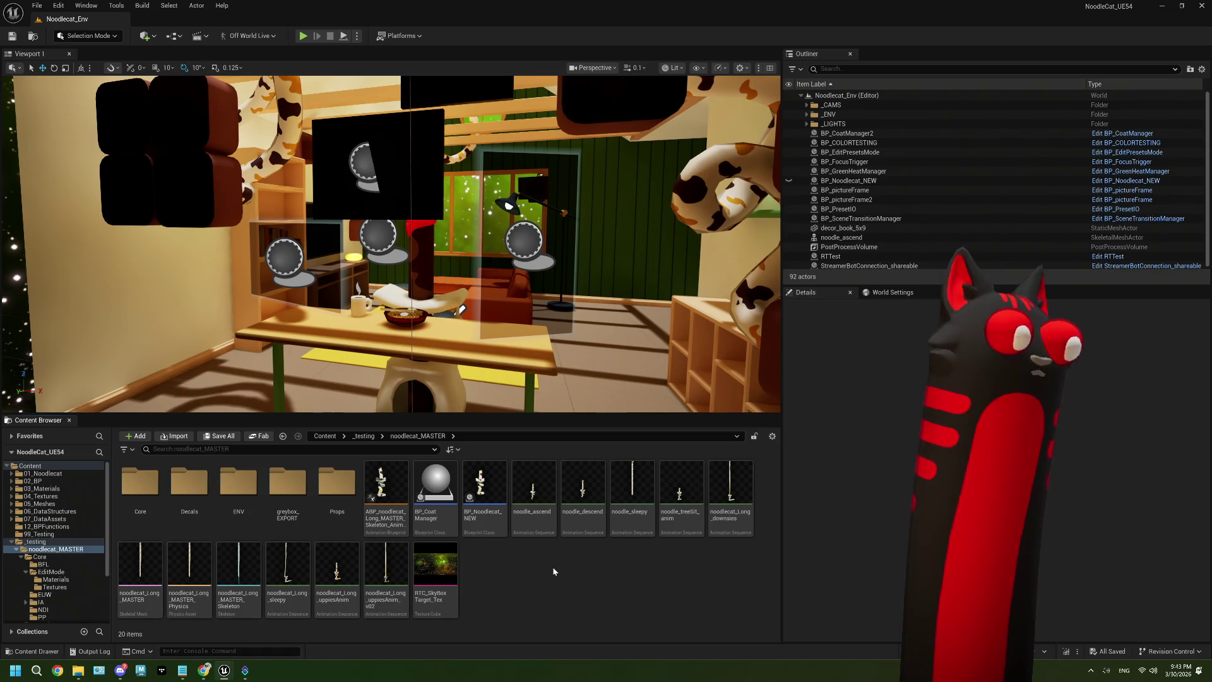
# Step: Open BP_CoatManager's GetRandomUserPresets function graph
pyautogui.click(435, 484)
pyautogui.moveTo(443, 488)
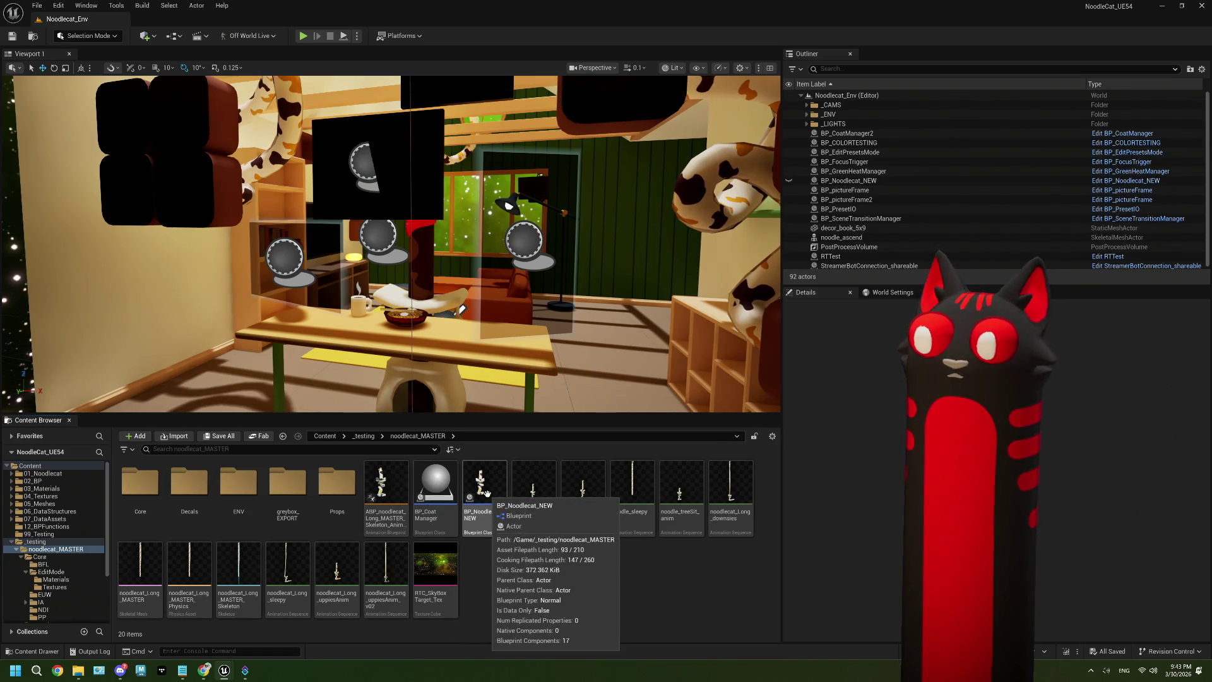
pyautogui.doubleClick(443, 488)
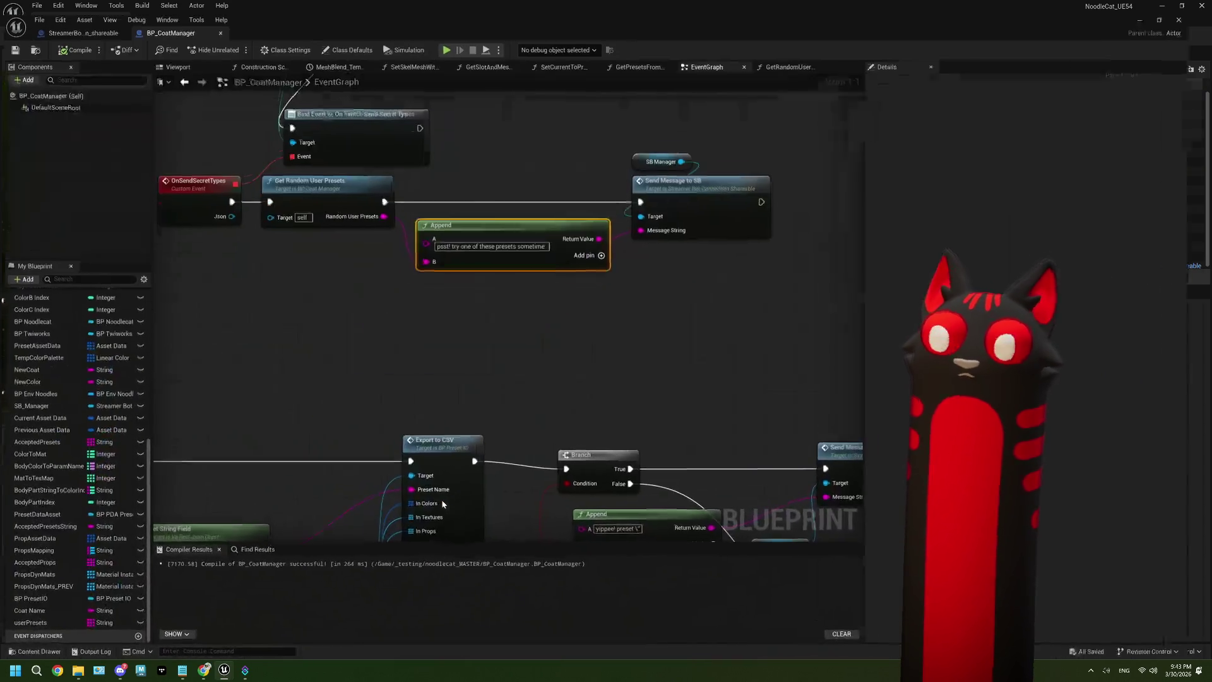
pyautogui.doubleClick(335, 189)
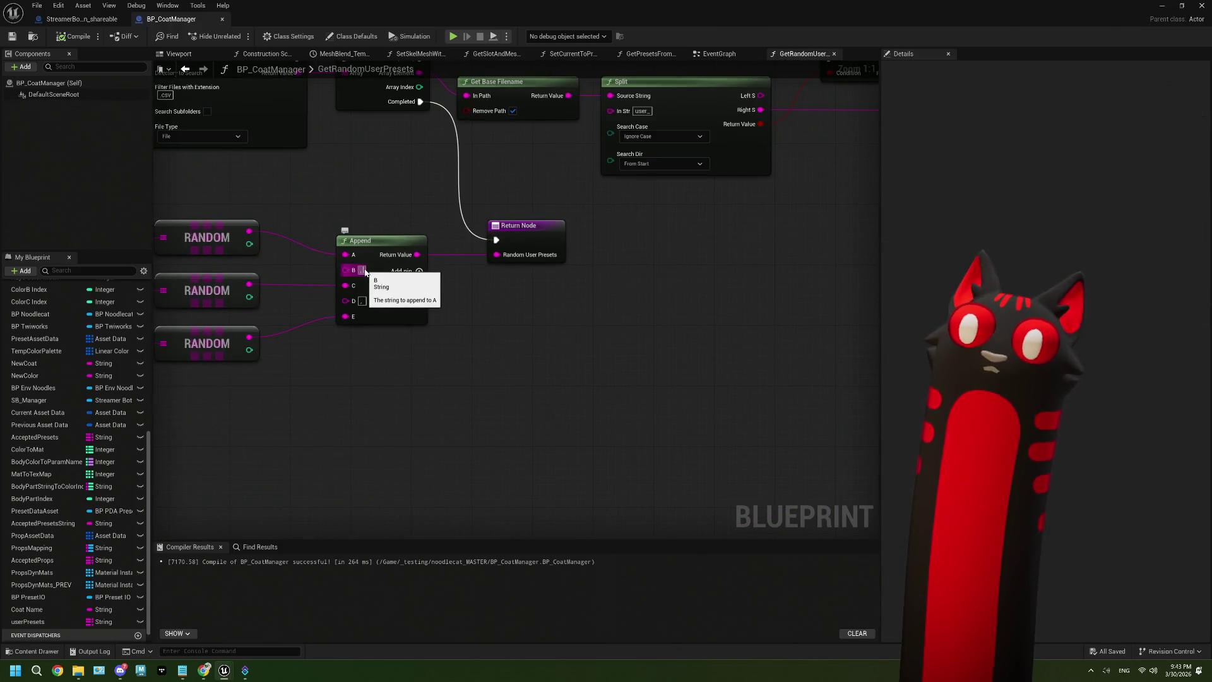
# Step: Edit the Append node's D input text, compile and save, then minimize the blueprint editor
pyautogui.click(363, 300)
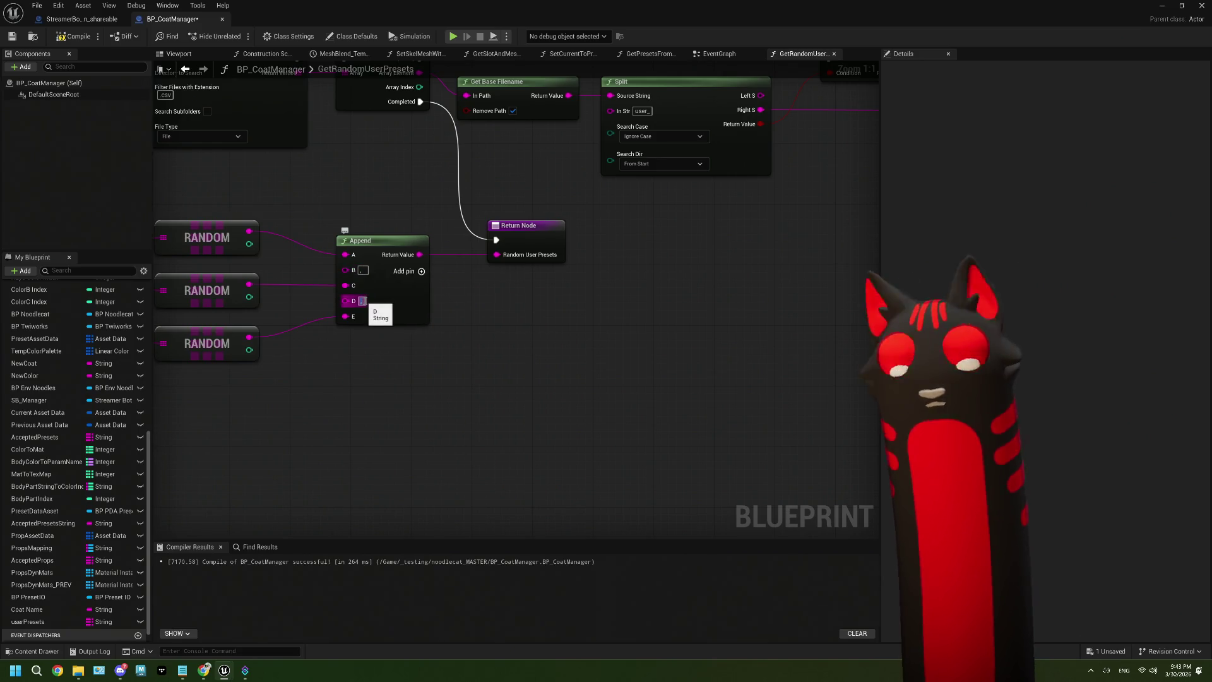
pyautogui.click(69, 36)
pyautogui.moveTo(413, 399); pyautogui.dragTo(487, 398)
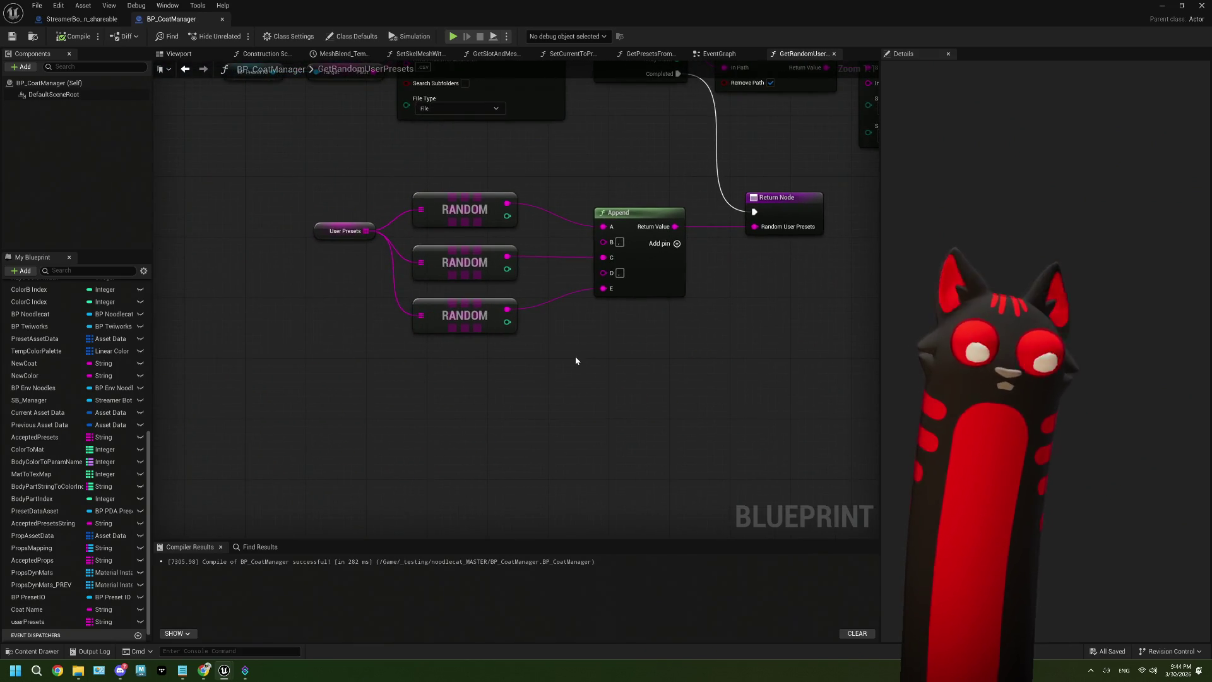
pyautogui.moveTo(575, 360); pyautogui.dragTo(548, 383)
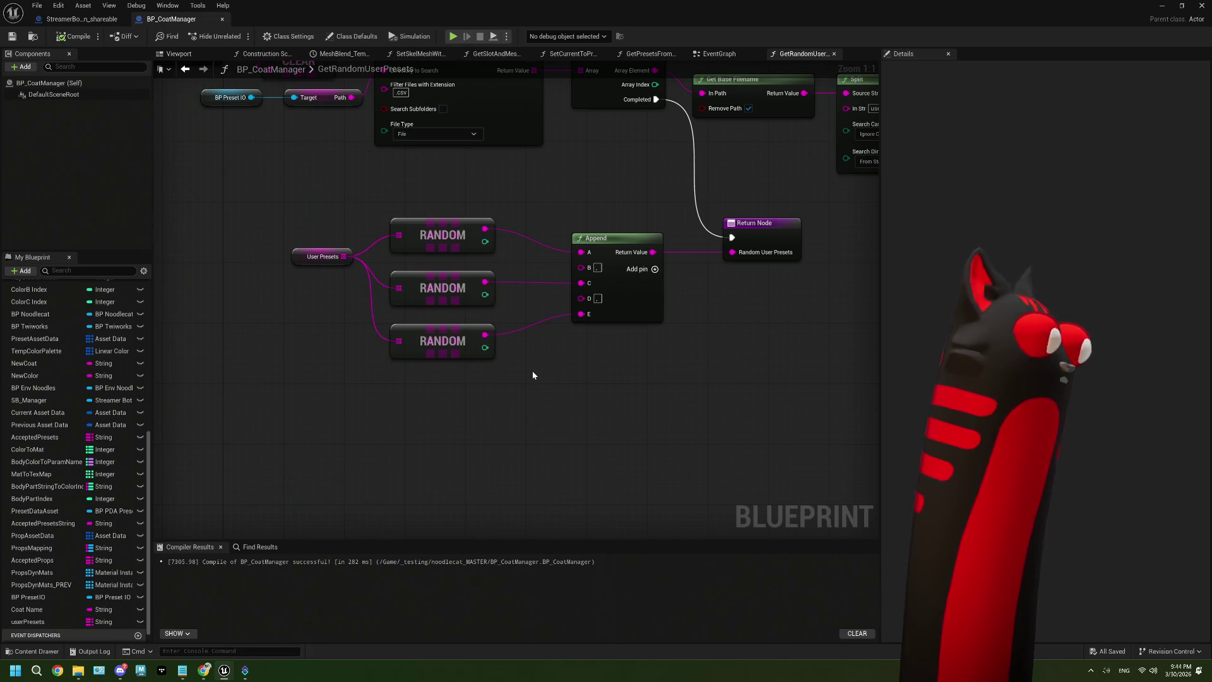
pyautogui.moveTo(523, 356); pyautogui.dragTo(520, 381)
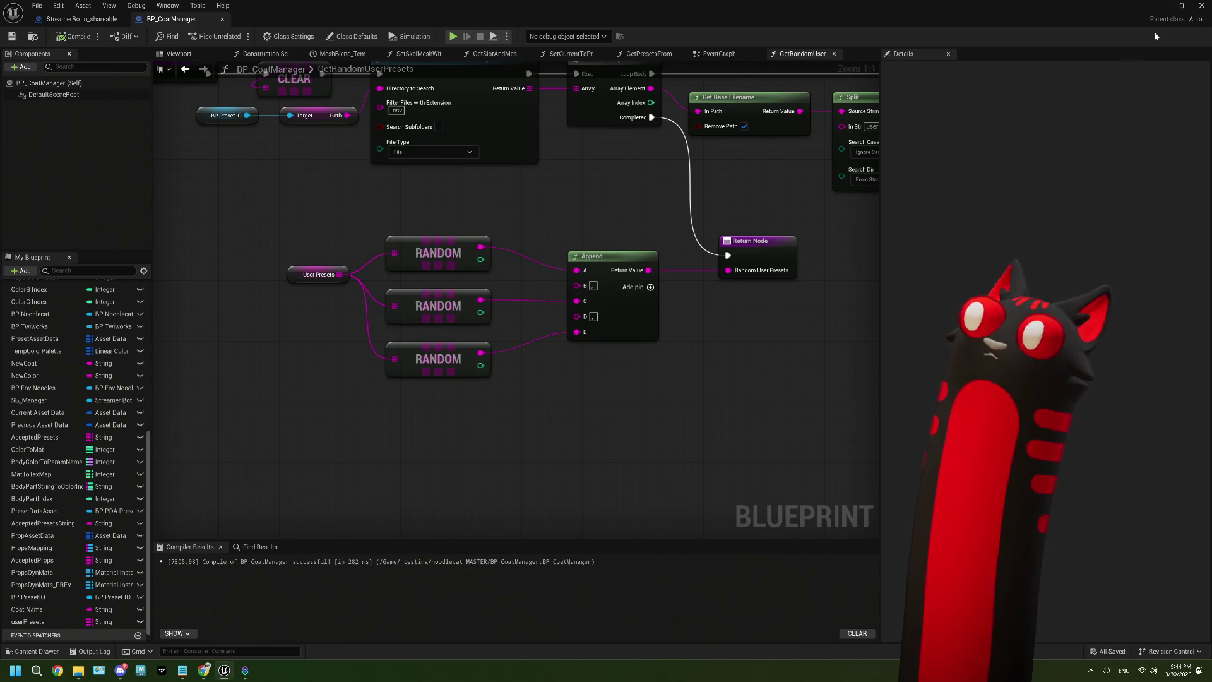
pyautogui.click(1161, 6)
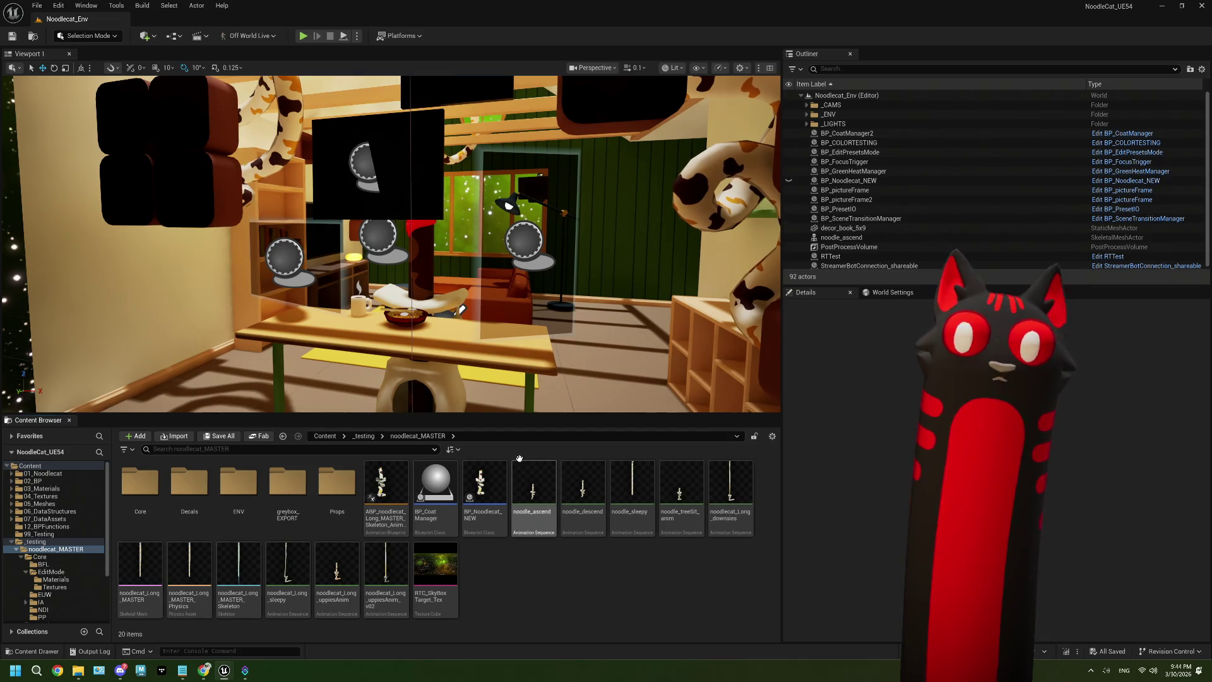
# Step: Fly the camera out to the cowboy cat, check ThePlan.txt, and reopen GetRandomUserPresets
pyautogui.moveTo(474, 274); pyautogui.dragTo(457, 319)
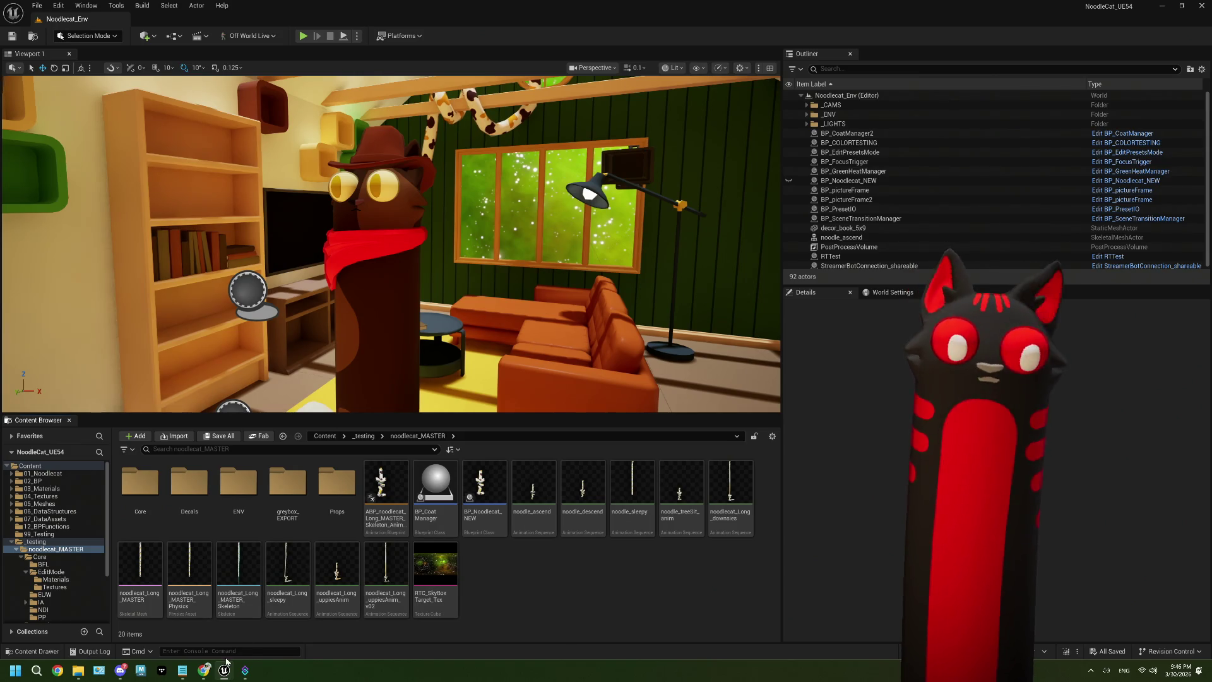
pyautogui.click(183, 671)
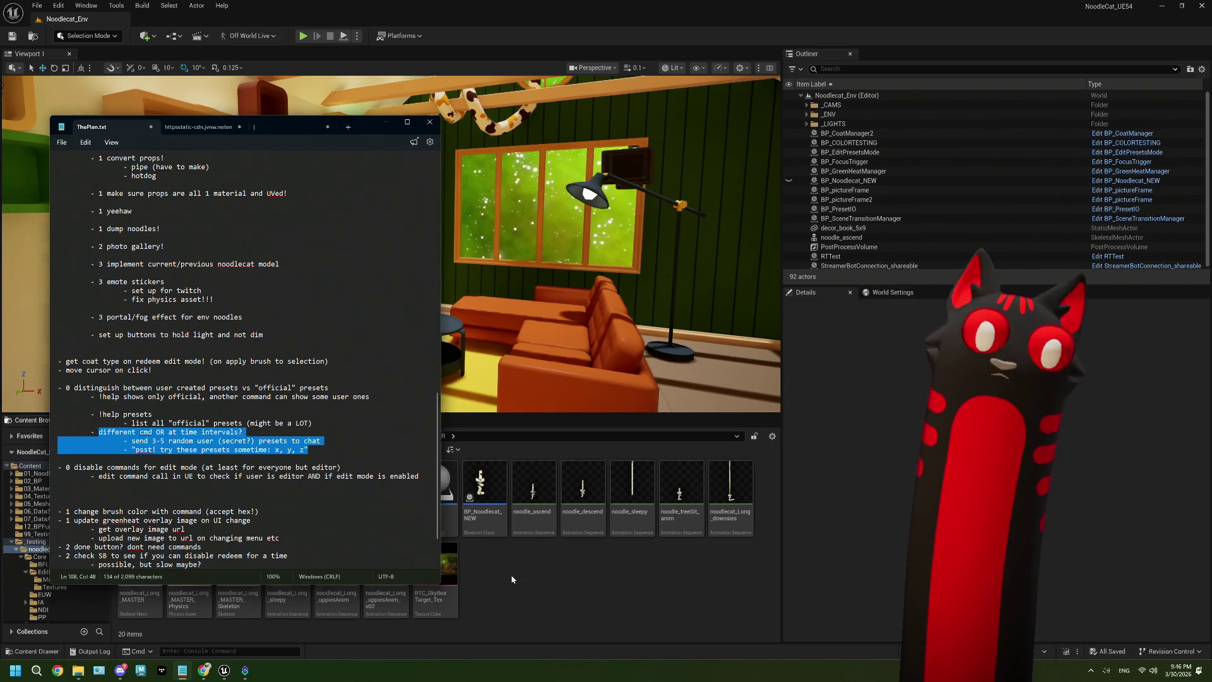
pyautogui.doubleClick(452, 503)
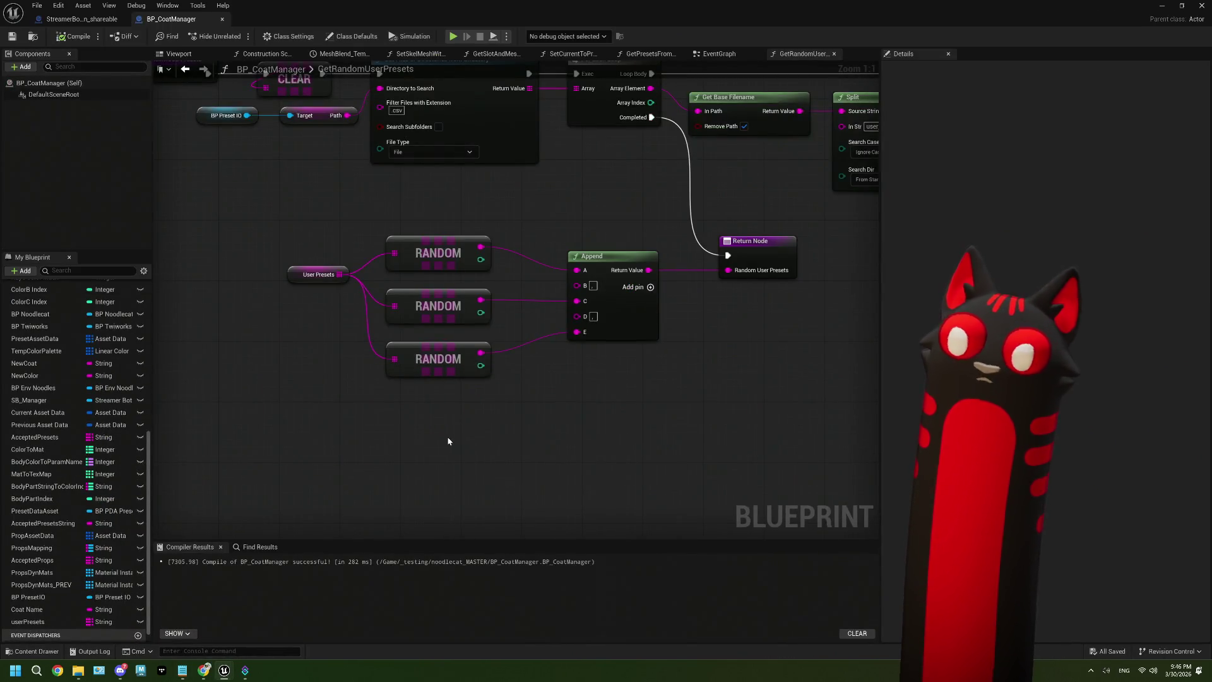
# Step: Move the User Presets node and the three RANDOM nodes left in the graph
pyautogui.moveTo(417, 257); pyautogui.dragTo(475, 472)
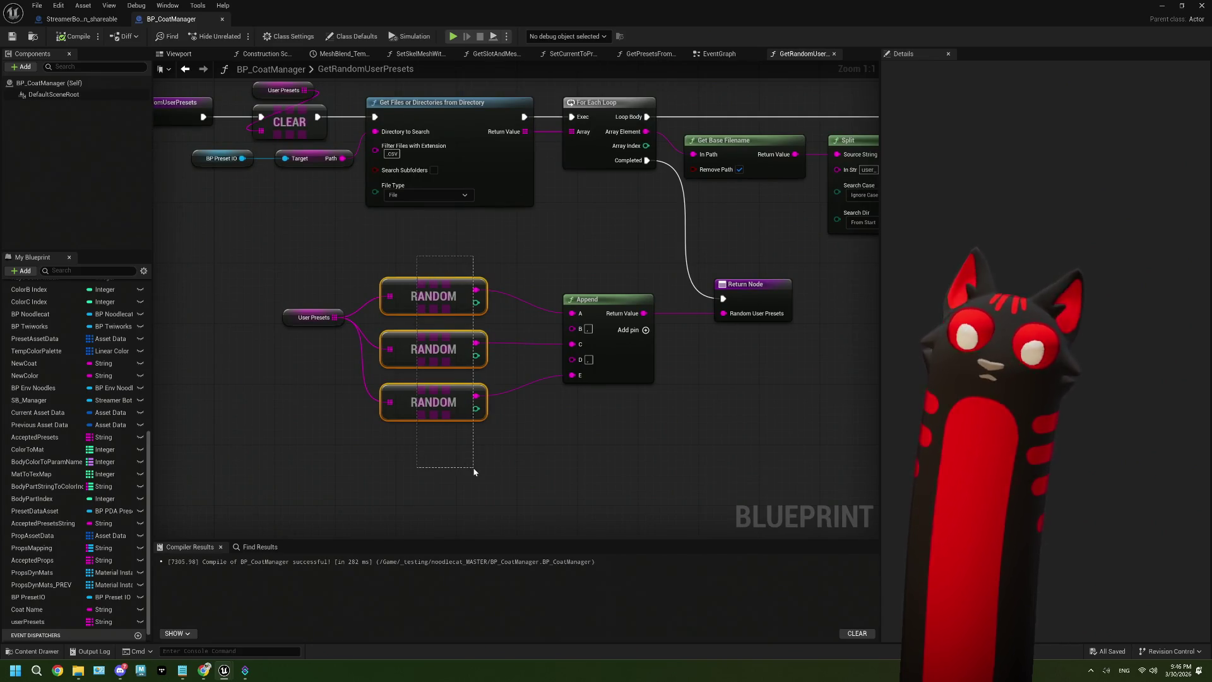
pyautogui.moveTo(304, 263); pyautogui.dragTo(437, 492)
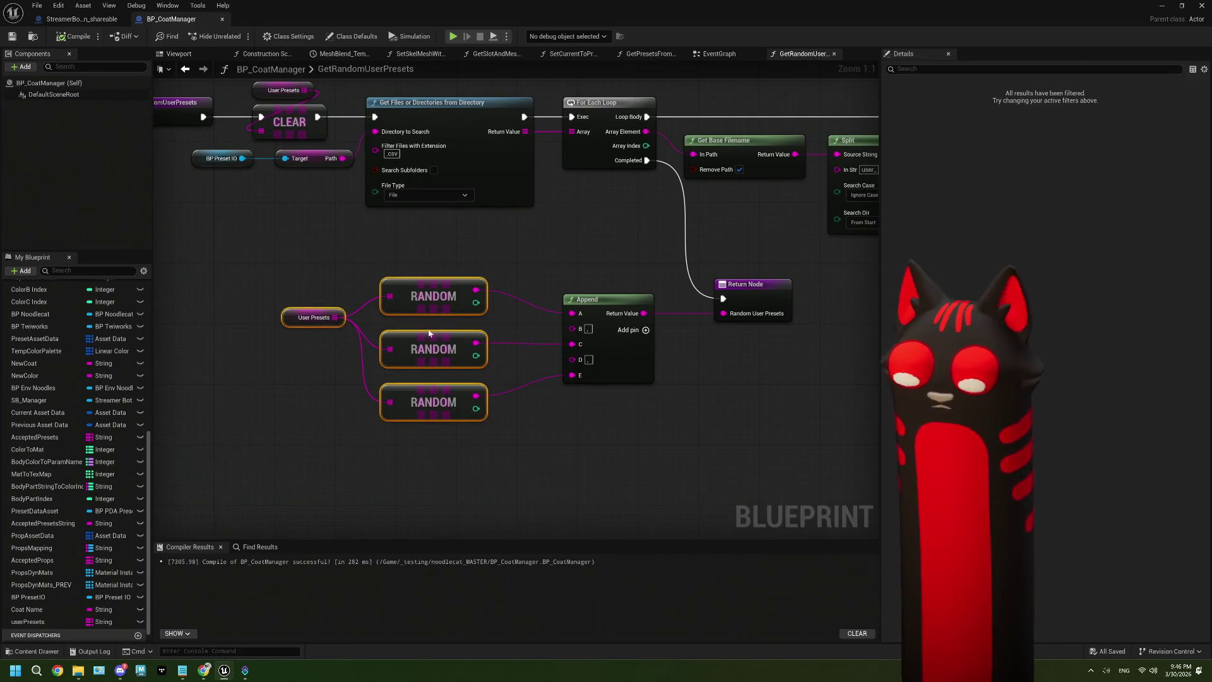
pyautogui.moveTo(430, 314); pyautogui.dragTo(334, 336)
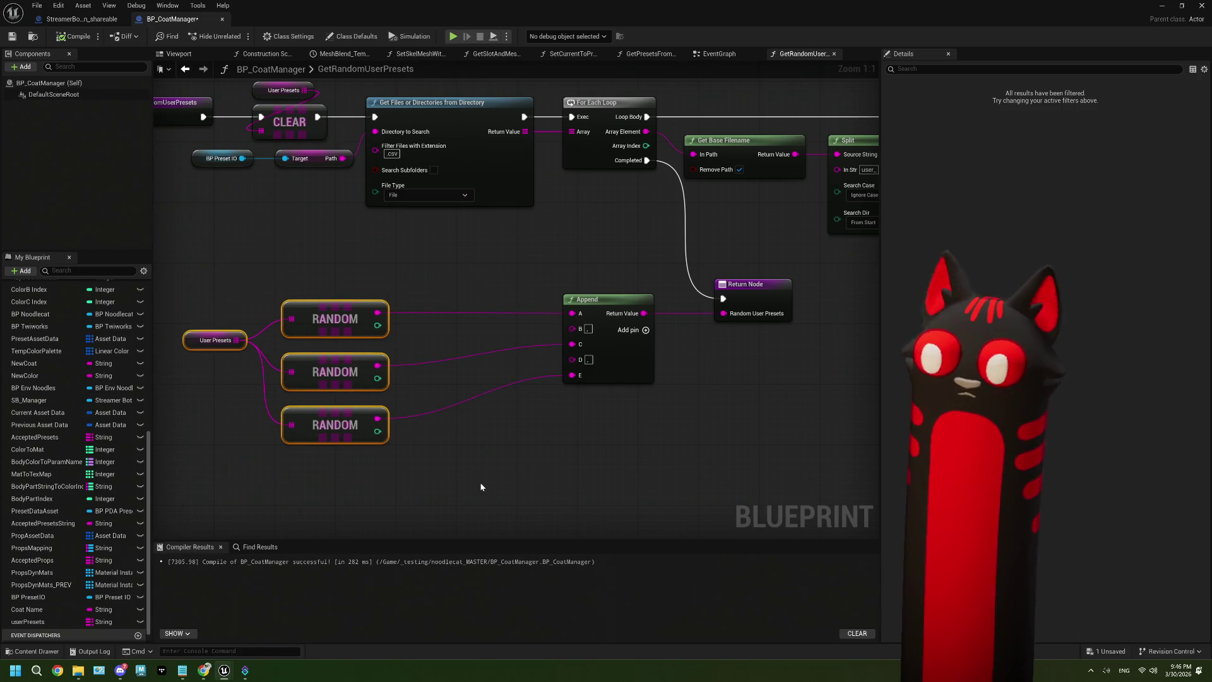
pyautogui.moveTo(480, 487)
pyautogui.mouseDown()
pyautogui.moveTo(554, 476)
pyautogui.moveTo(490, 444)
pyautogui.mouseUp()
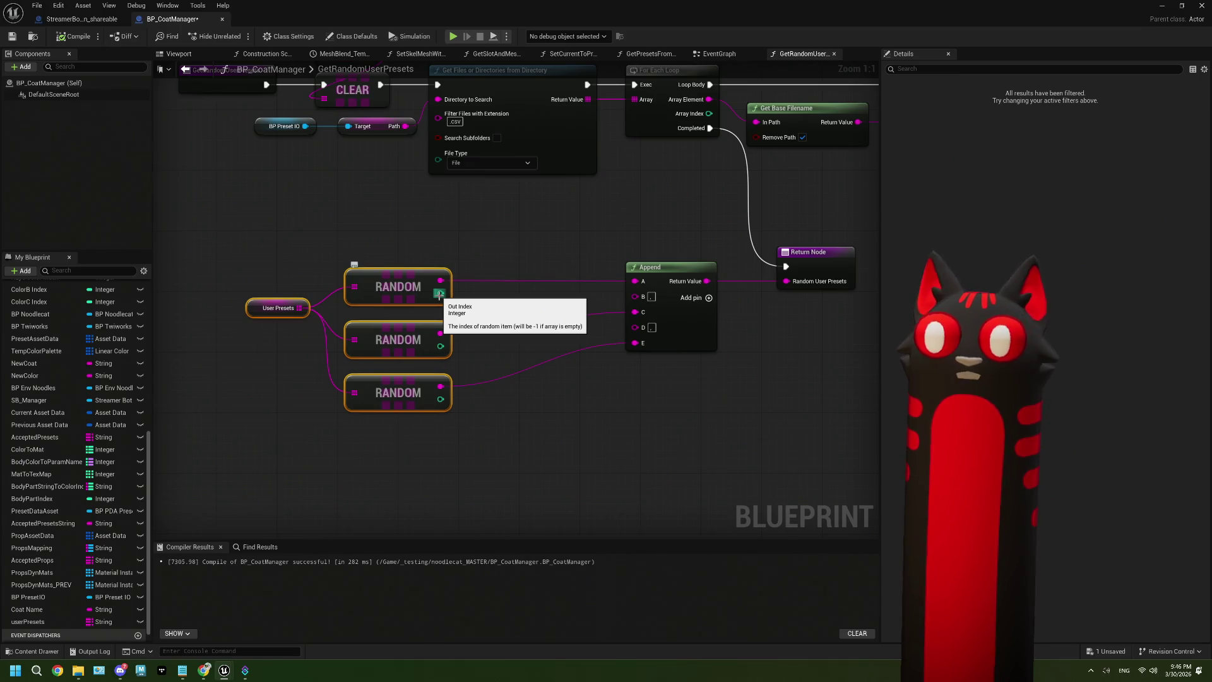
pyautogui.moveTo(461, 292)
pyautogui.mouseDown()
pyautogui.moveTo(295, 350)
pyautogui.moveTo(271, 372)
pyautogui.moveTo(435, 387)
pyautogui.moveTo(390, 353)
pyautogui.mouseUp()
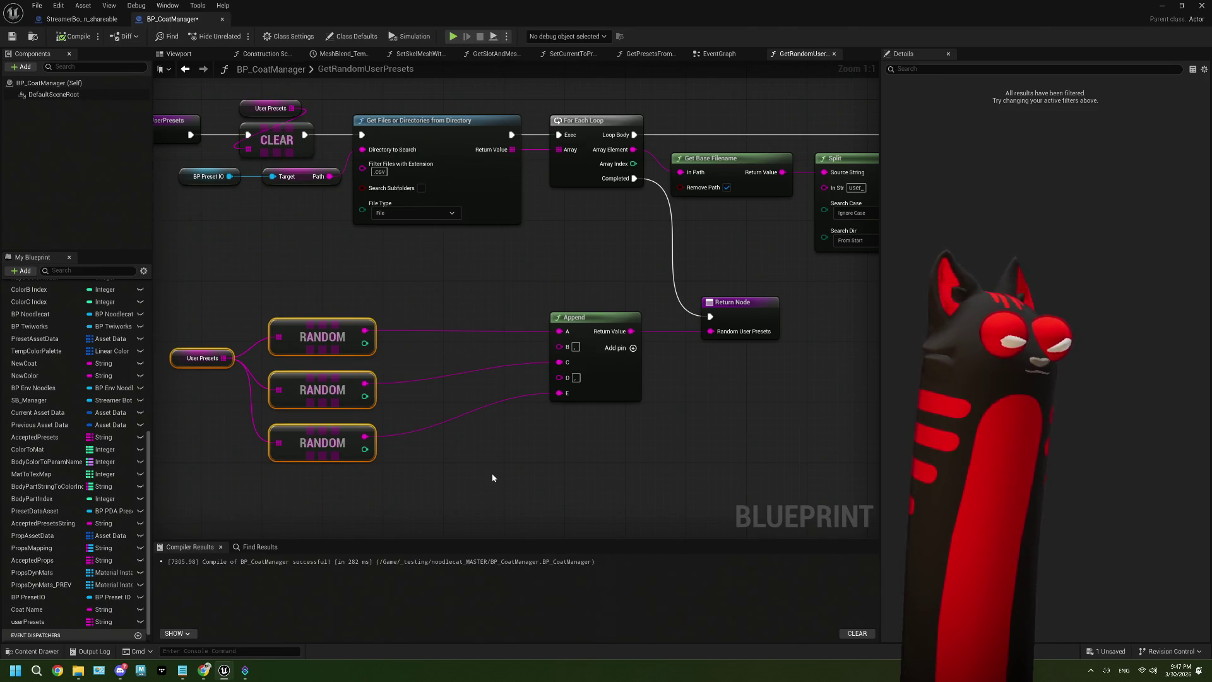
# Step: Save BP_CoatManager, minimize the editor, and bring up the Twitch stream in Chrome
pyautogui.click(11, 36)
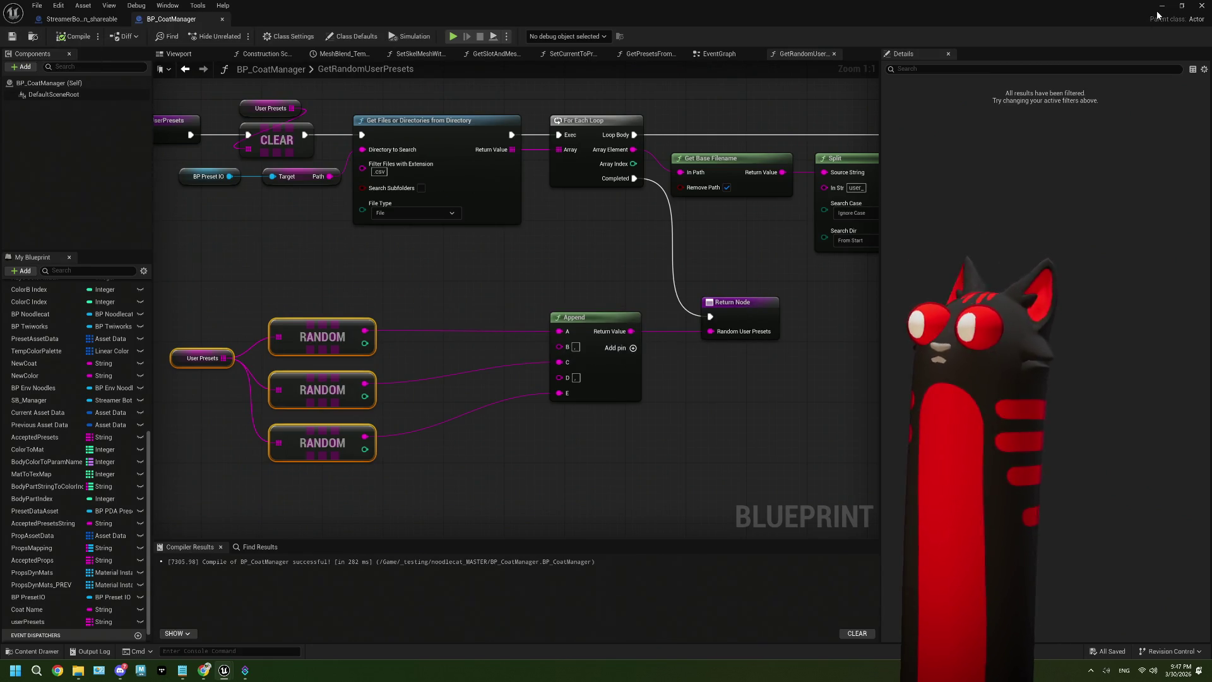
pyautogui.click(1160, 9)
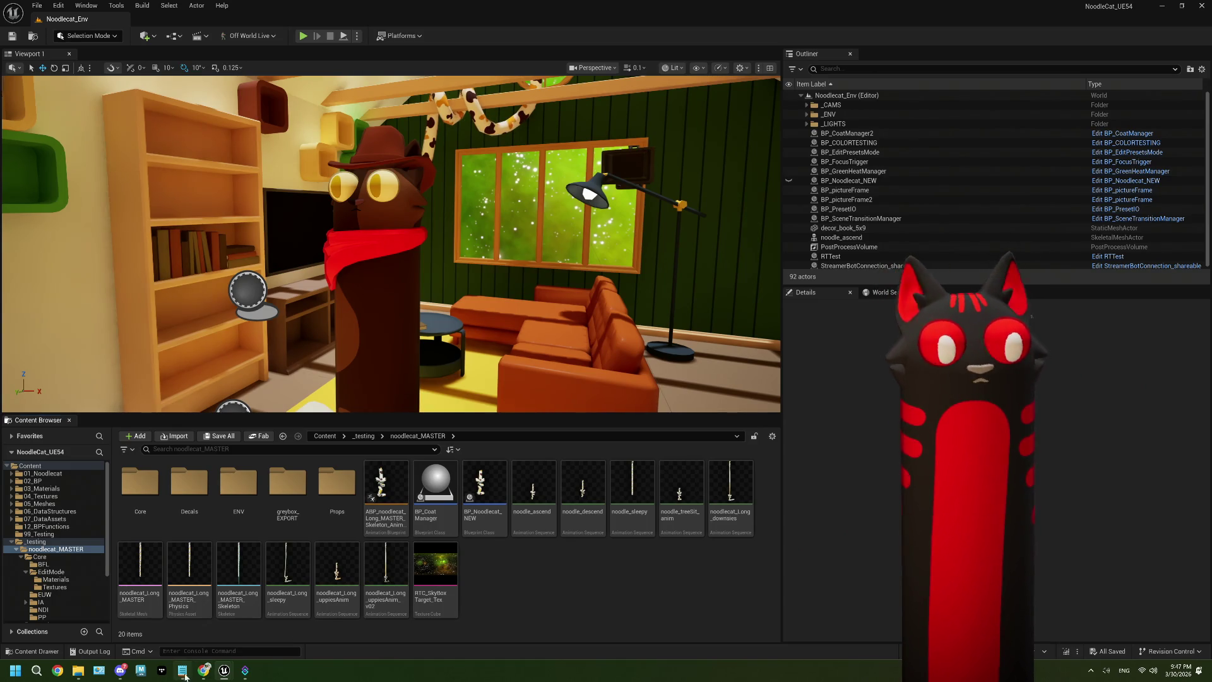
pyautogui.click(207, 670)
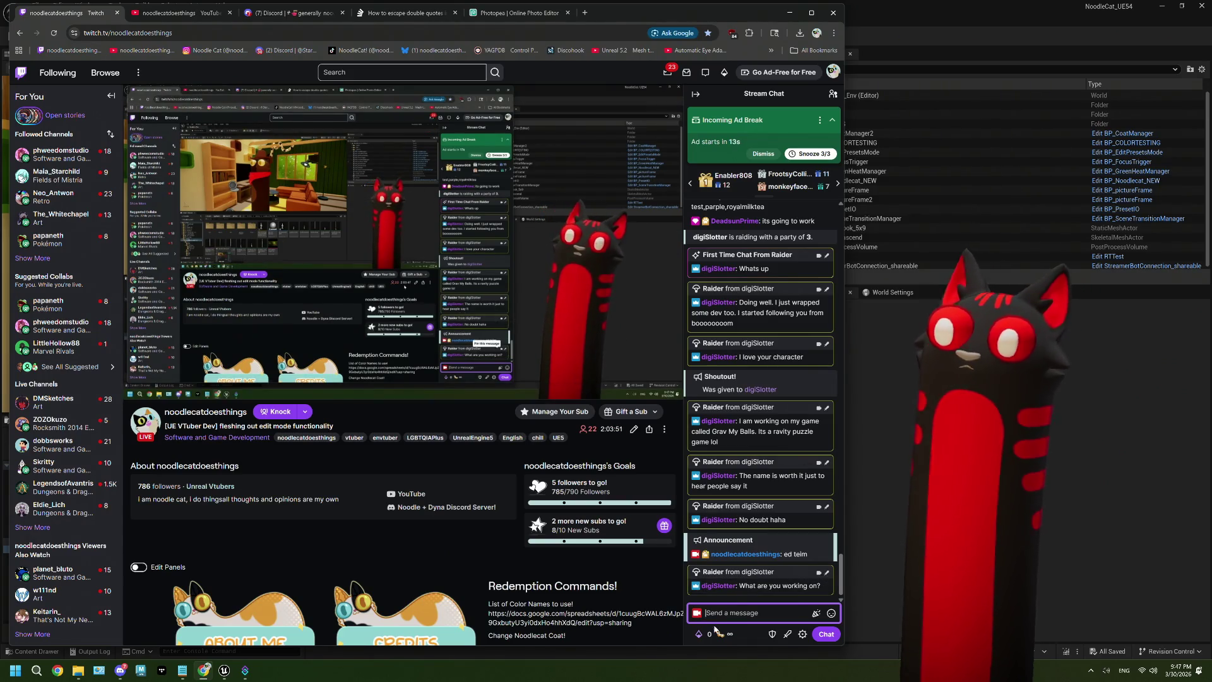
# Step: Open the Noodlecat Presets reward, cancel it, and post '!help presets' in chat
pyautogui.click(704, 634)
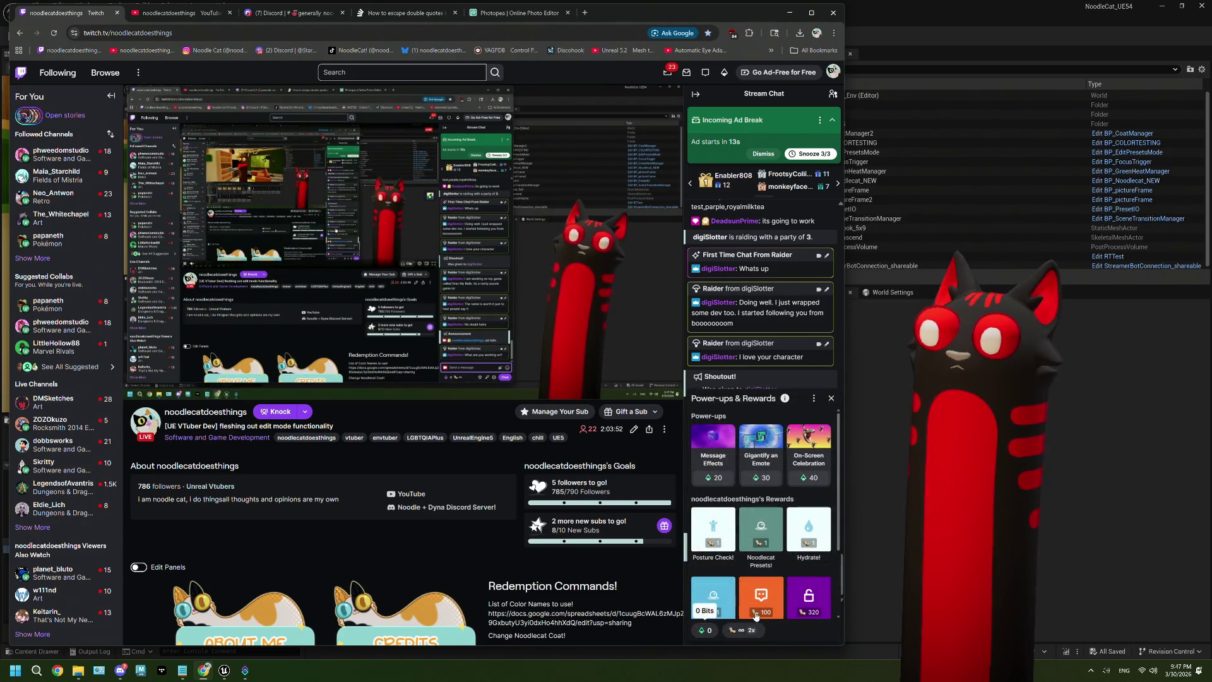
pyautogui.click(756, 539)
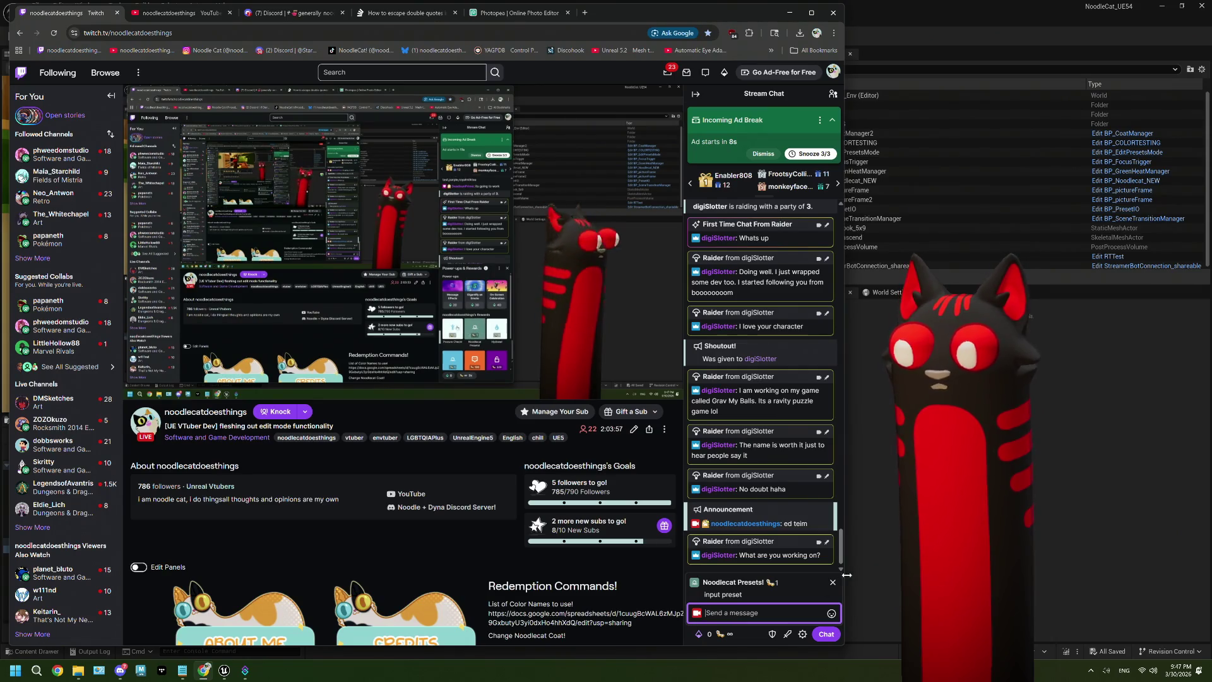
pyautogui.press('Escape')
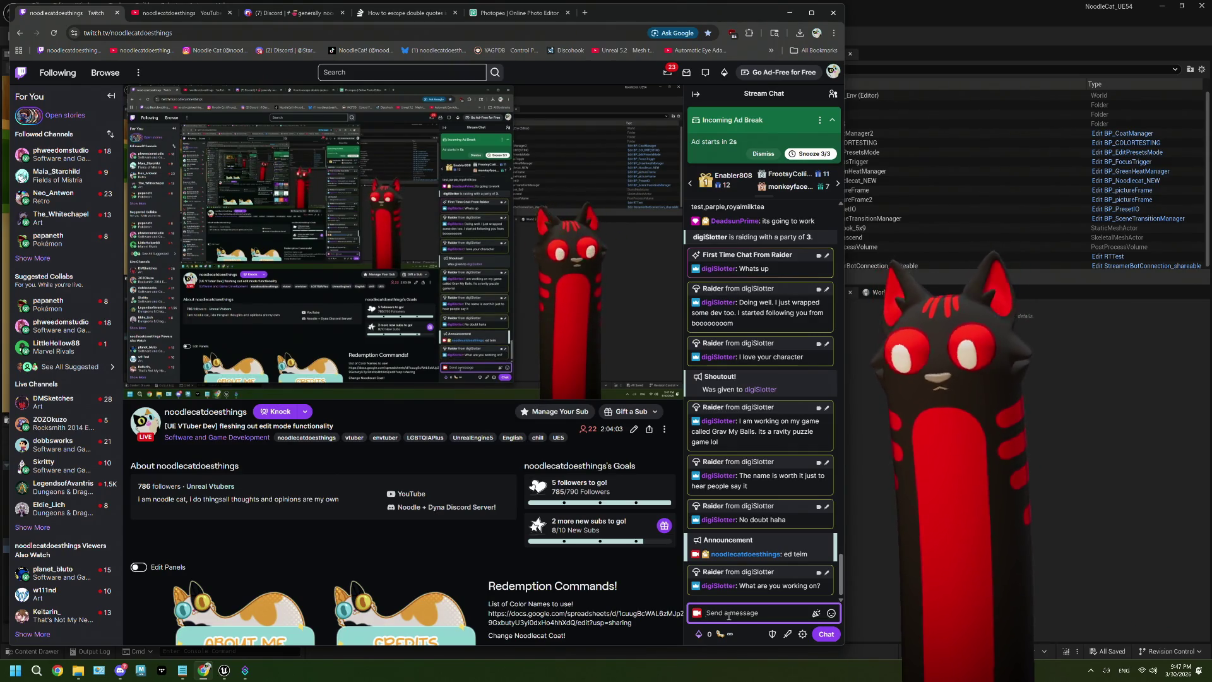
pyautogui.write('!hel')
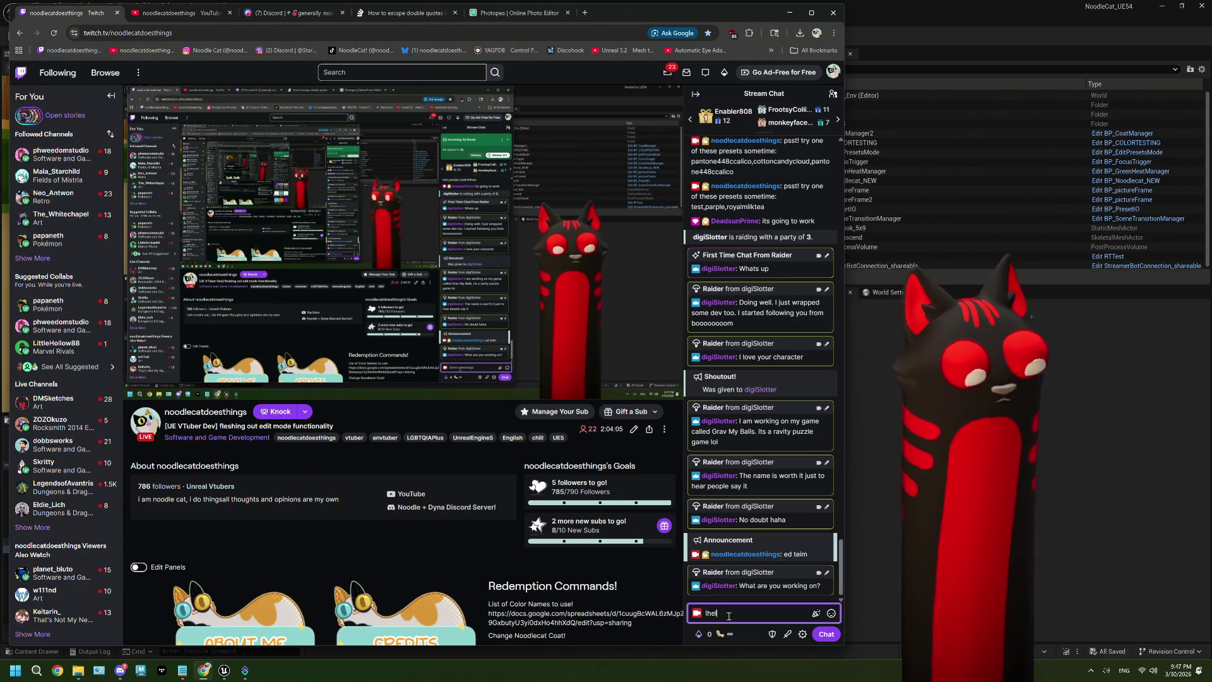
pyautogui.write('p presets')
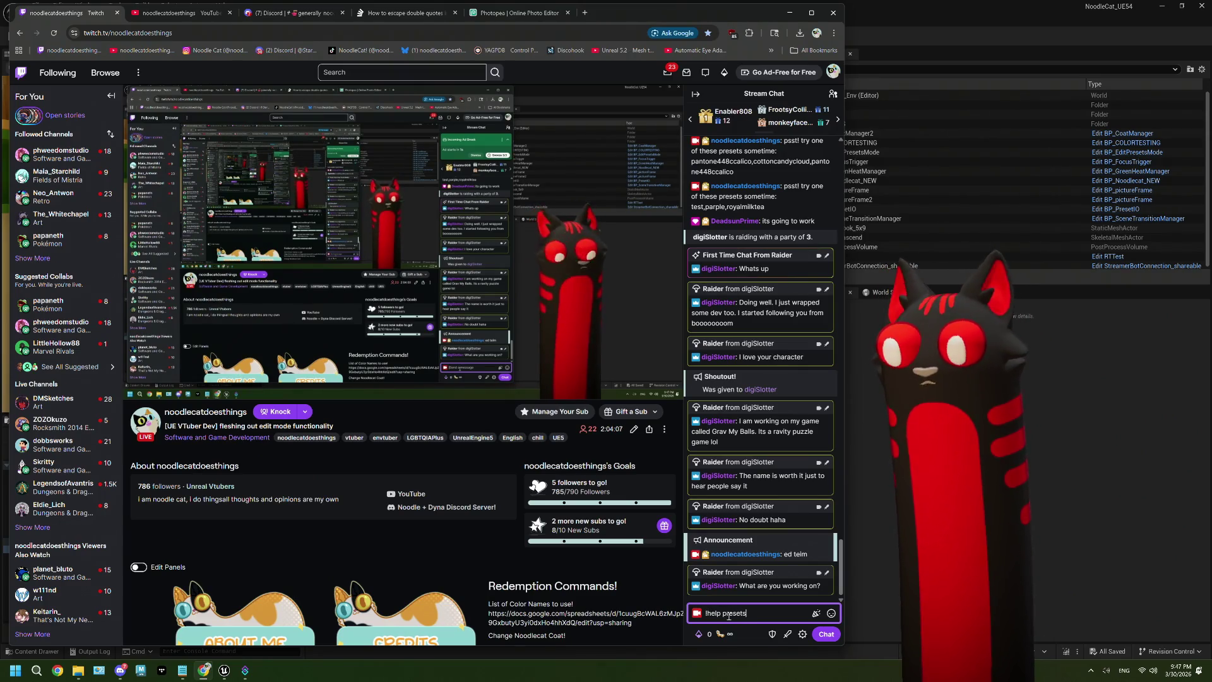
pyautogui.press('Return')
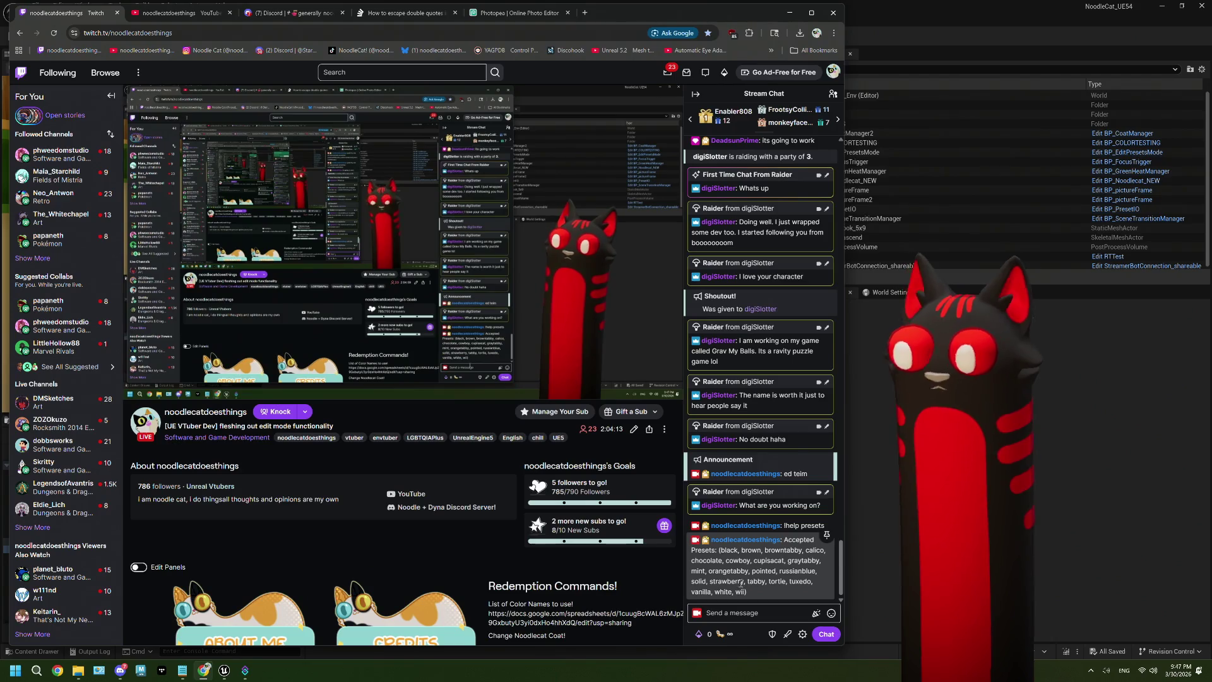
# Step: Redeem the Noodlecat Presets reward with the 'black' preset, correcting the typo first
pyautogui.click(733, 631)
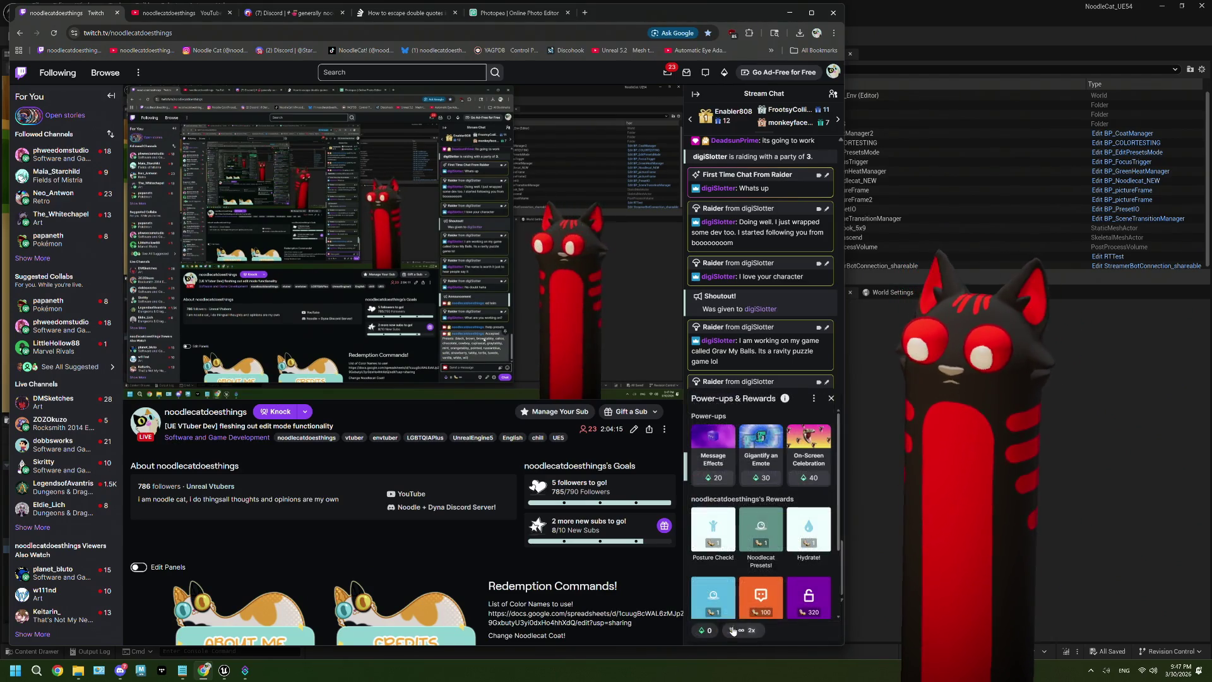
pyautogui.click(758, 537)
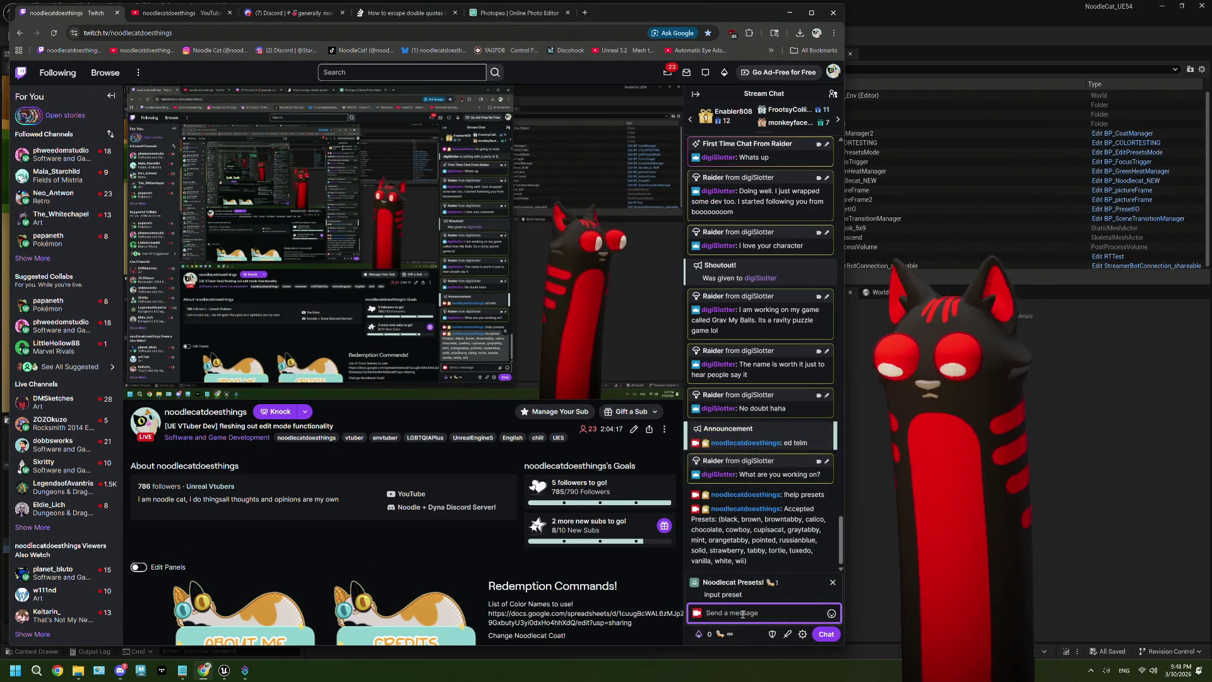
pyautogui.write('blakc')
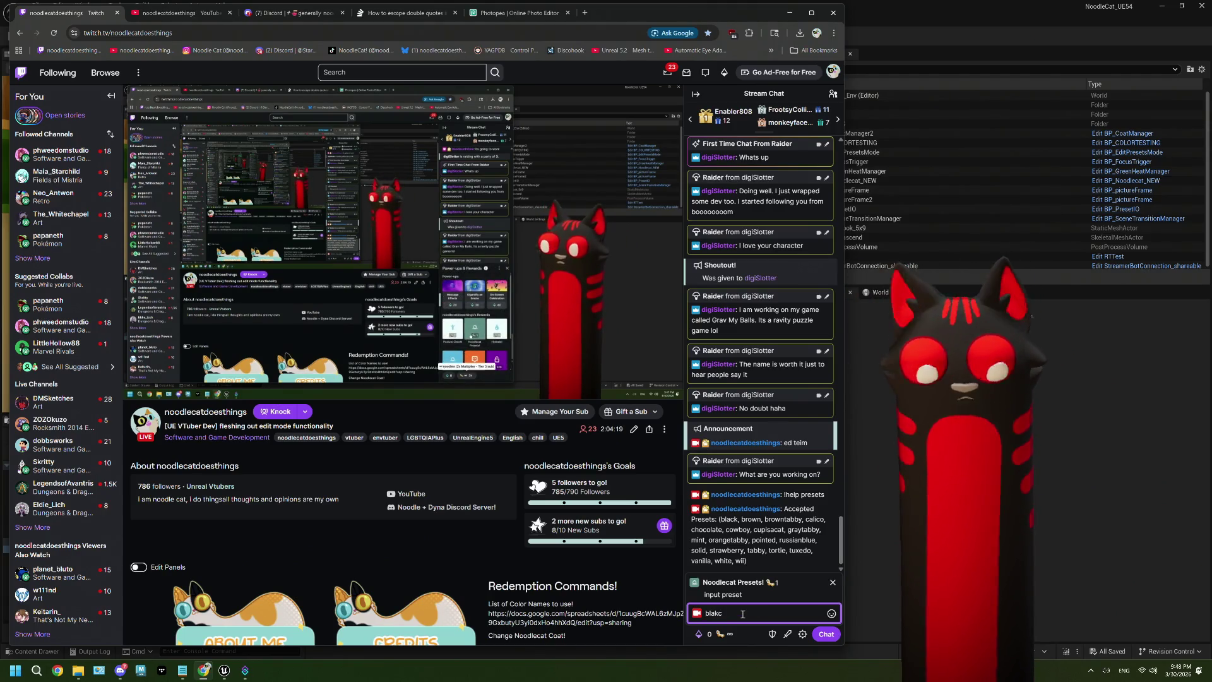
pyautogui.press('BackSpace')
pyautogui.press('BackSpace')
pyautogui.write('ck')
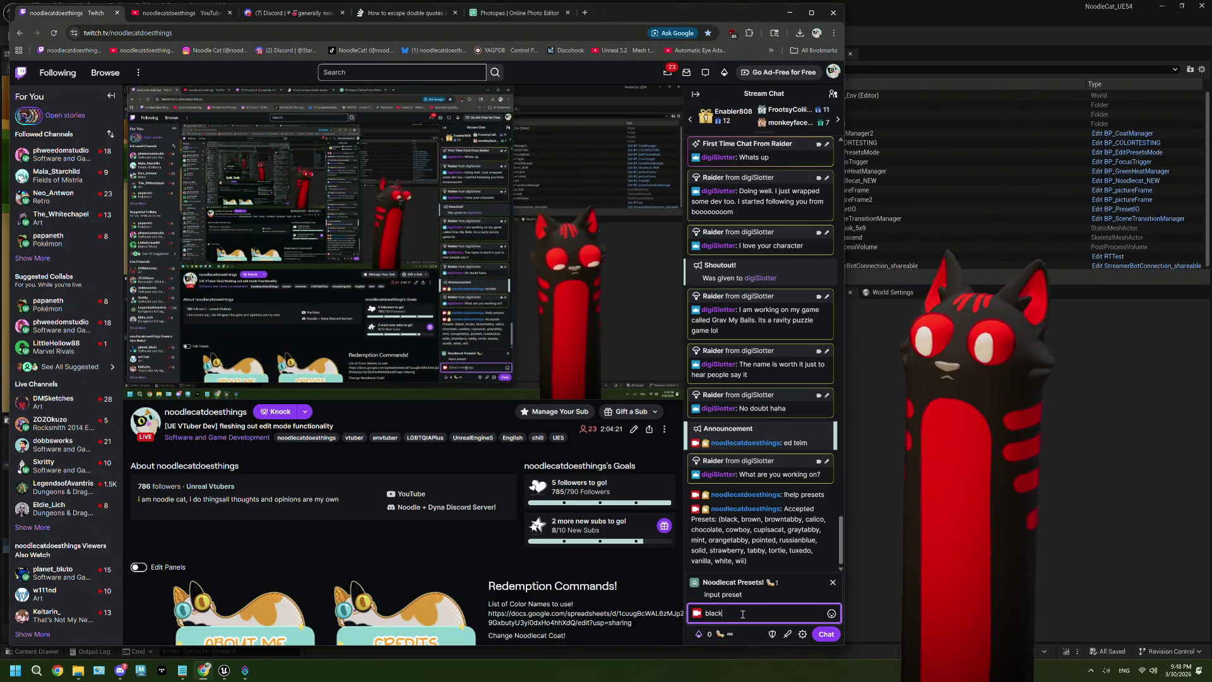
pyautogui.click(837, 635)
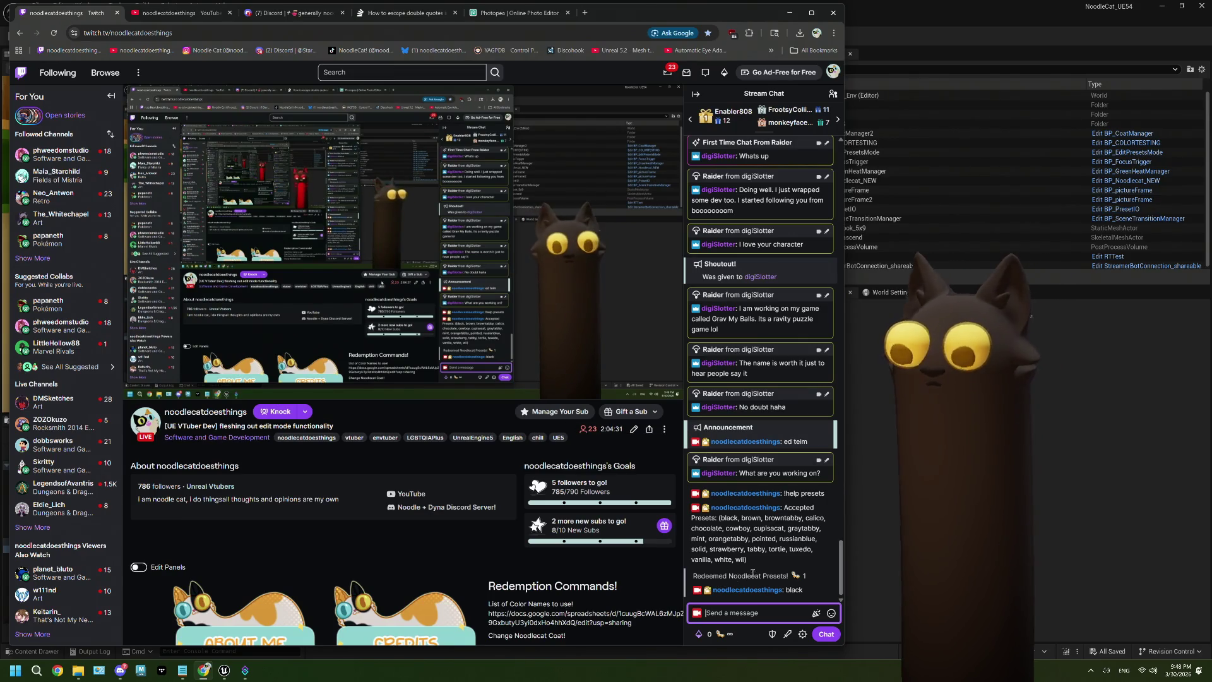
# Step: Redeem the Edit Mode reward from the channel Power-ups & Rewards
pyautogui.click(725, 635)
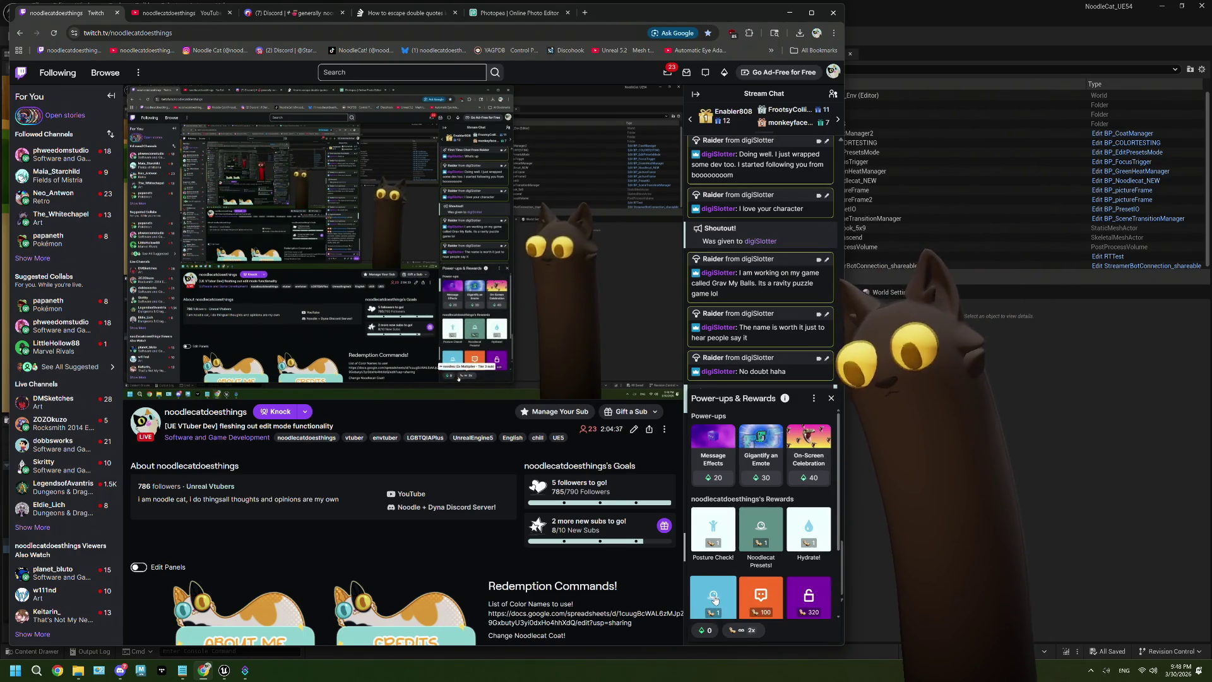
pyautogui.scroll(-1, 716, 600)
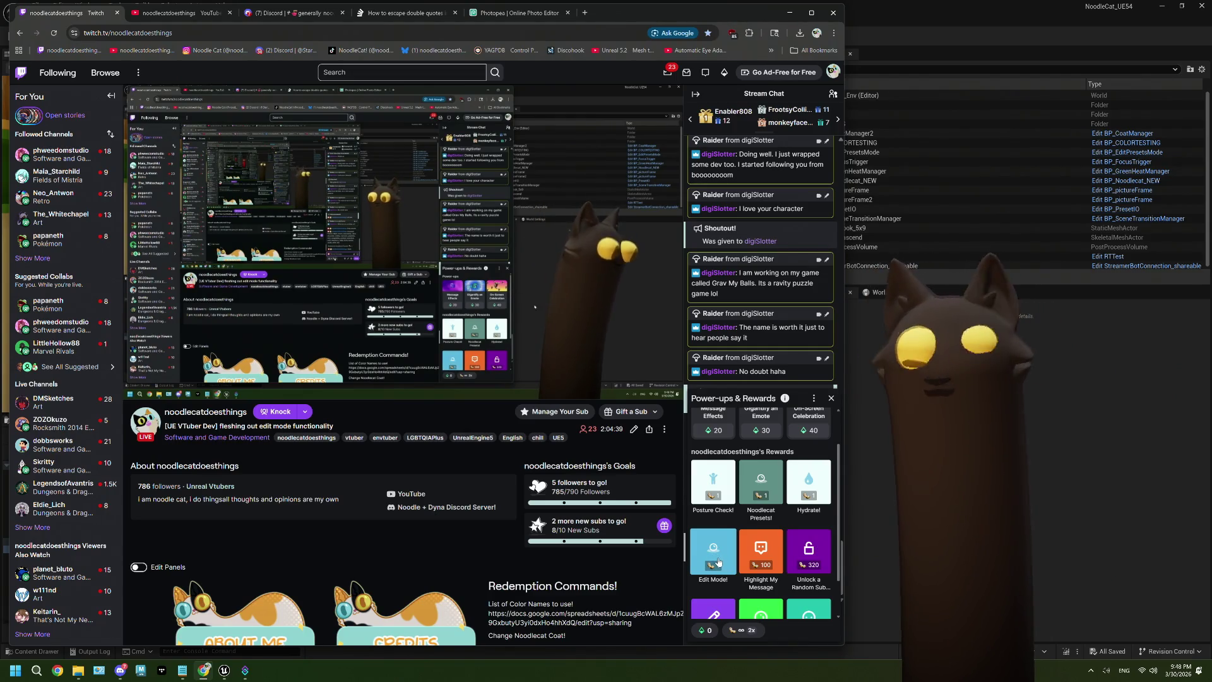
pyautogui.click(718, 562)
pyautogui.click(763, 517)
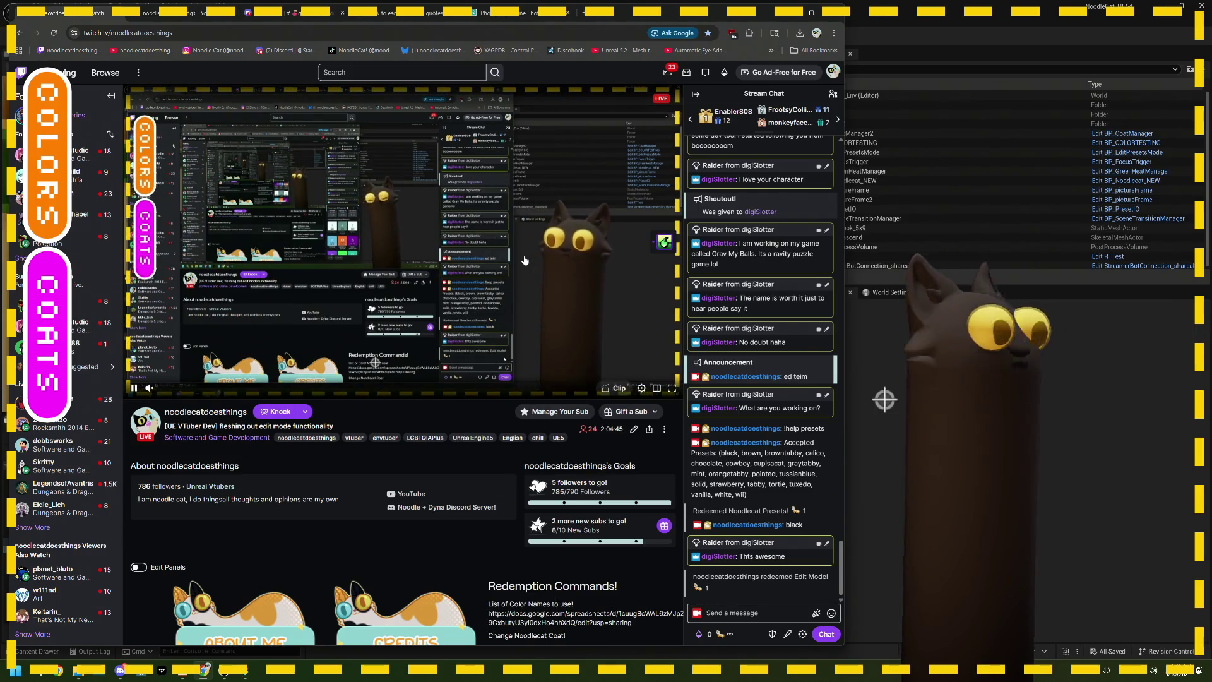
# Step: Narrow the browser to uncover the Unreal outliner and open the overlay's COLORS picker
pyautogui.moveTo(845, 167); pyautogui.dragTo(632, 168)
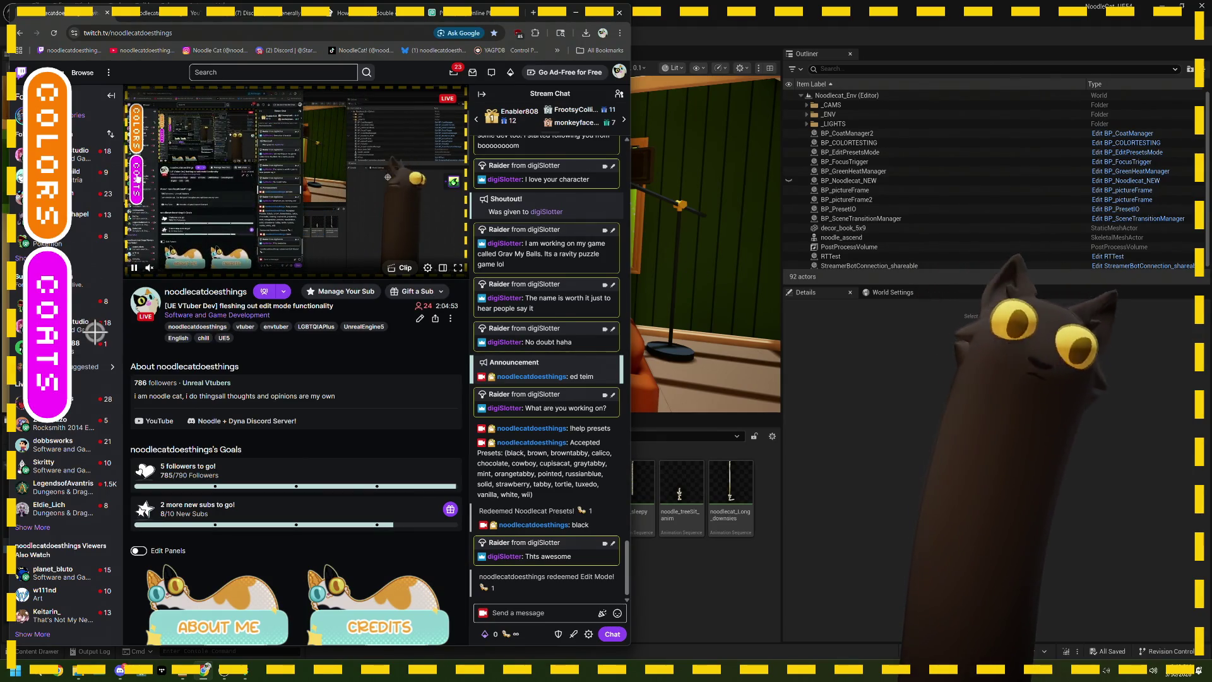
pyautogui.click(62, 327)
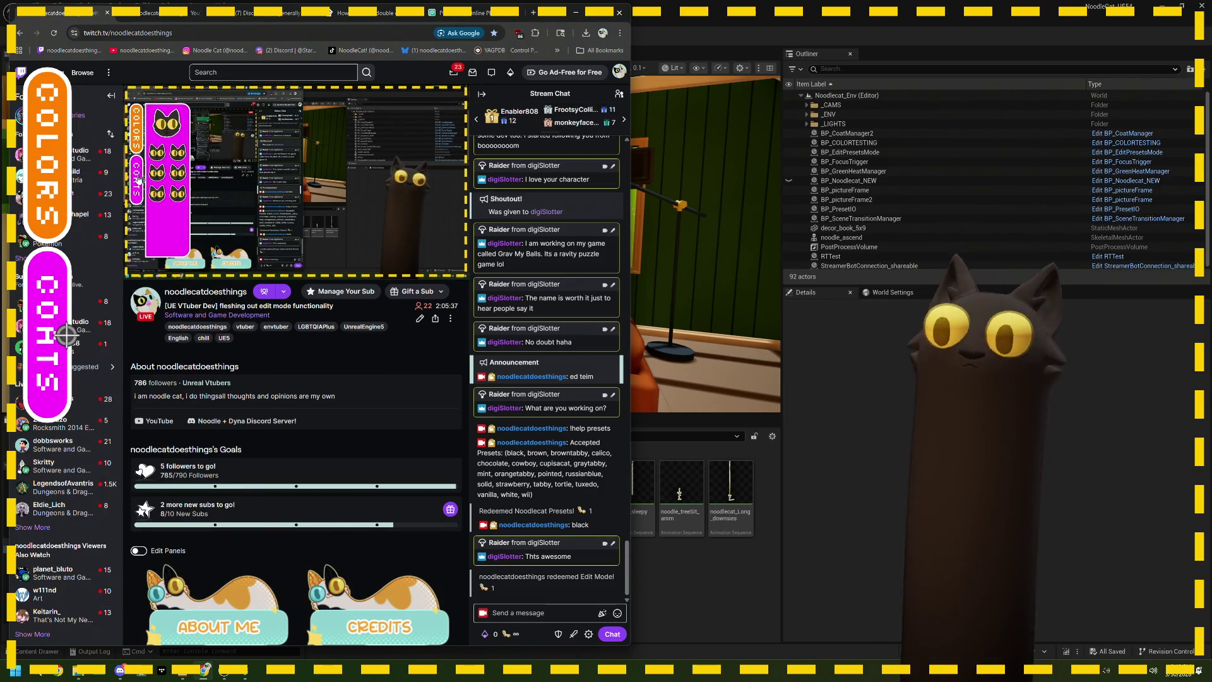
pyautogui.moveTo(125, 190)
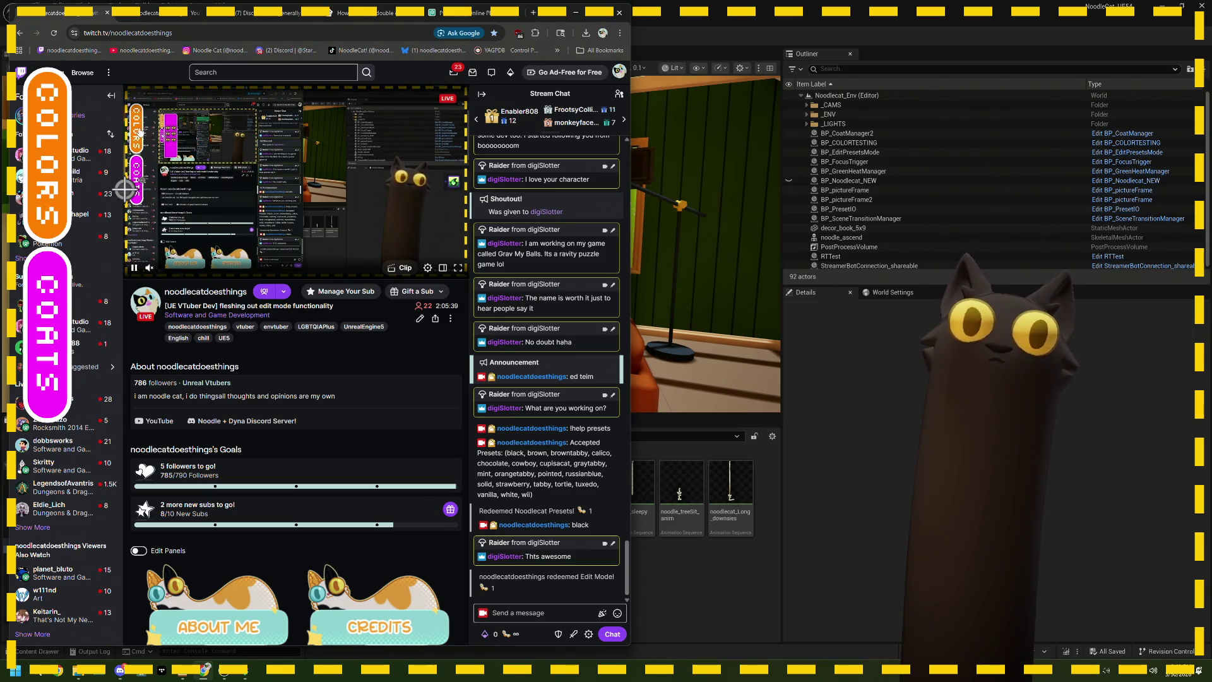
pyautogui.click(66, 167)
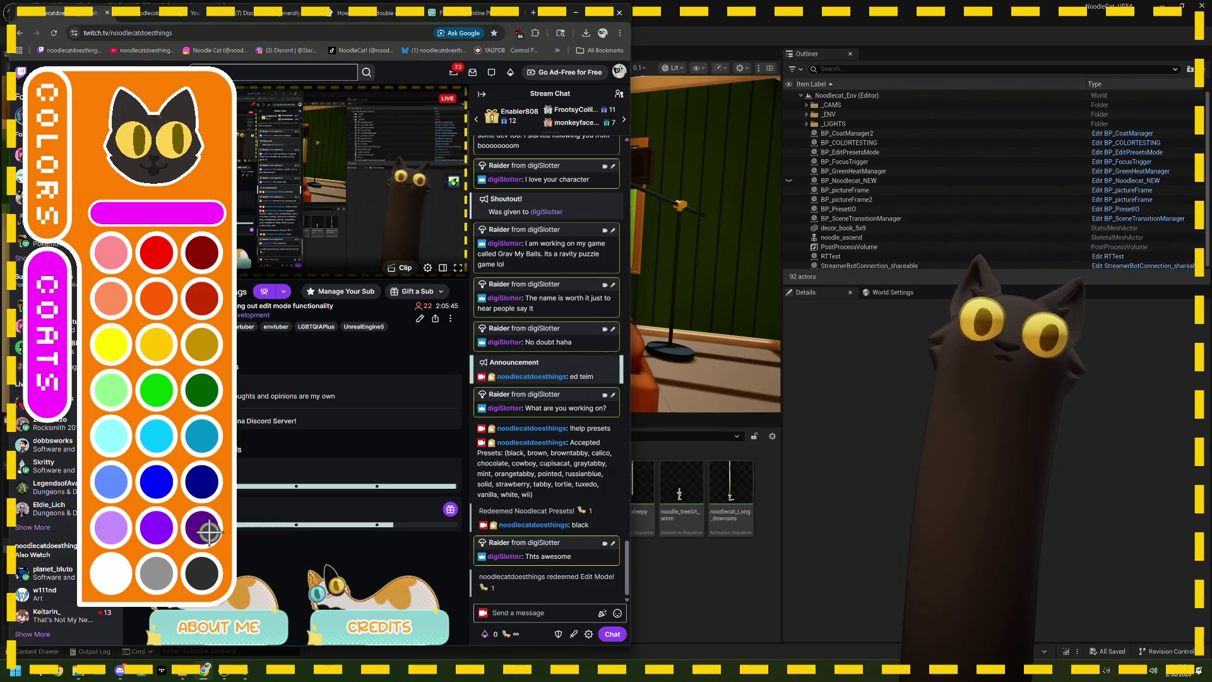
# Step: Paint the cat's head white and its ear and body patches cyan, then switch to COATS
pyautogui.click(121, 570)
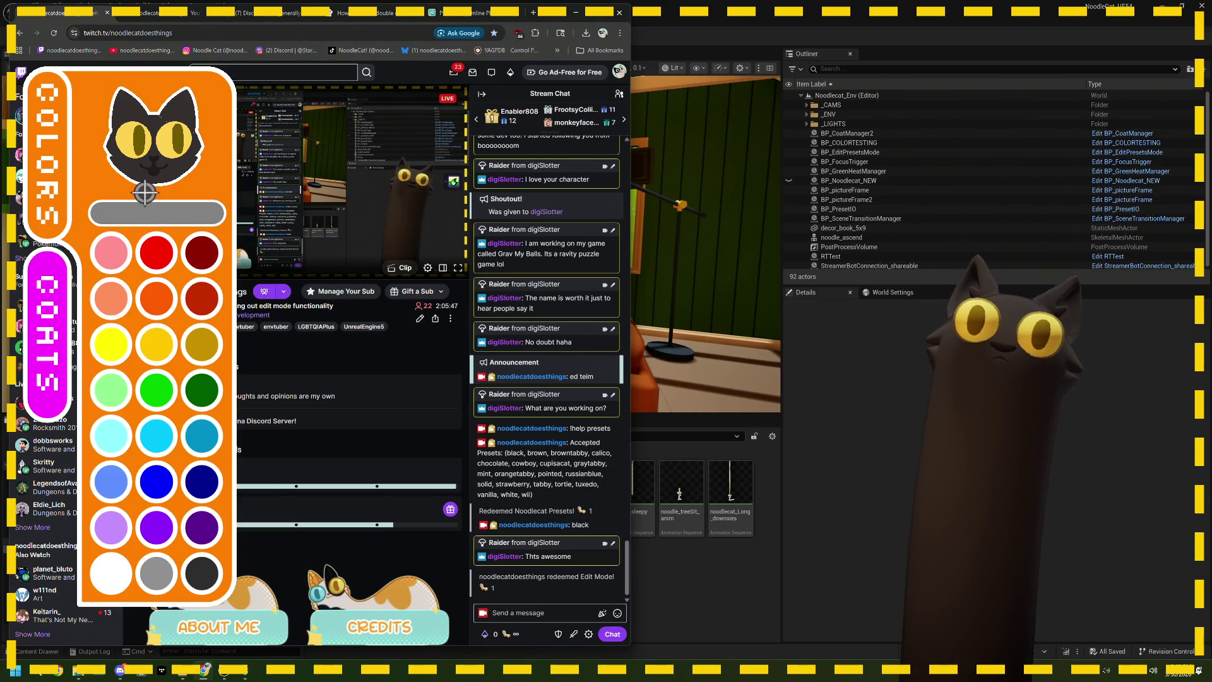
pyautogui.click(147, 151)
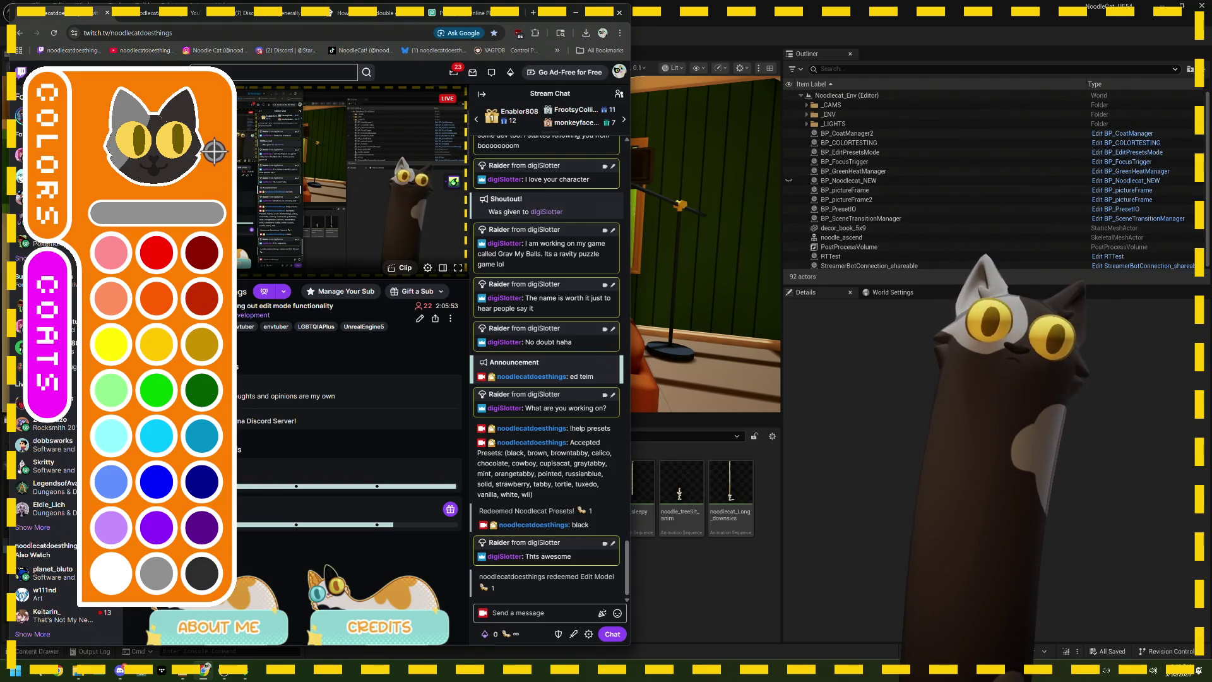
pyautogui.click(174, 442)
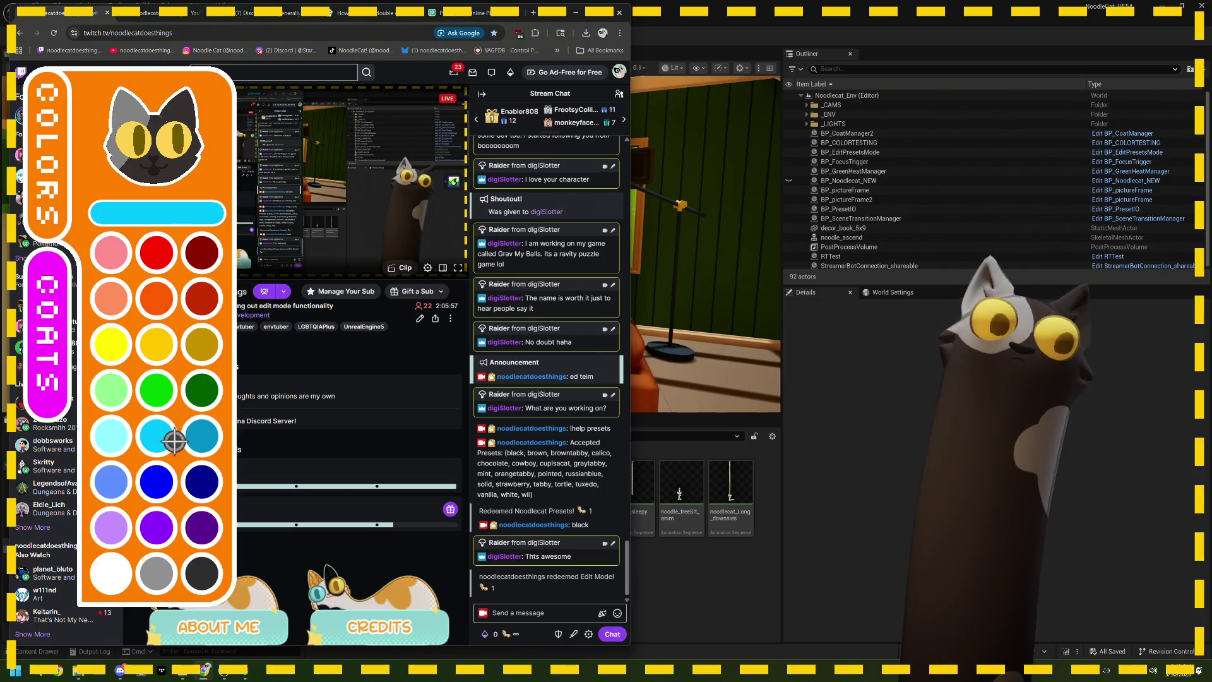
pyautogui.click(201, 124)
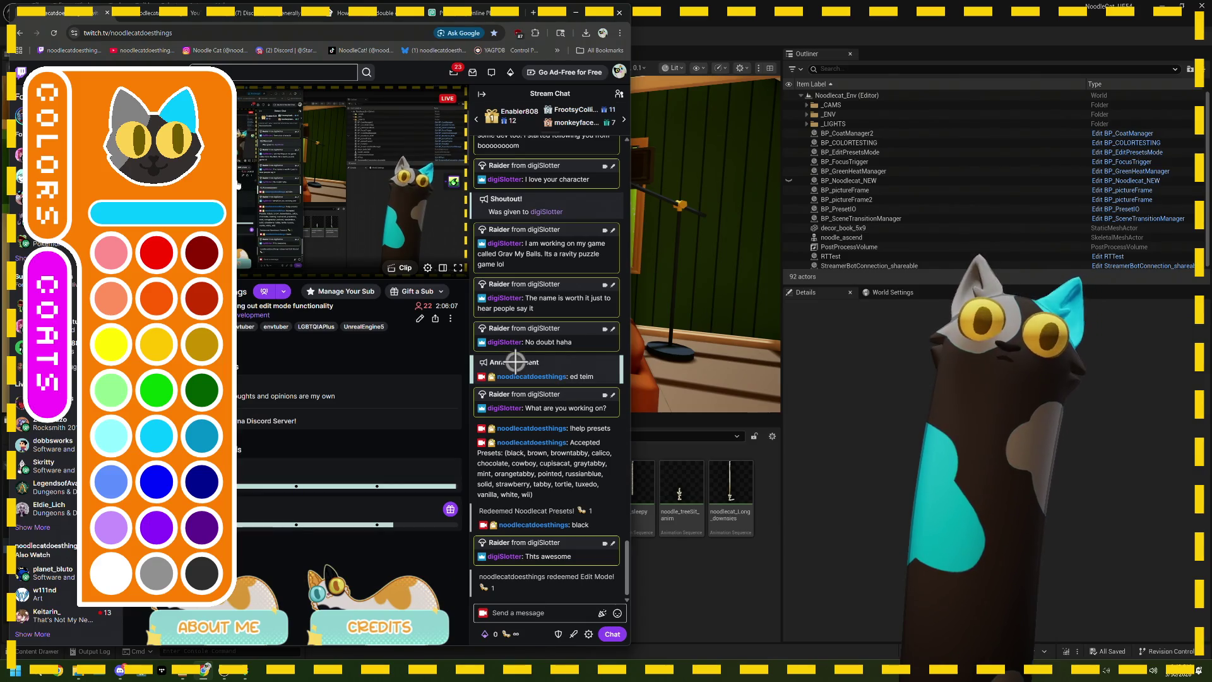
pyautogui.click(52, 337)
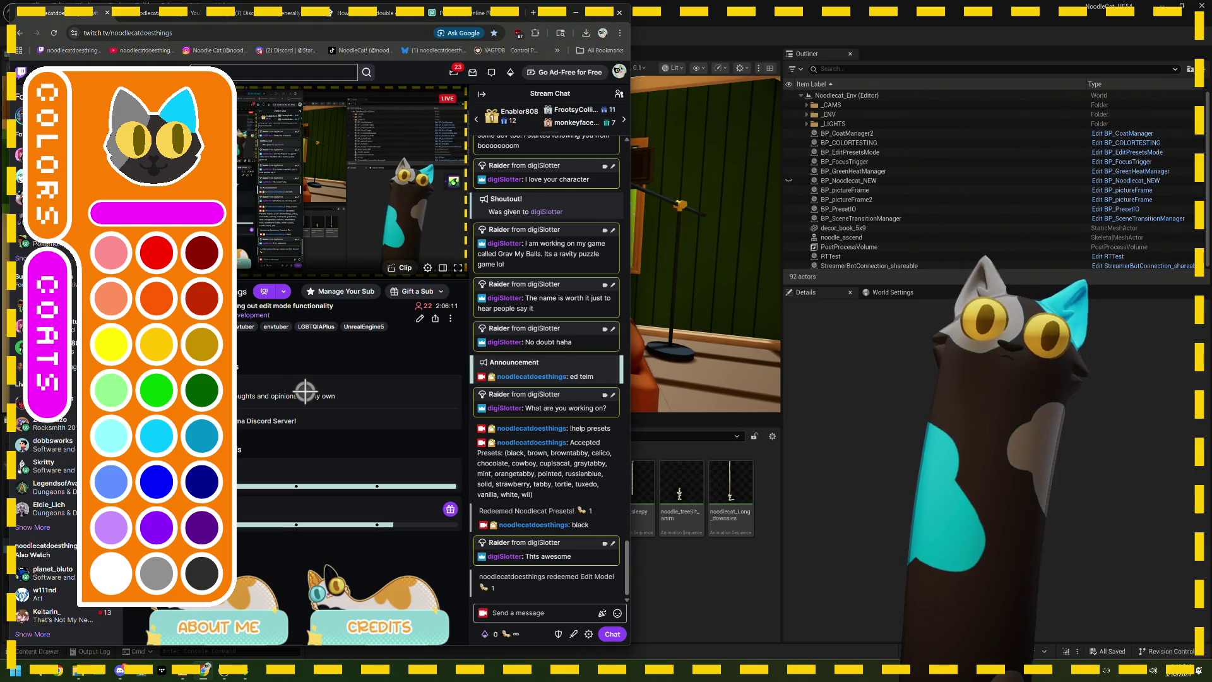
pyautogui.click(73, 193)
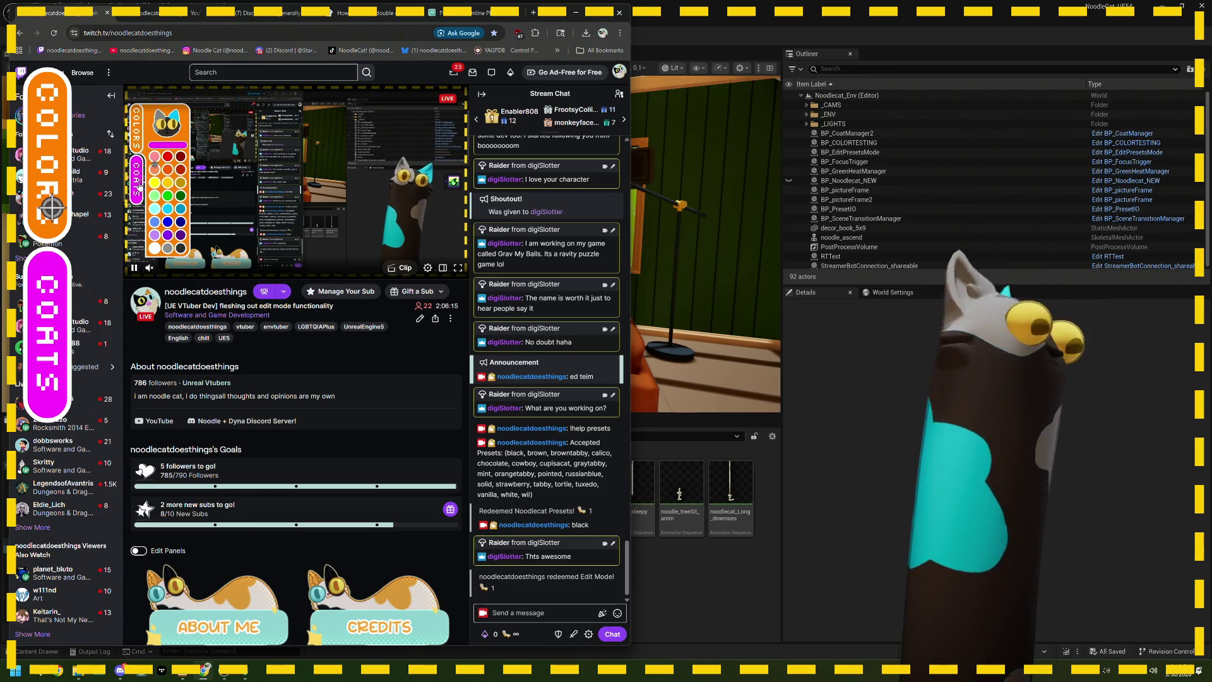
pyautogui.click(66, 348)
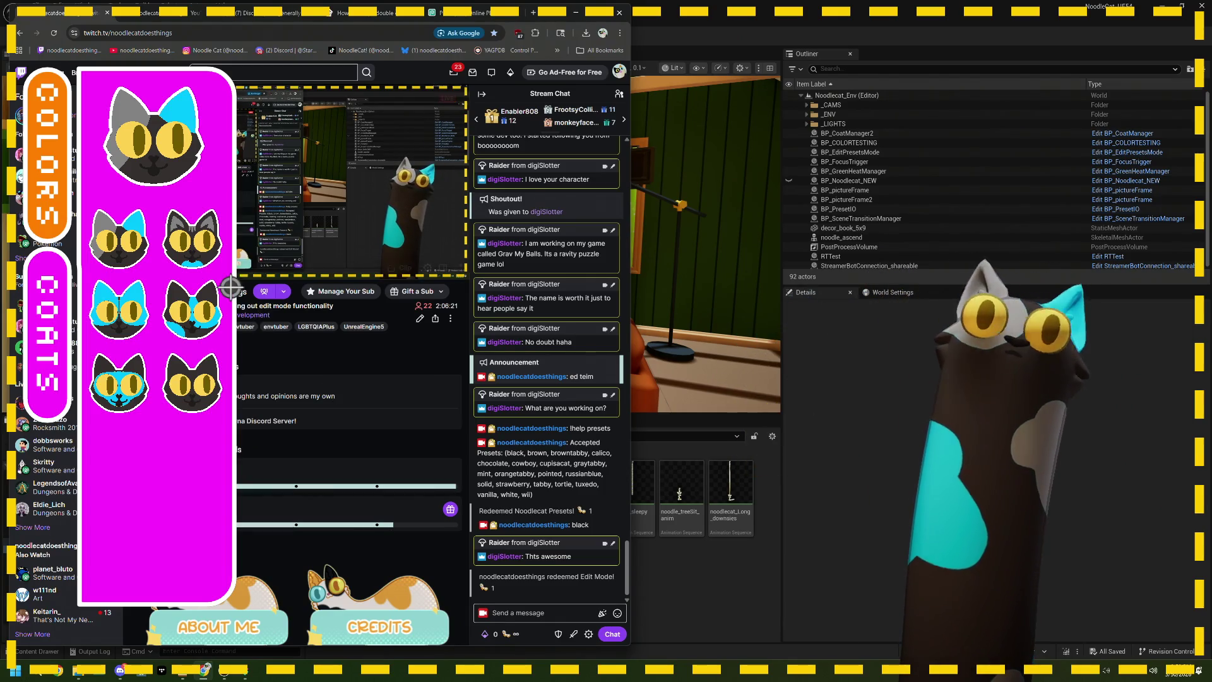
# Step: Give the cat the striped tabby coat and send '!export test02' in chat
pyautogui.click(207, 253)
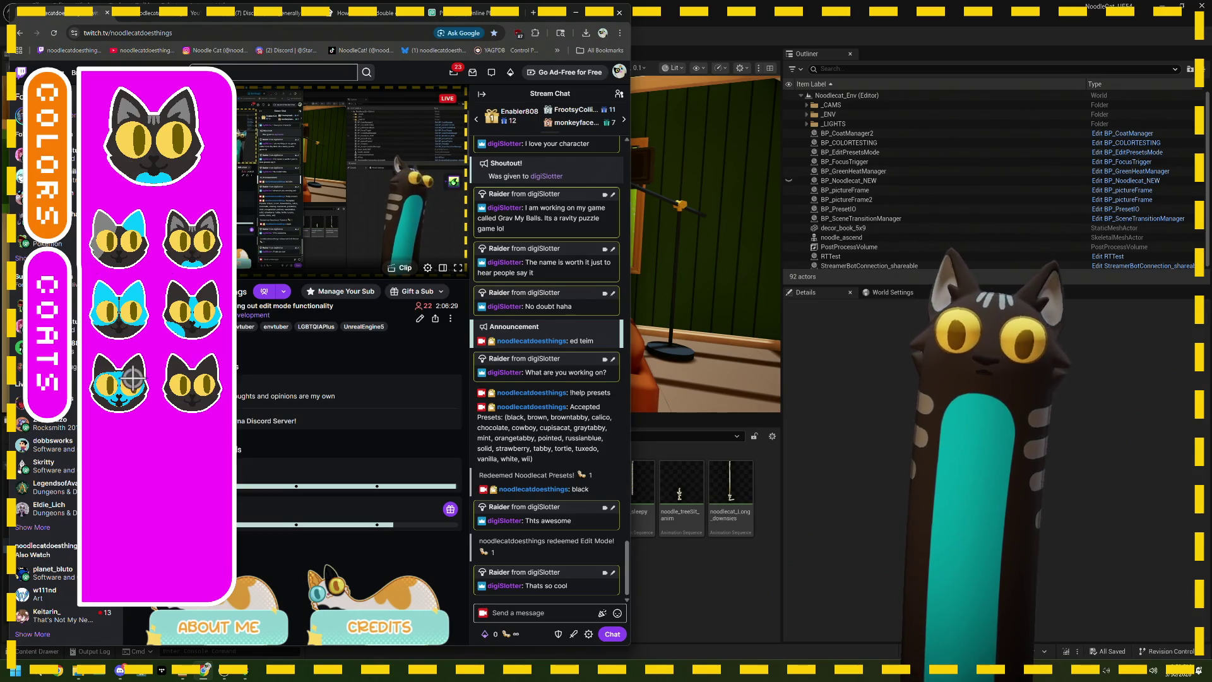
pyautogui.click(525, 611)
pyautogui.write('!export test02')
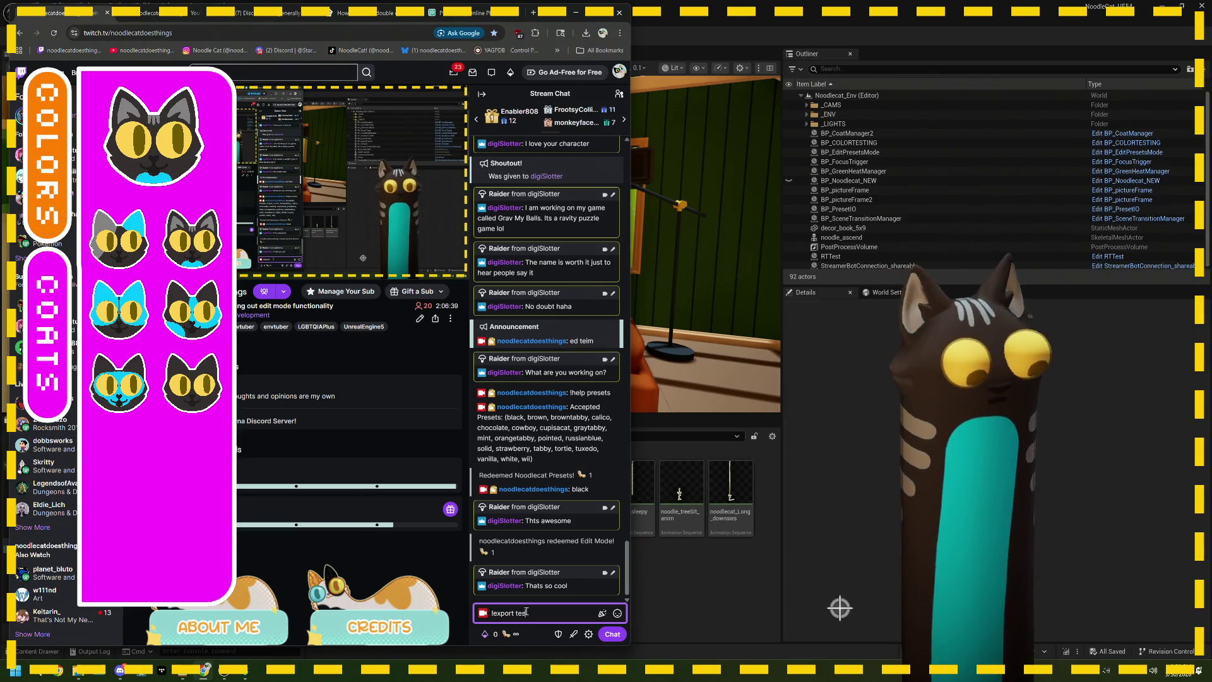
pyautogui.click(610, 635)
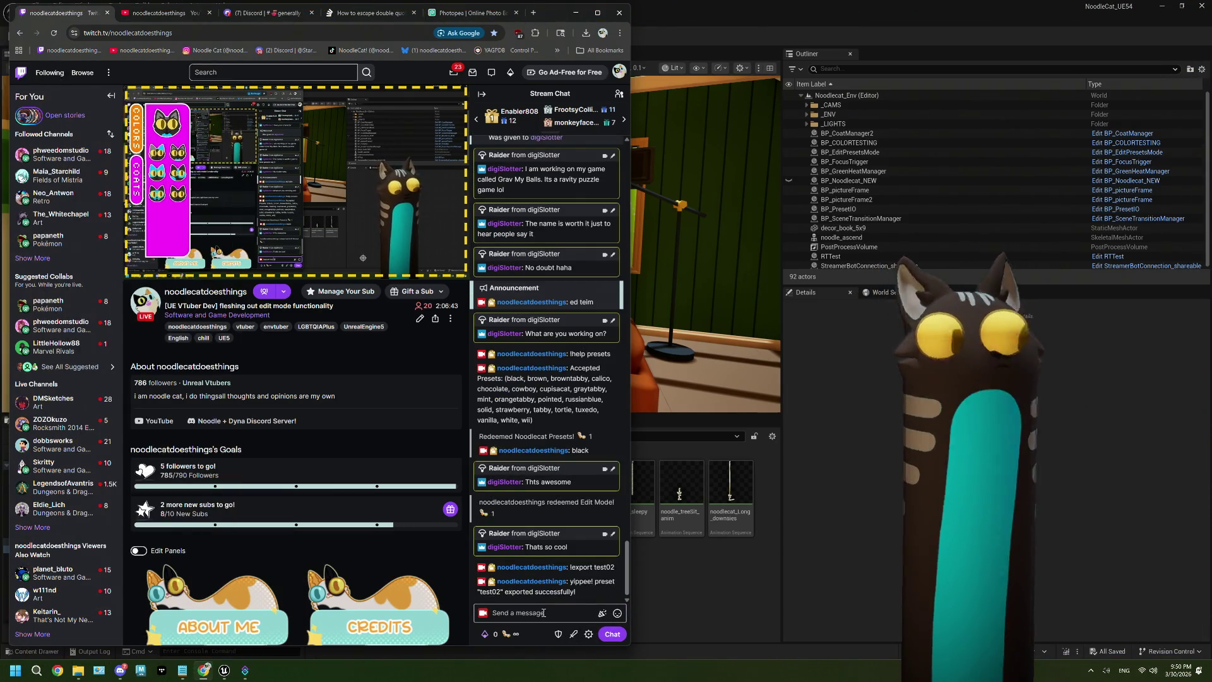
# Step: Redeem Noodlecat Presets with the calico preset, then with the test02 preset
pyautogui.click(505, 635)
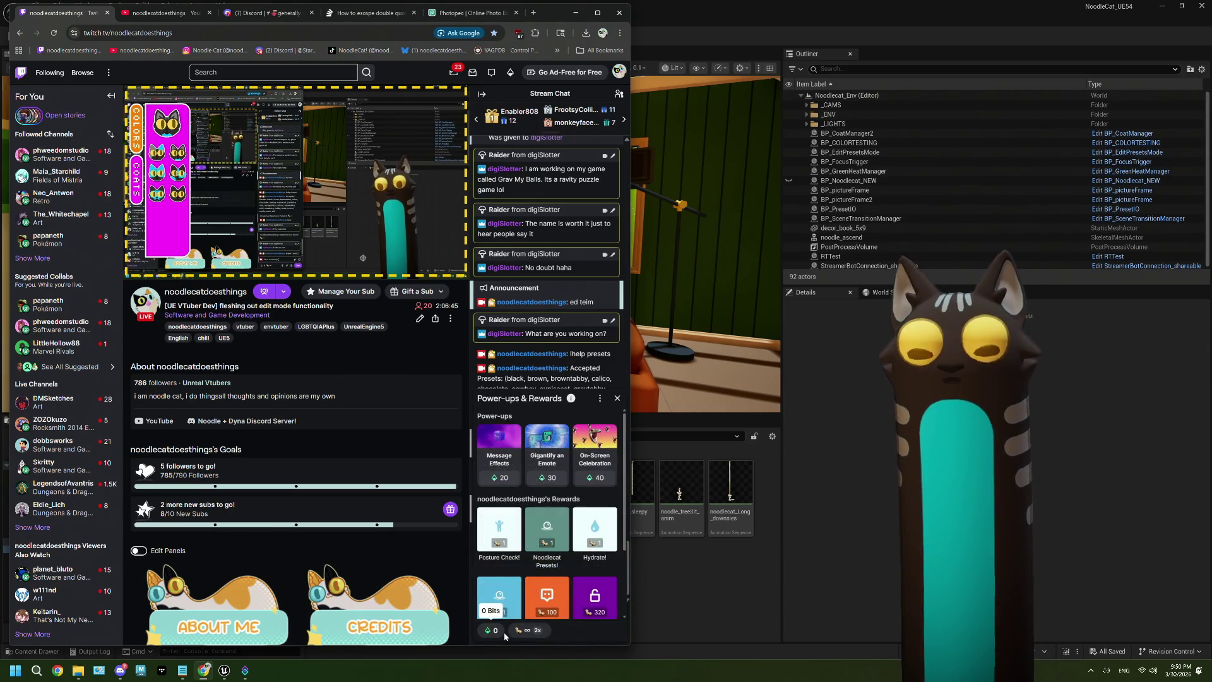
pyautogui.click(536, 607)
pyautogui.write('calico')
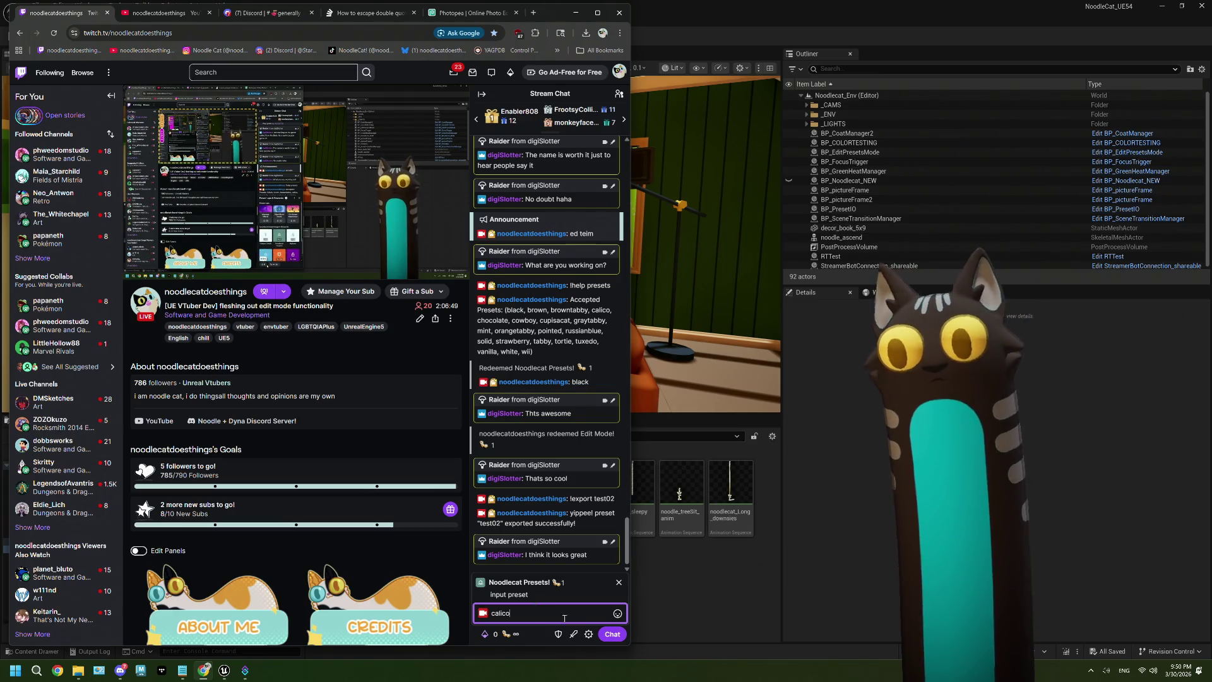
pyautogui.click(580, 584)
pyautogui.press('Return')
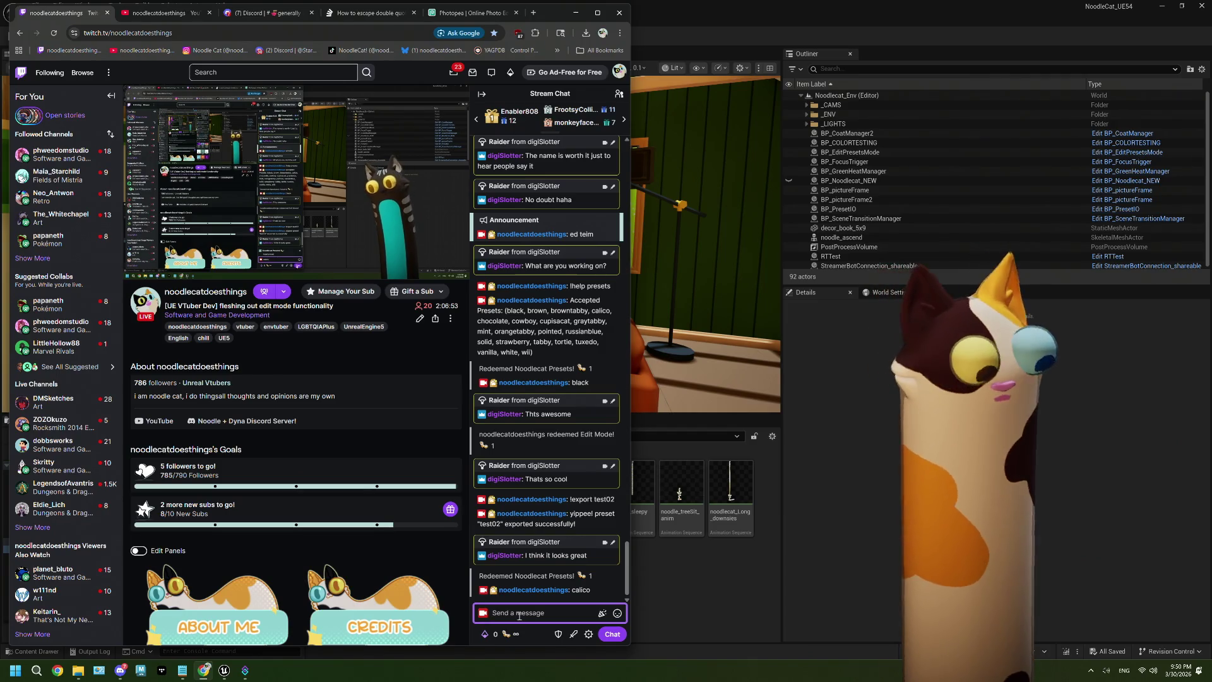
pyautogui.click(490, 634)
pyautogui.click(558, 572)
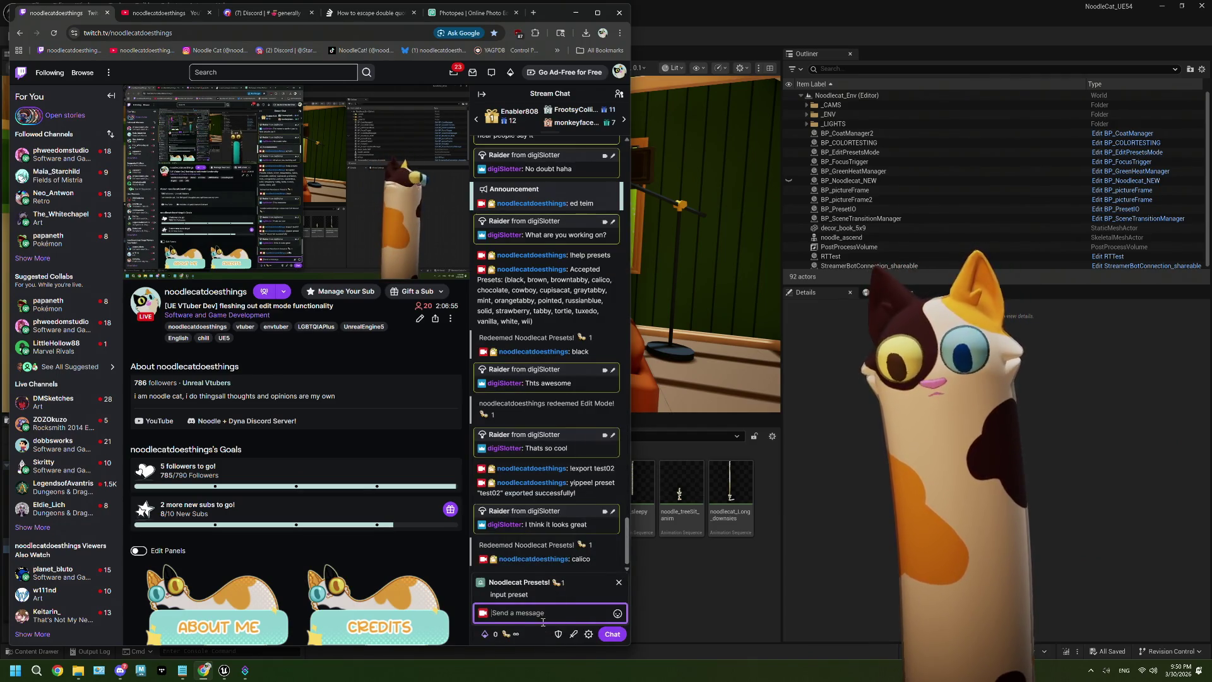
pyautogui.write('test02')
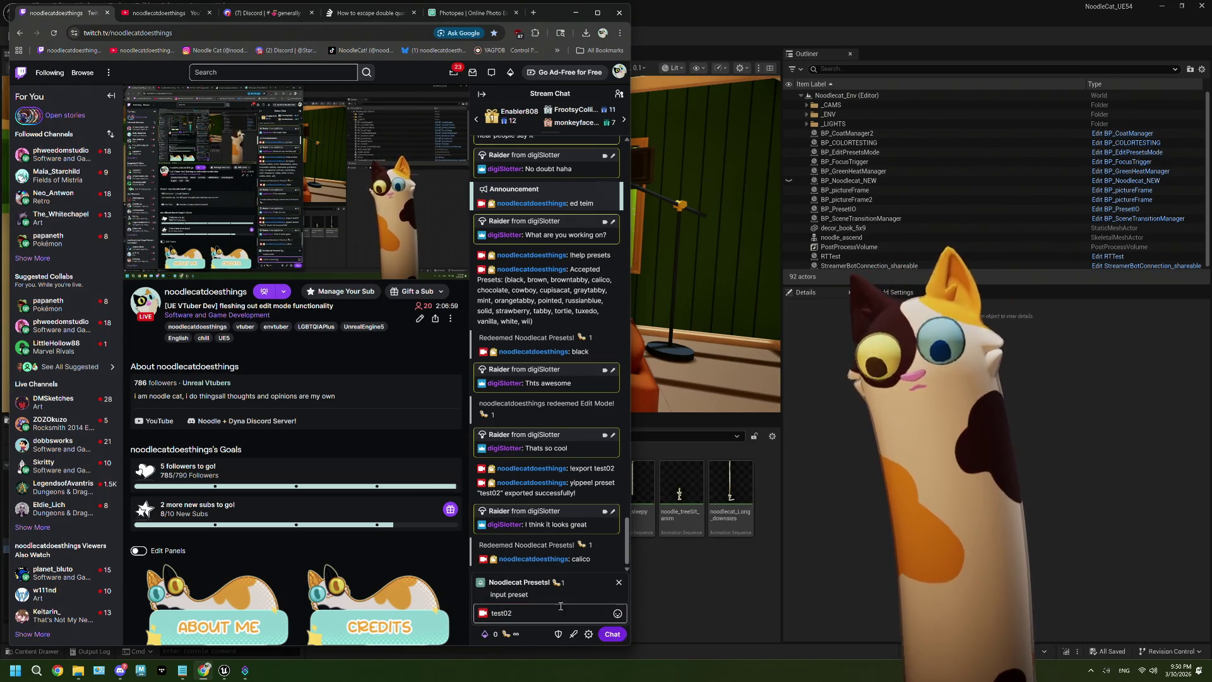
pyautogui.press('Return')
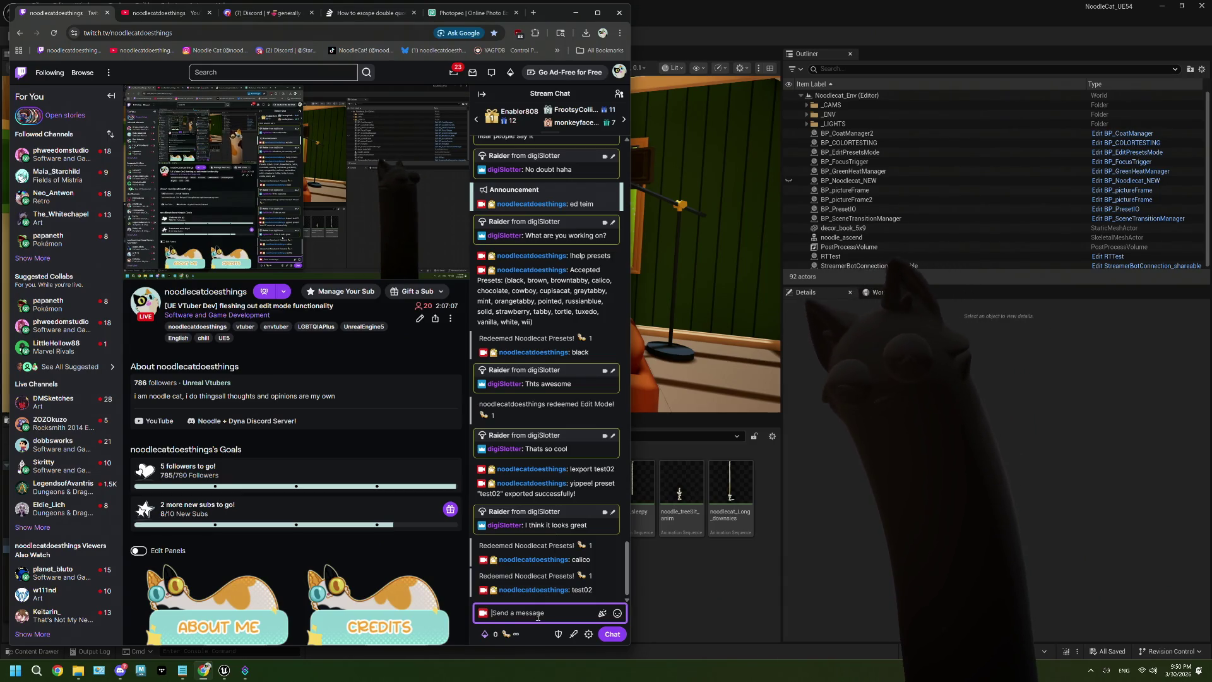
# Step: Redeem Noodlecat Presets with the test preset, then with the starman preset
pyautogui.click(504, 634)
pyautogui.click(548, 529)
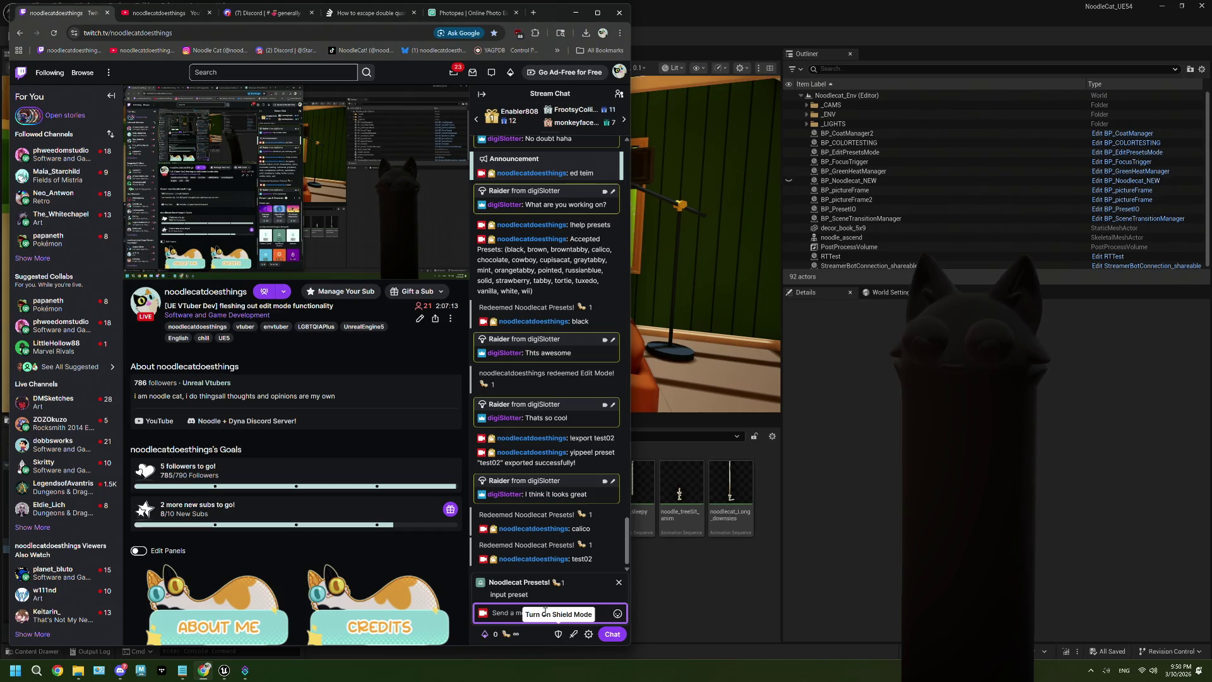
pyautogui.write('test')
pyautogui.press('Return')
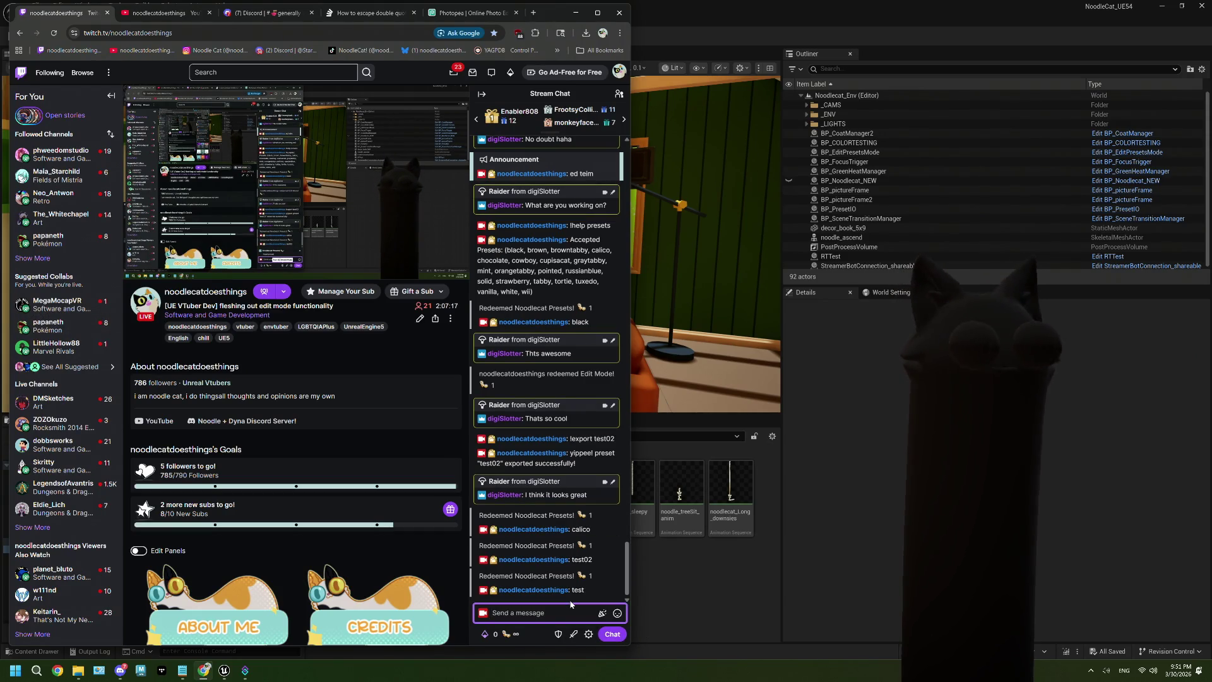
pyautogui.click(485, 634)
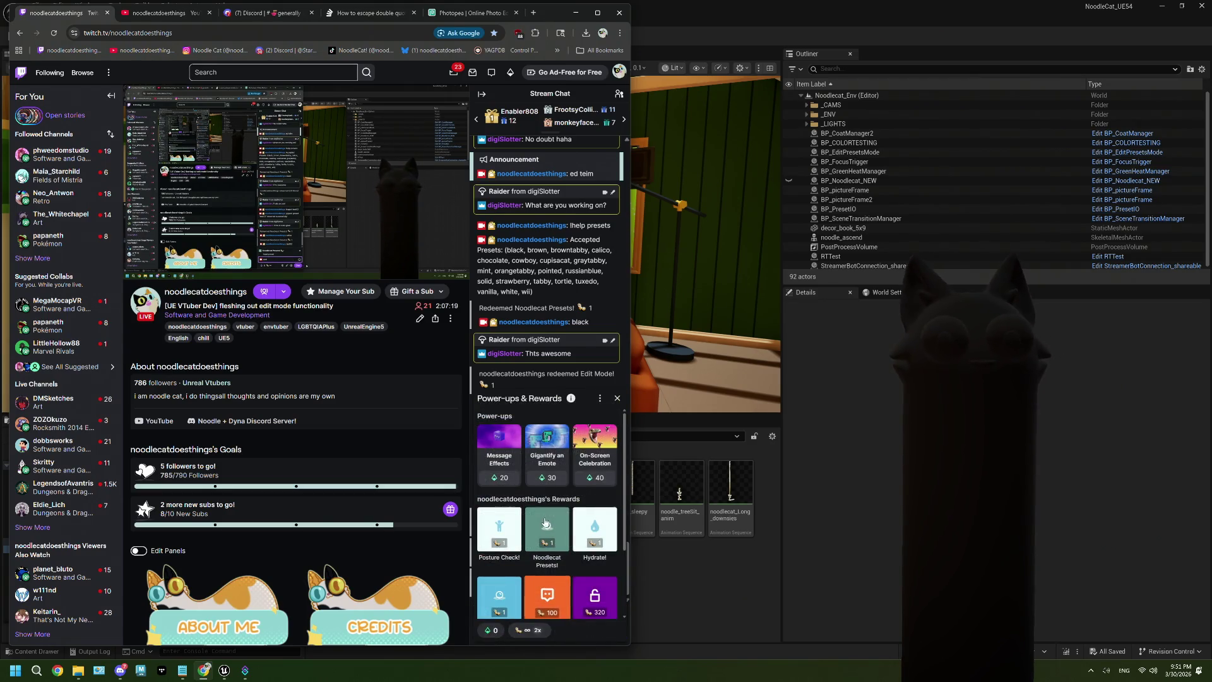
pyautogui.click(547, 529)
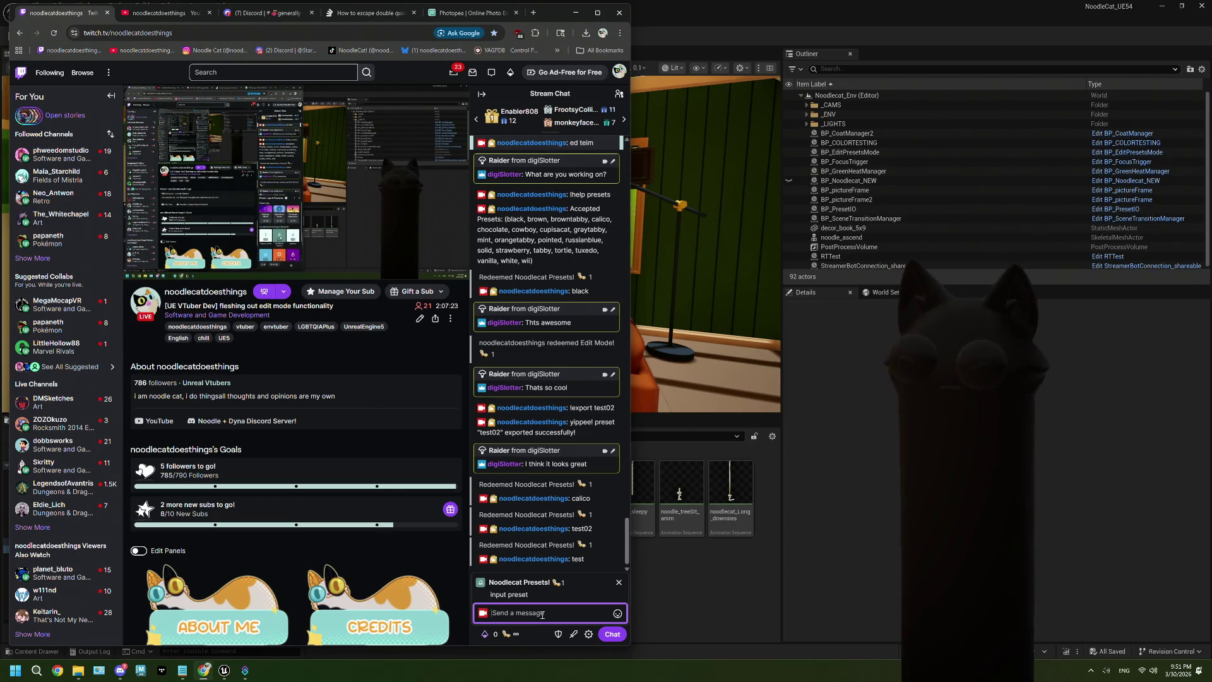
pyautogui.write('starm')
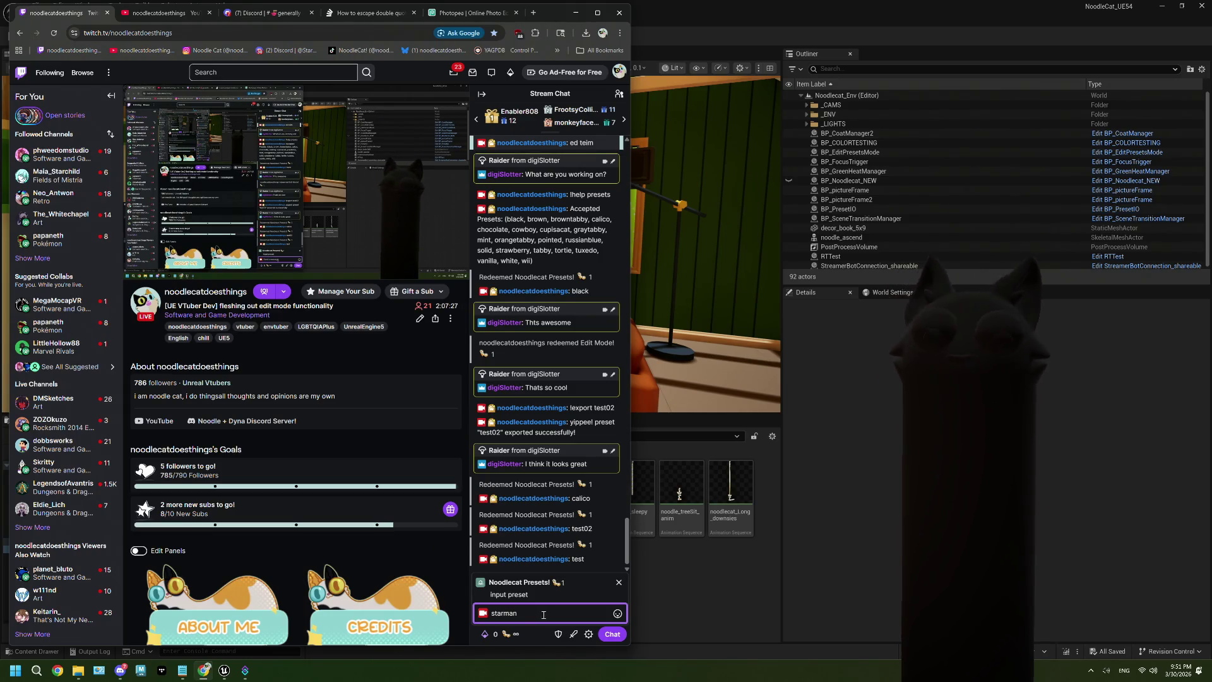
pyautogui.write('an')
pyautogui.press('Return')
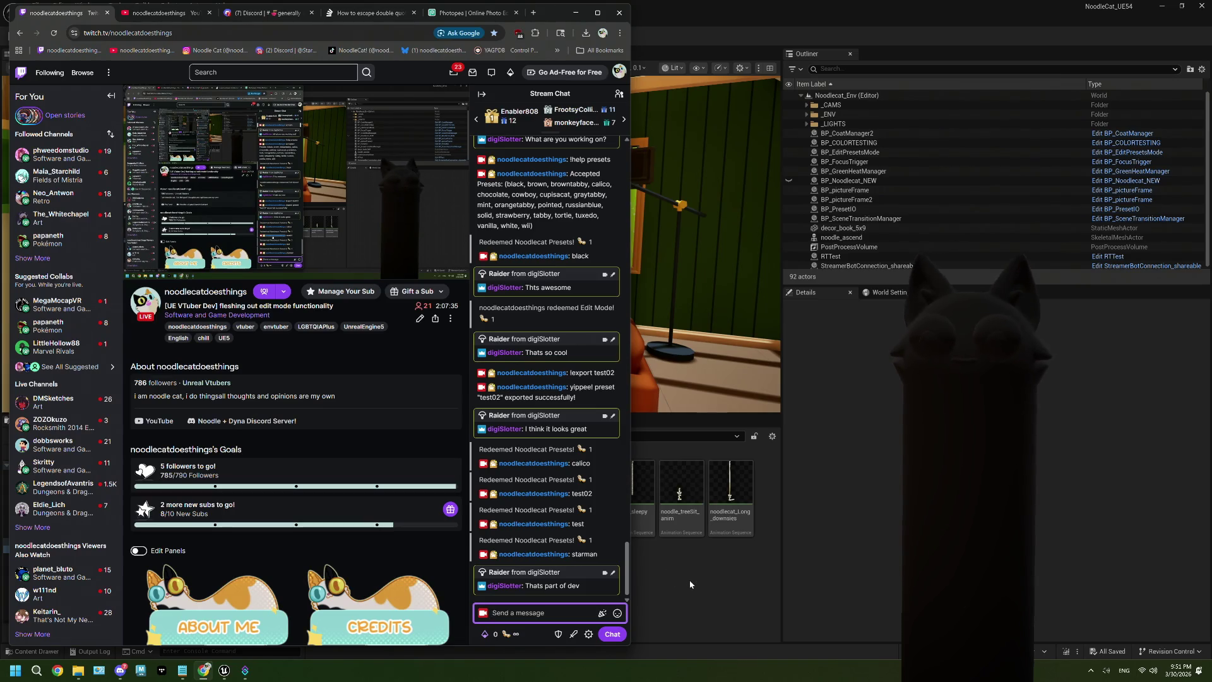
# Step: Post '!preset starman' in chat, then switch over to the ThePlan.txt notes
pyautogui.write('!')
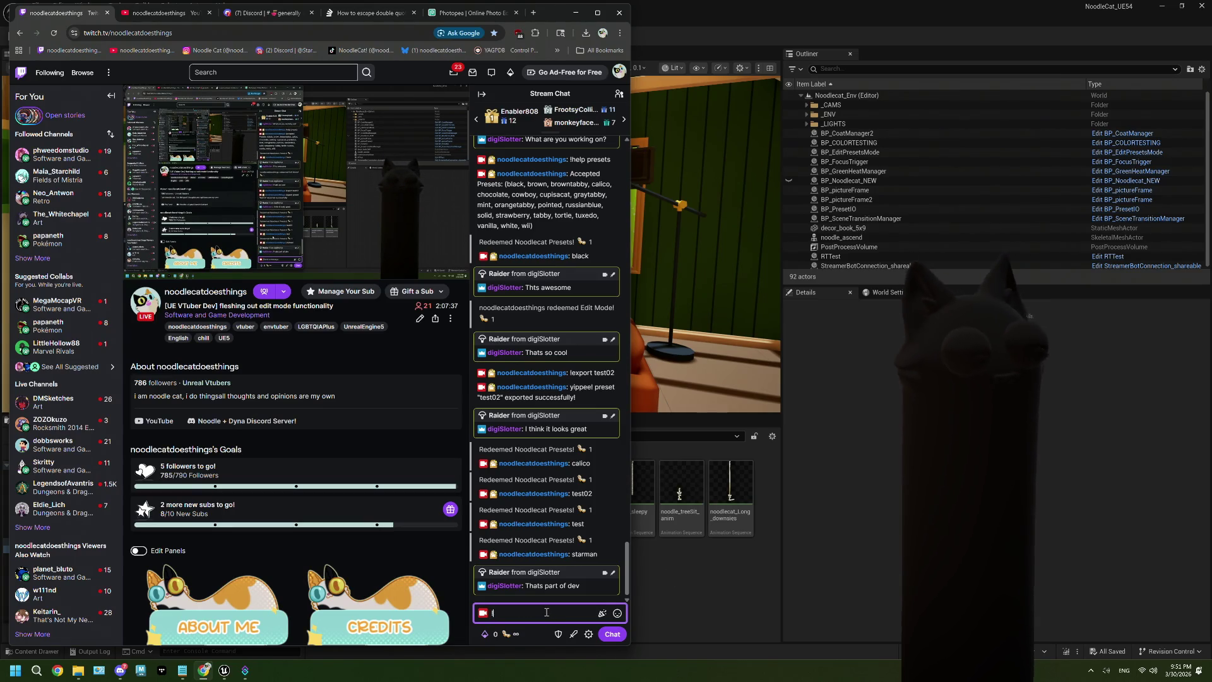
pyautogui.write('preset starman')
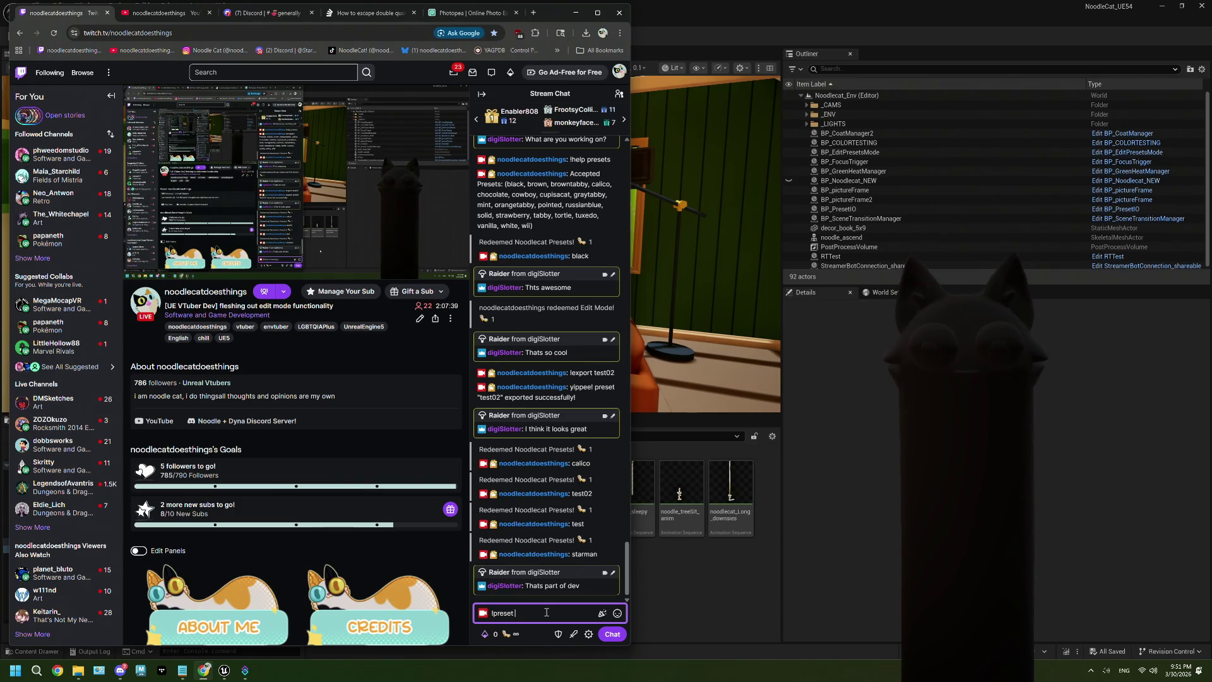
pyautogui.press('Return')
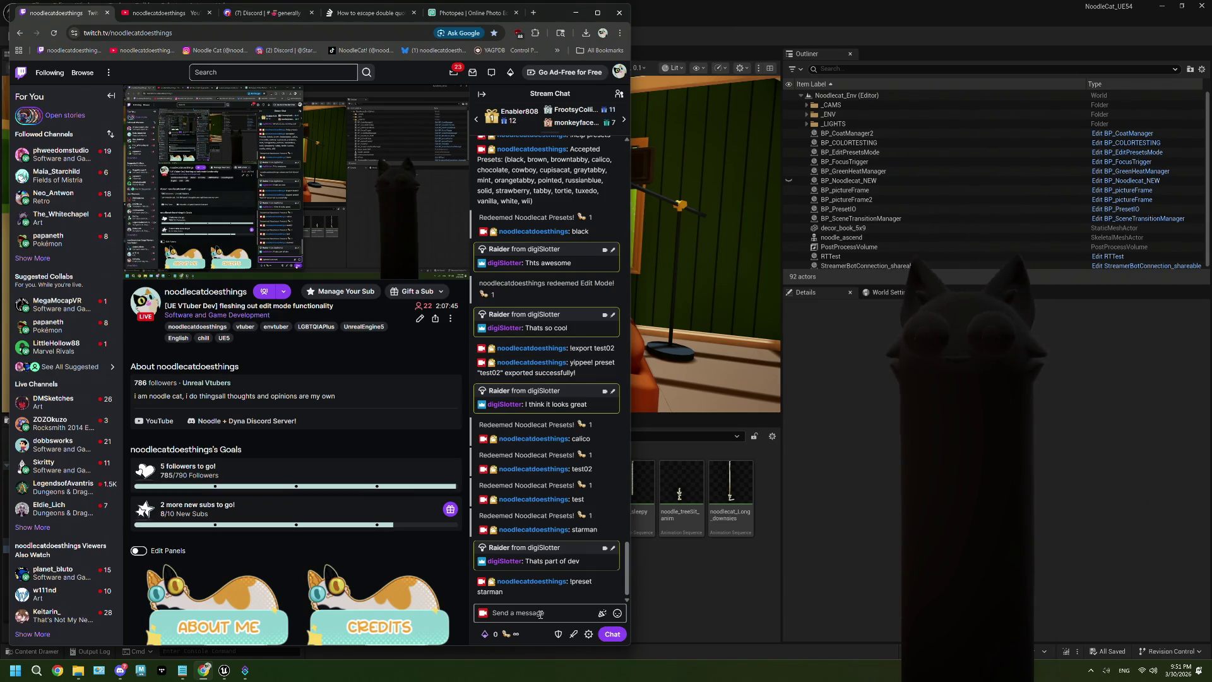
pyautogui.click(540, 614)
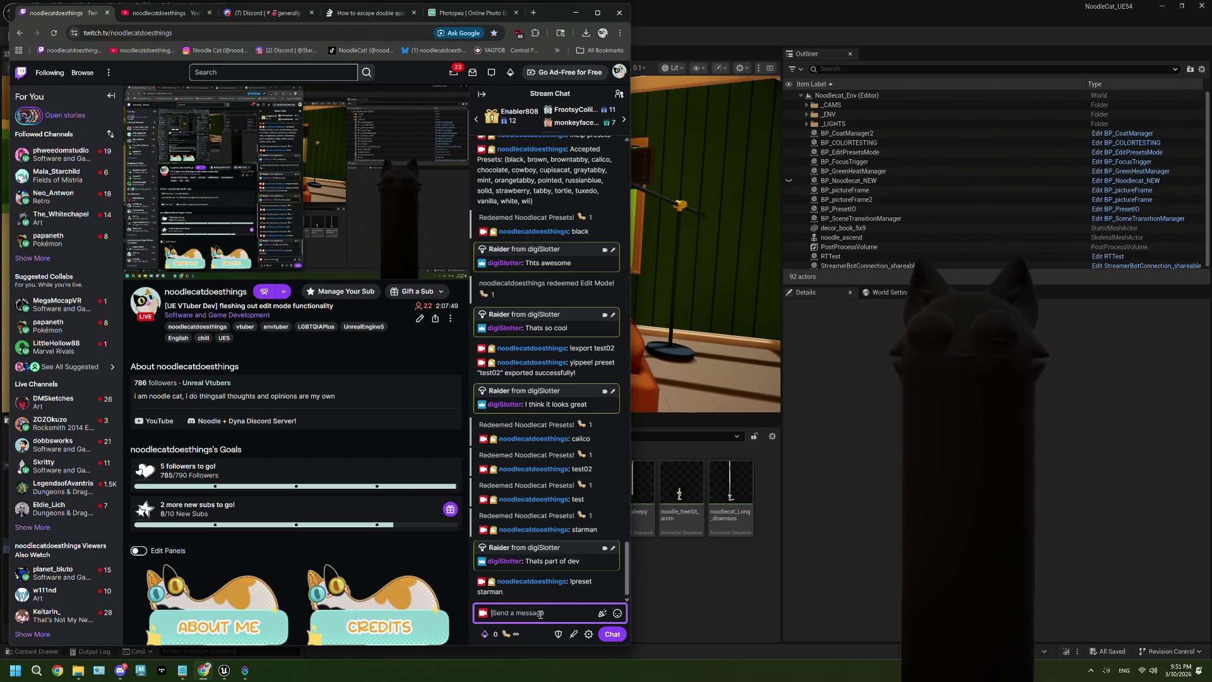
pyautogui.click(676, 586)
pyautogui.hotkey('alt', 'Tab')
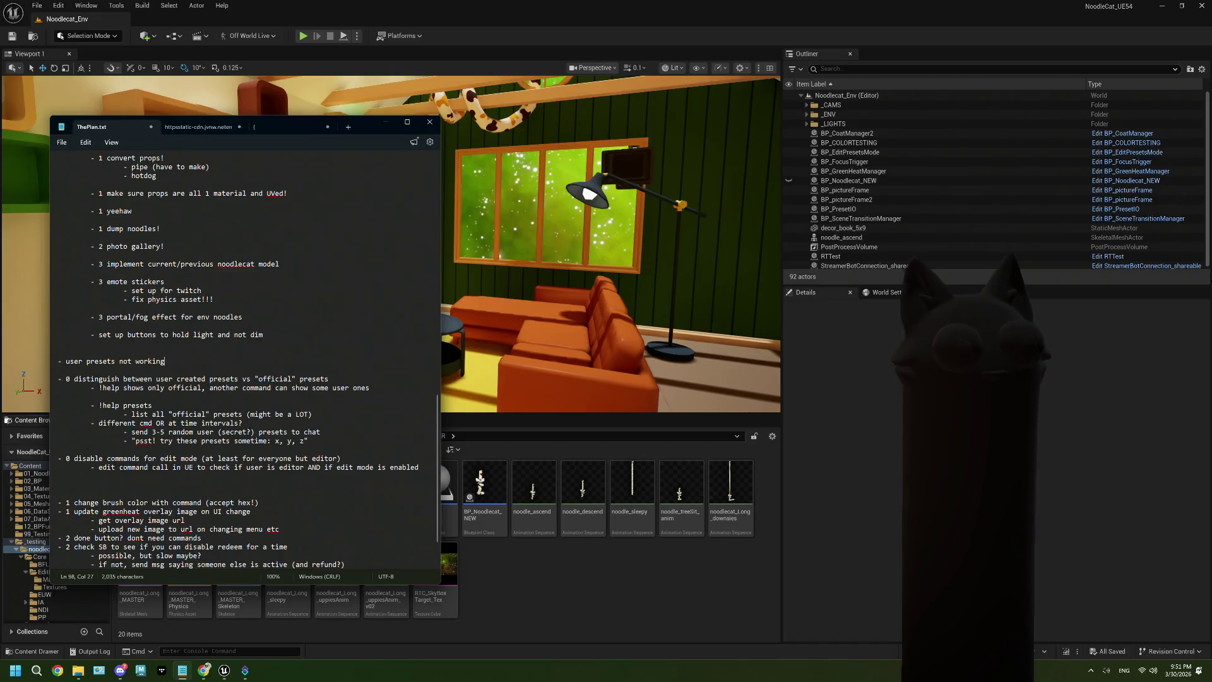
# Step: Finish the note as 'user presets not working (command or redeem)', save ThePlan.txt, return to Unreal
pyautogui.write('command or redeem')
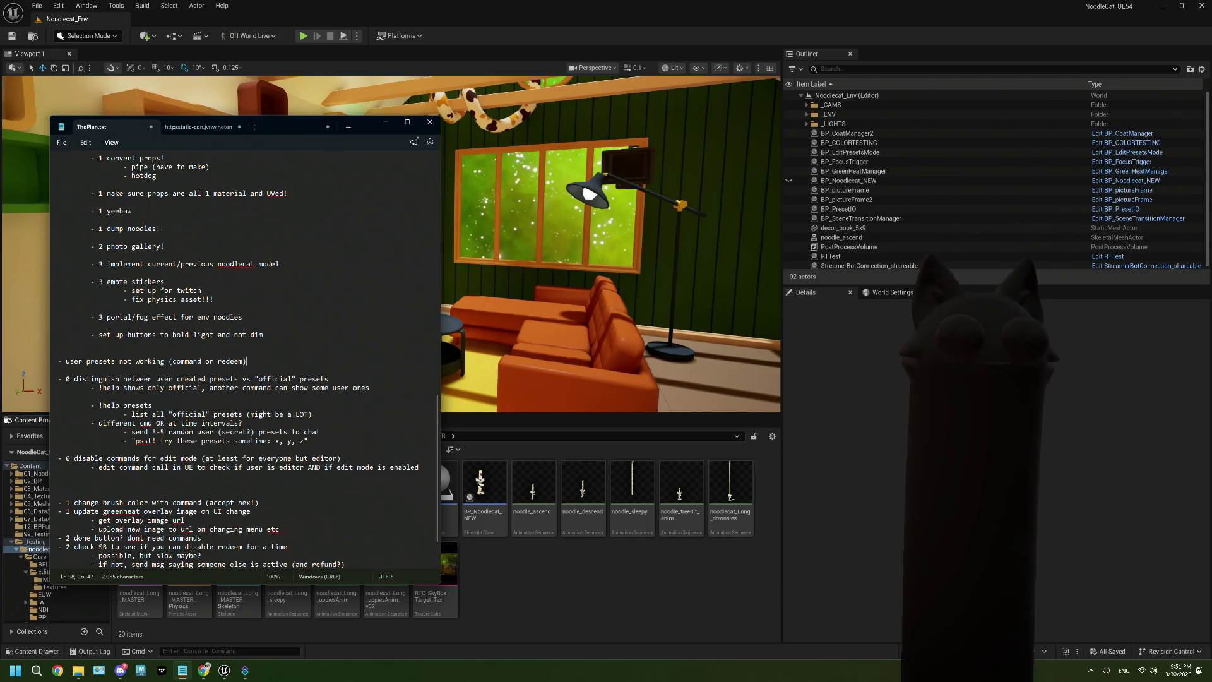
pyautogui.write(')')
pyautogui.click(142, 405)
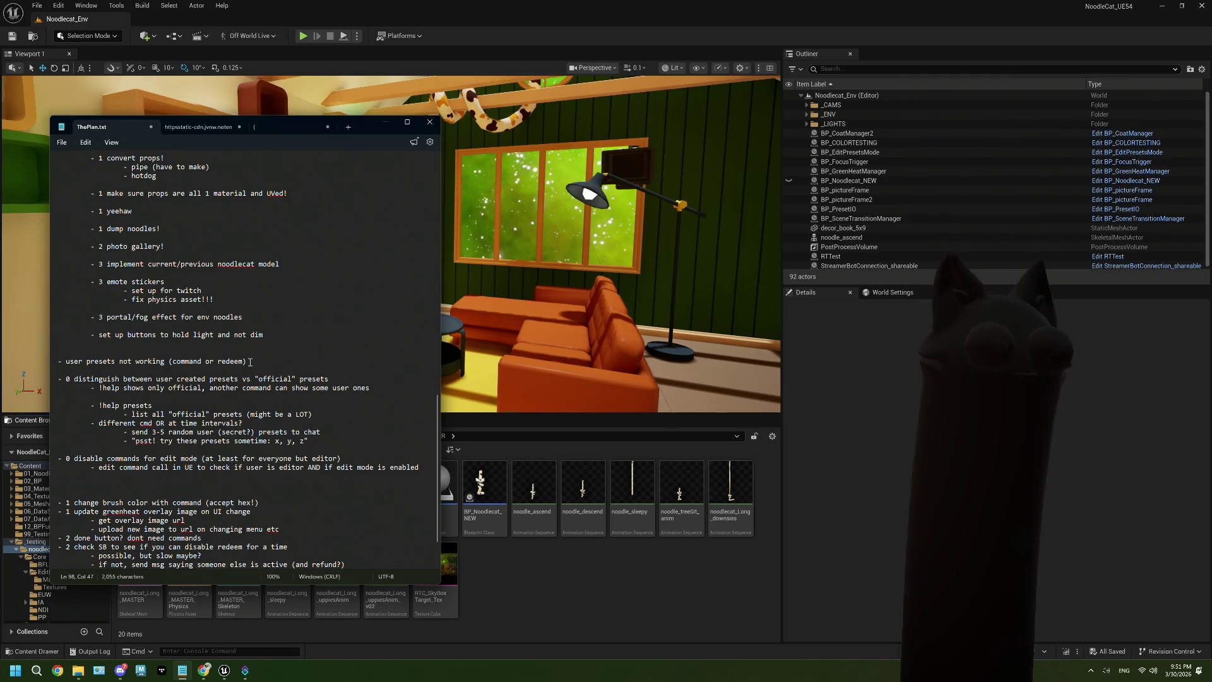
pyautogui.hotkey('ctrl', 's')
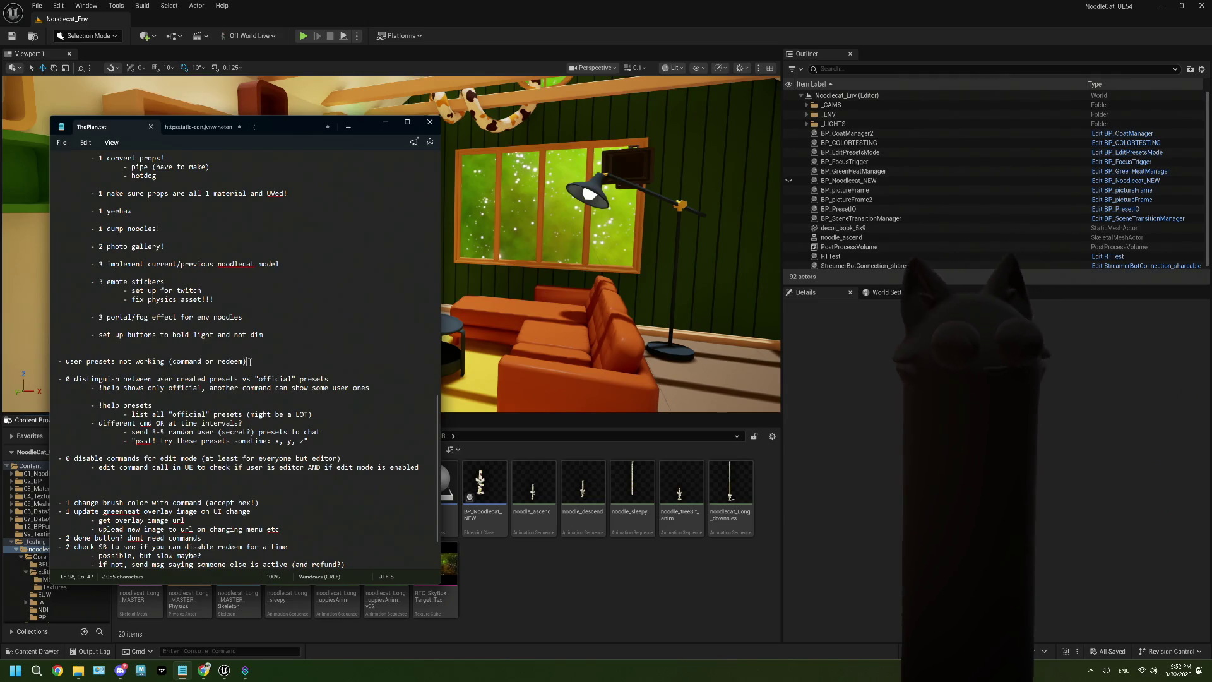
pyautogui.click(456, 532)
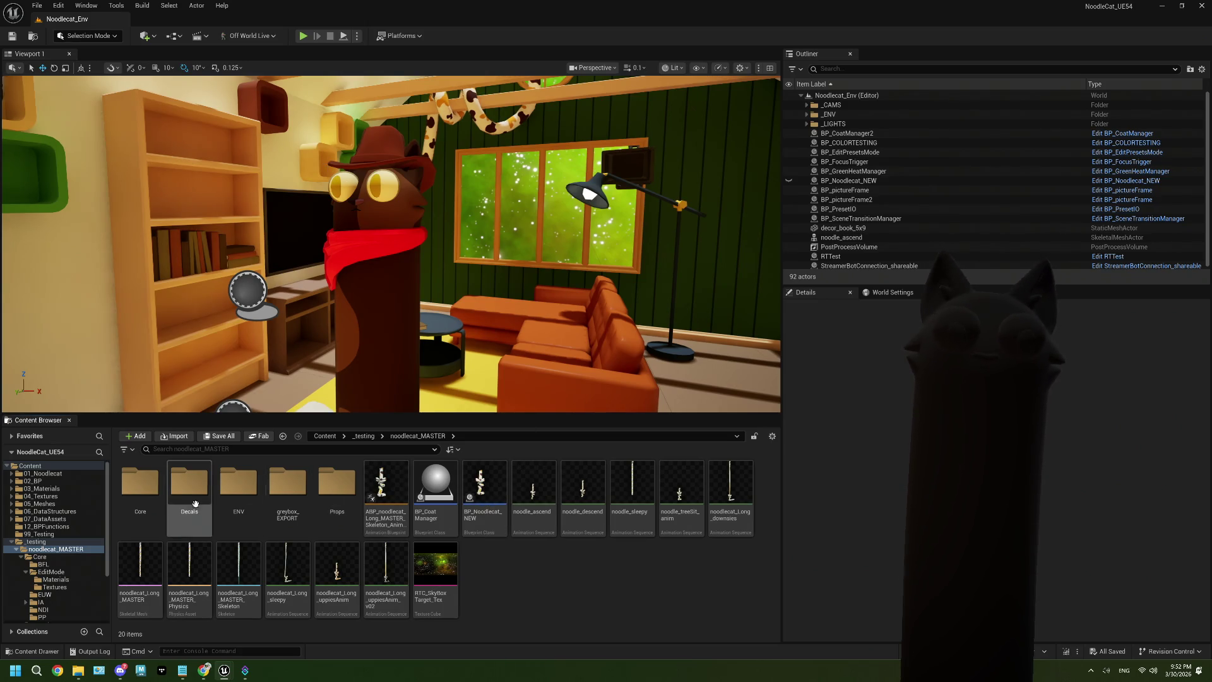
# Step: Open BP_CoatManager and go to its GetPresetsFromFolder function graph
pyautogui.doubleClick(140, 483)
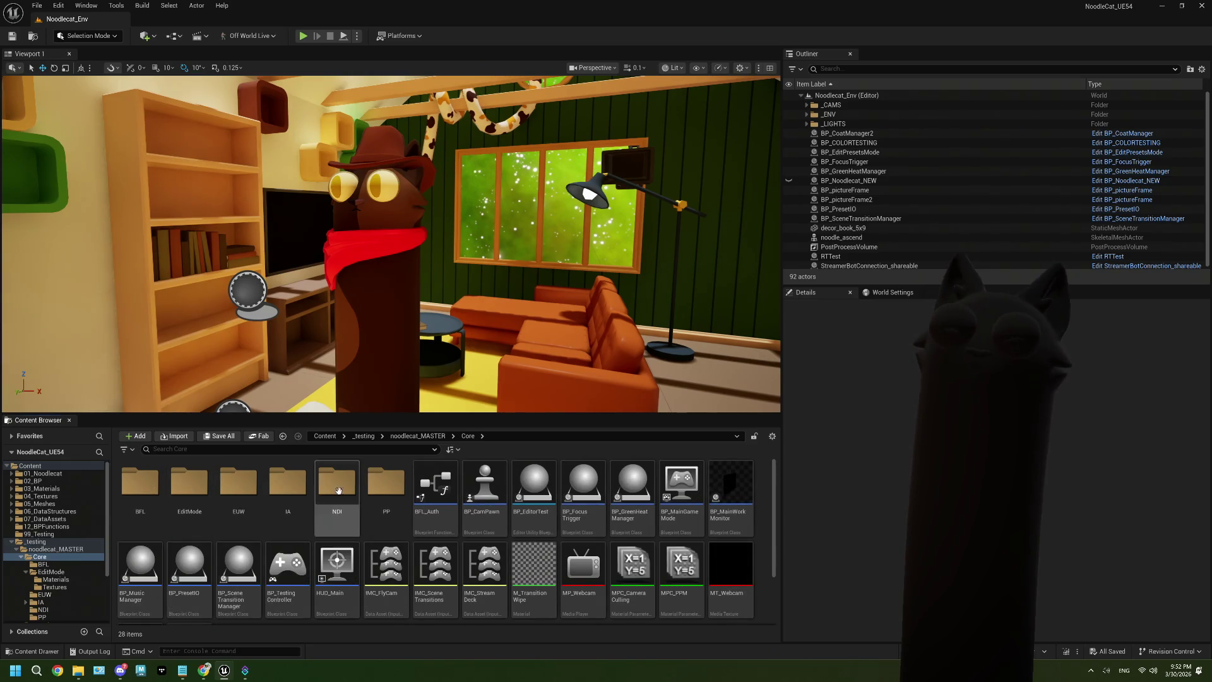
pyautogui.click(417, 436)
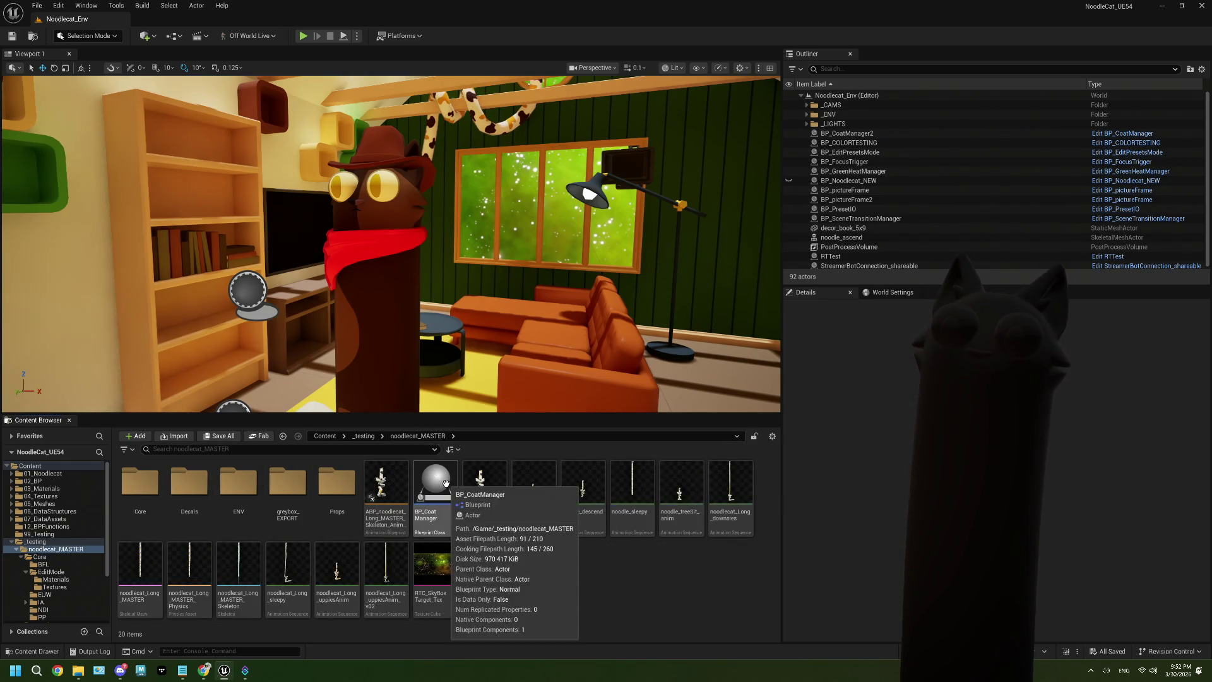
pyautogui.doubleClick(434, 485)
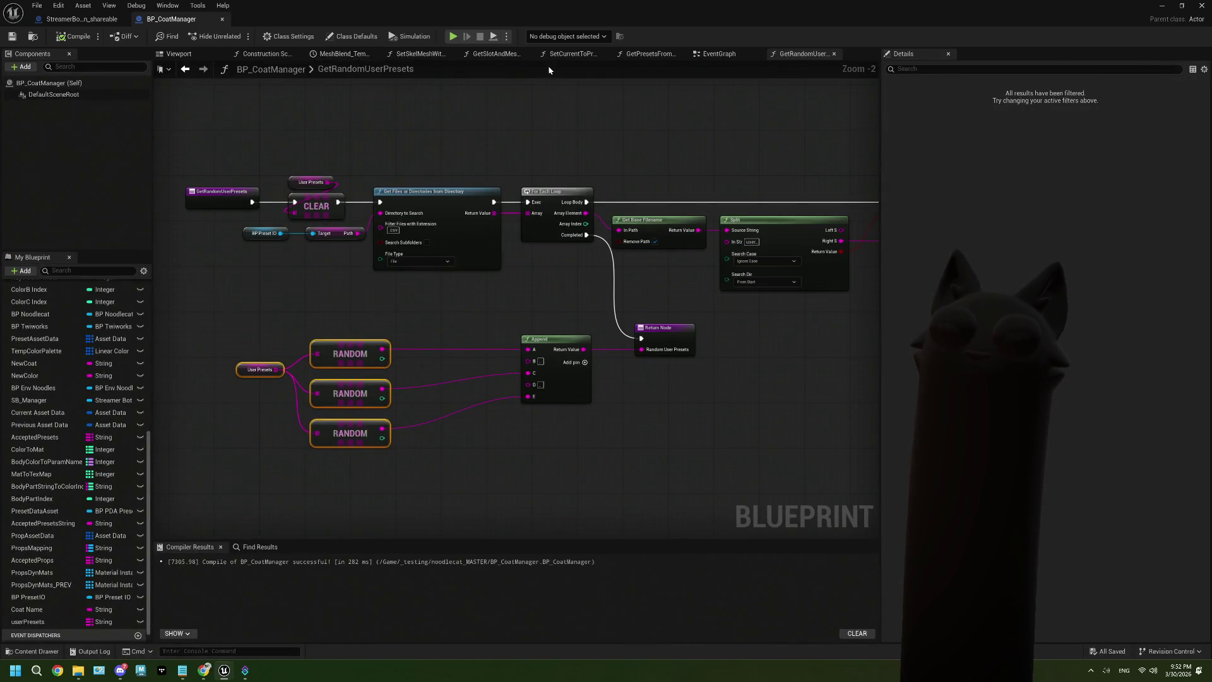
pyautogui.click(719, 54)
pyautogui.scroll(-7, 331, 262)
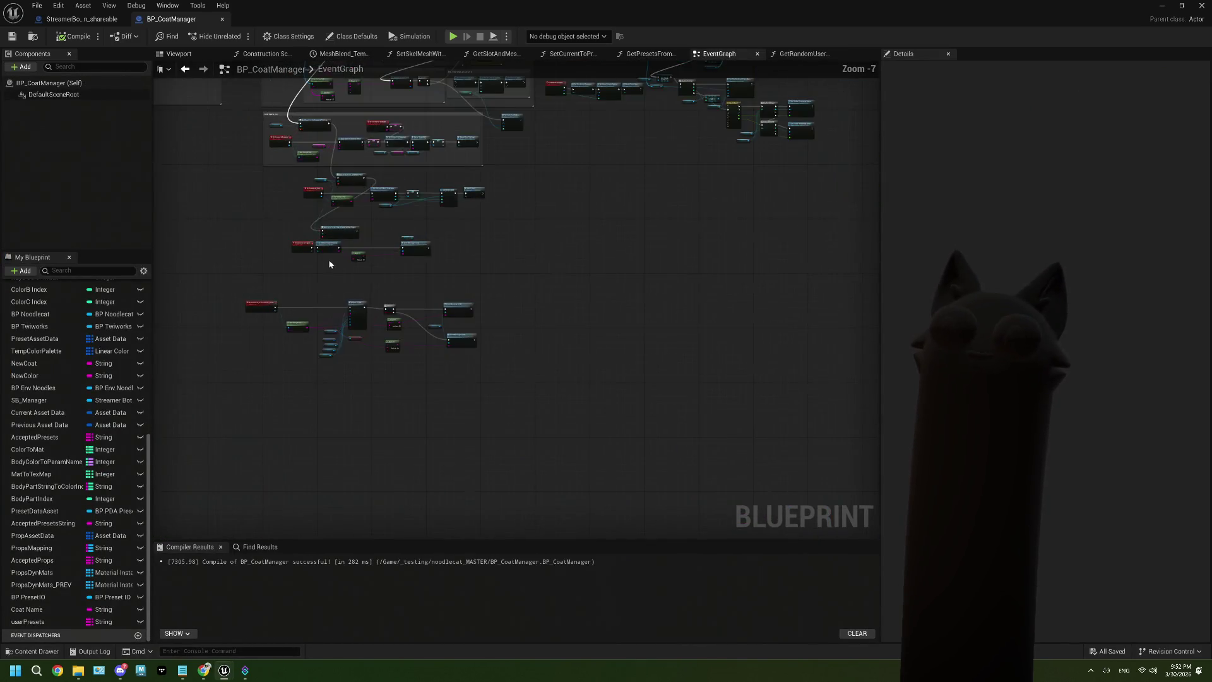
pyautogui.scroll(2, 426, 237)
pyautogui.doubleClick(387, 238)
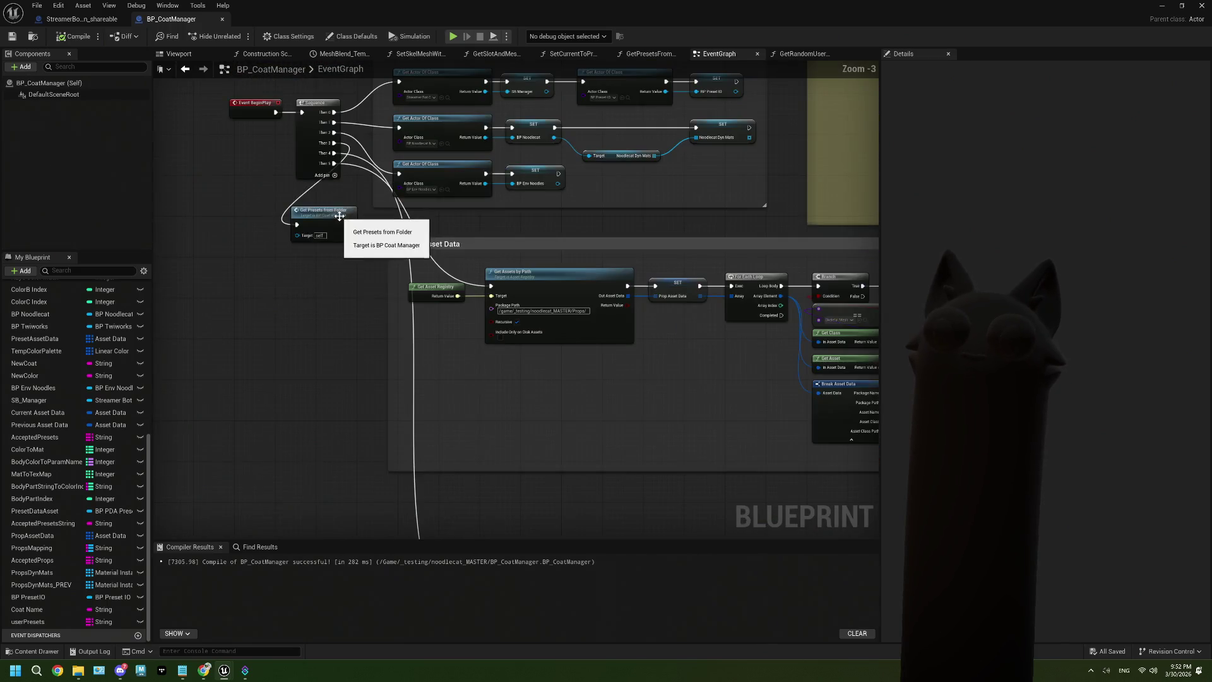
pyautogui.scroll(-3, 538, 266)
pyautogui.scroll(4, 537, 266)
pyautogui.moveTo(629, 340); pyautogui.dragTo(455, 235)
# Step: Duplicate the Accepted Presets and ADD nodes with copy and paste
pyautogui.moveTo(428, 222)
pyautogui.mouseDown()
pyautogui.moveTo(431, 261)
pyautogui.moveTo(493, 280)
pyautogui.mouseUp()
pyautogui.moveTo(381, 327)
pyautogui.mouseDown()
pyautogui.moveTo(493, 322)
pyautogui.moveTo(477, 353)
pyautogui.mouseUp()
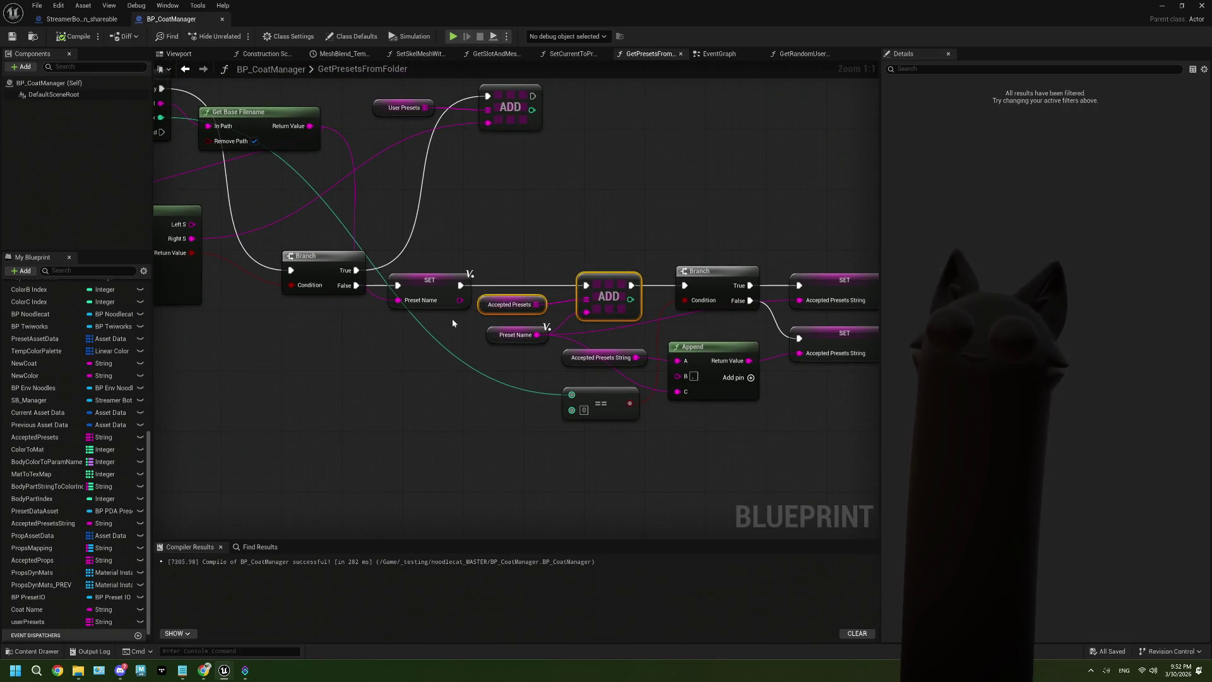
pyautogui.moveTo(456, 265); pyautogui.dragTo(538, 295)
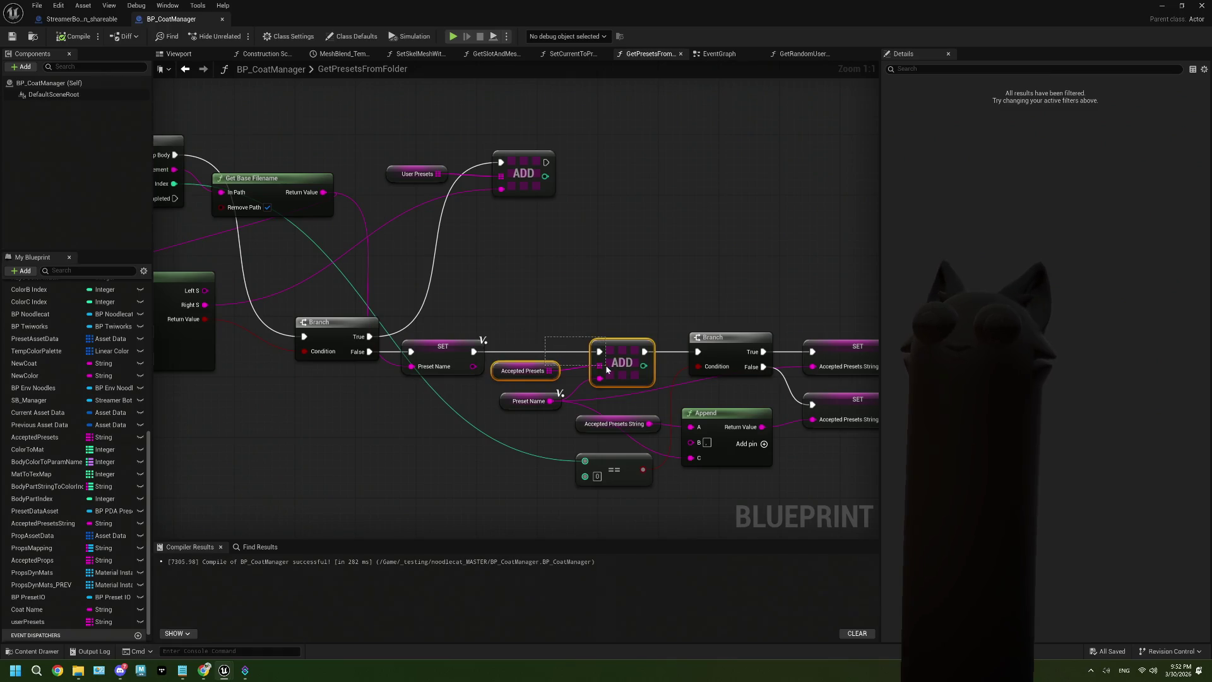
pyautogui.hotkey('ctrl', 'c')
pyautogui.hotkey('ctrl', 'v')
pyautogui.moveTo(494, 288); pyautogui.dragTo(566, 288)
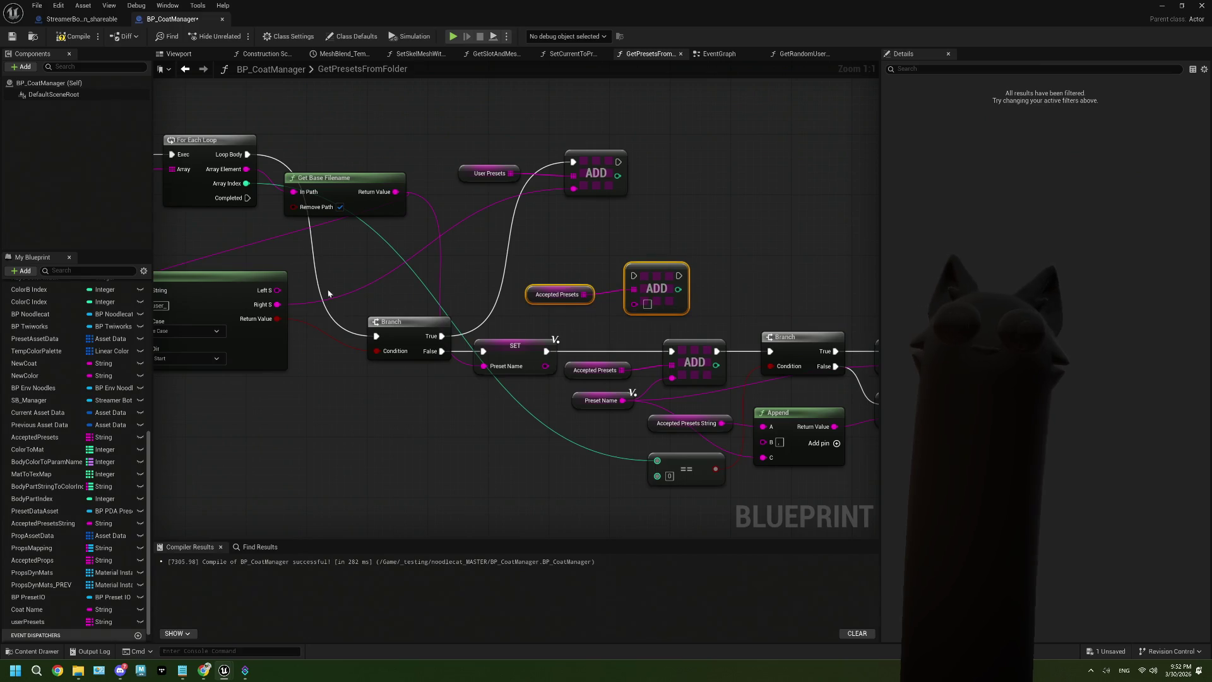
# Step: Wire Right S and Branch True into the new ADD, chain it to User Presets ADD, compile and save
pyautogui.moveTo(277, 304); pyautogui.dragTo(635, 304)
pyautogui.moveTo(441, 336)
pyautogui.mouseDown()
pyautogui.moveTo(619, 302)
pyautogui.moveTo(635, 278)
pyautogui.mouseUp()
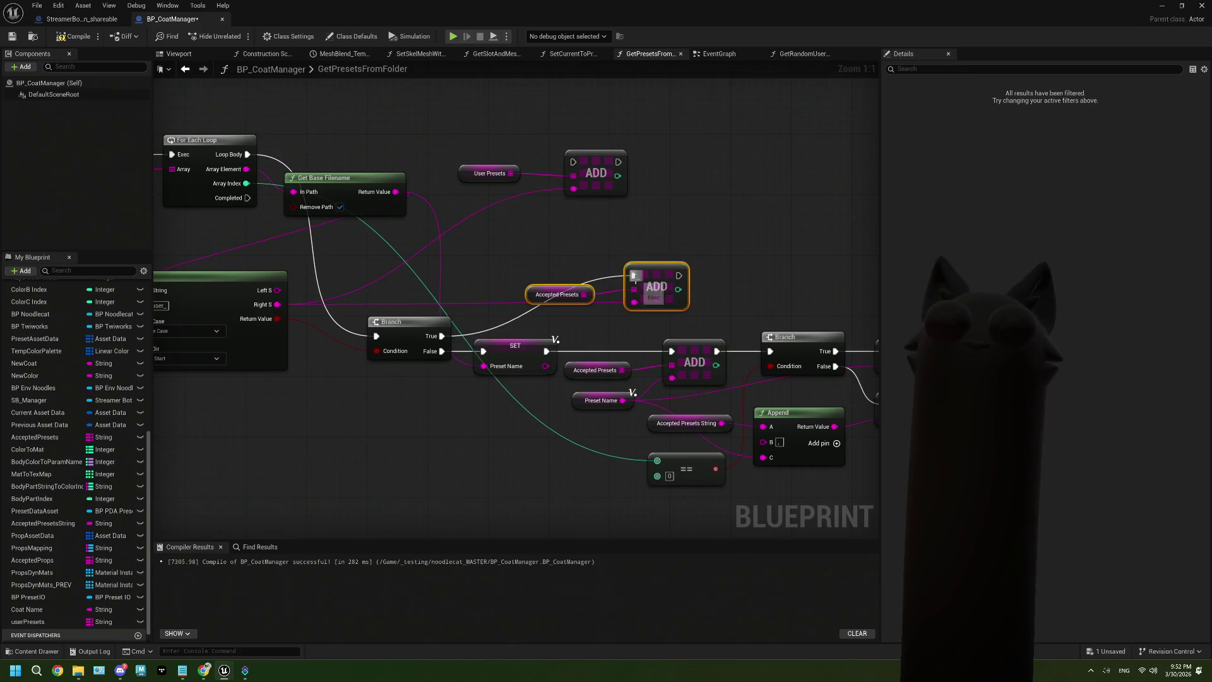
pyautogui.moveTo(767, 263)
pyautogui.mouseDown()
pyautogui.moveTo(608, 249)
pyautogui.moveTo(501, 219)
pyautogui.mouseUp()
pyautogui.moveTo(631, 287); pyautogui.dragTo(723, 397)
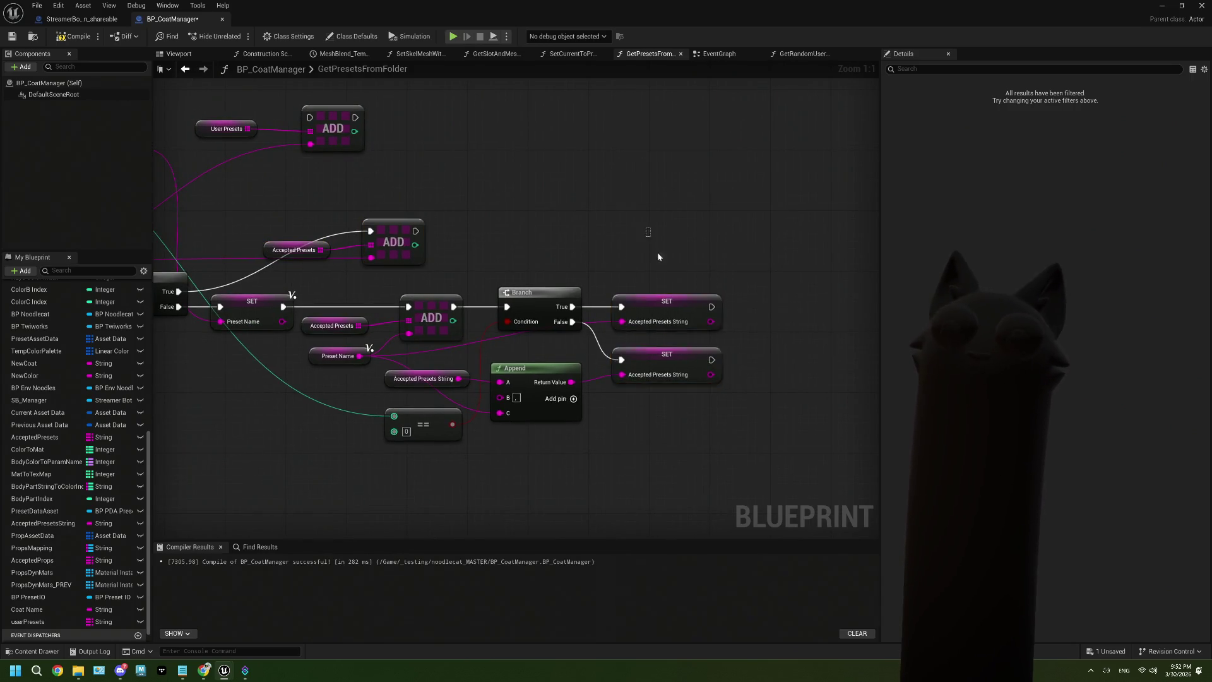
pyautogui.moveTo(272, 150)
pyautogui.mouseDown()
pyautogui.moveTo(470, 138)
pyautogui.moveTo(610, 243)
pyautogui.mouseUp()
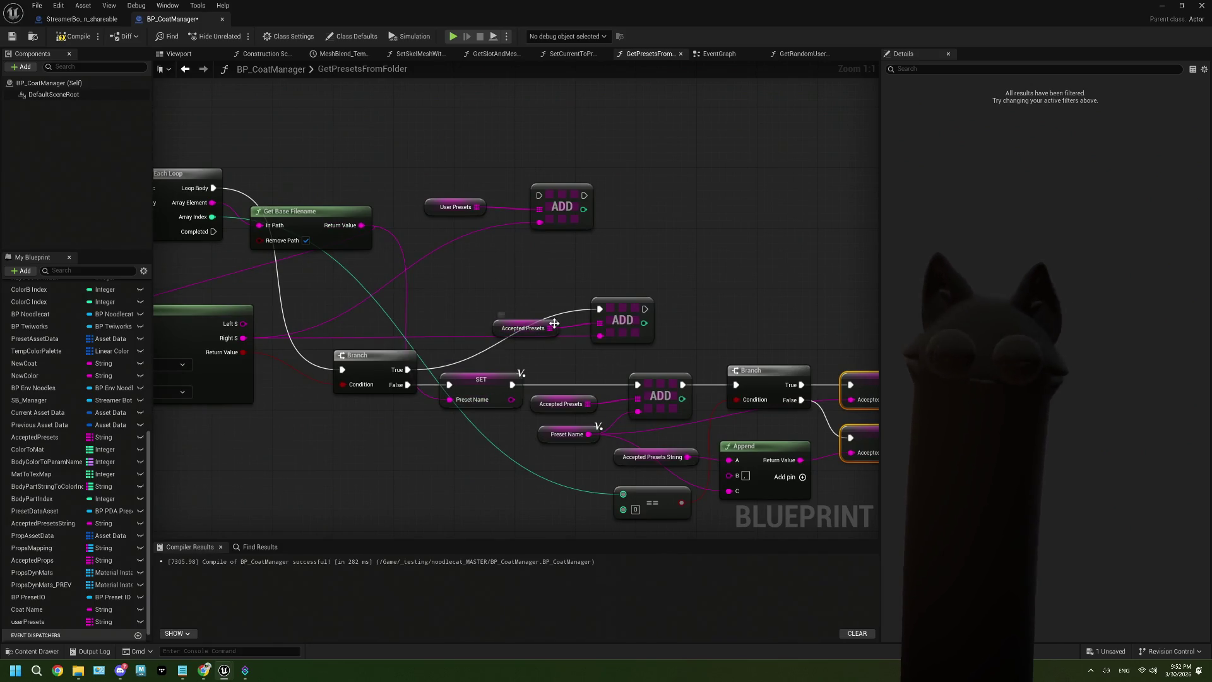
pyautogui.moveTo(643, 308); pyautogui.dragTo(539, 195)
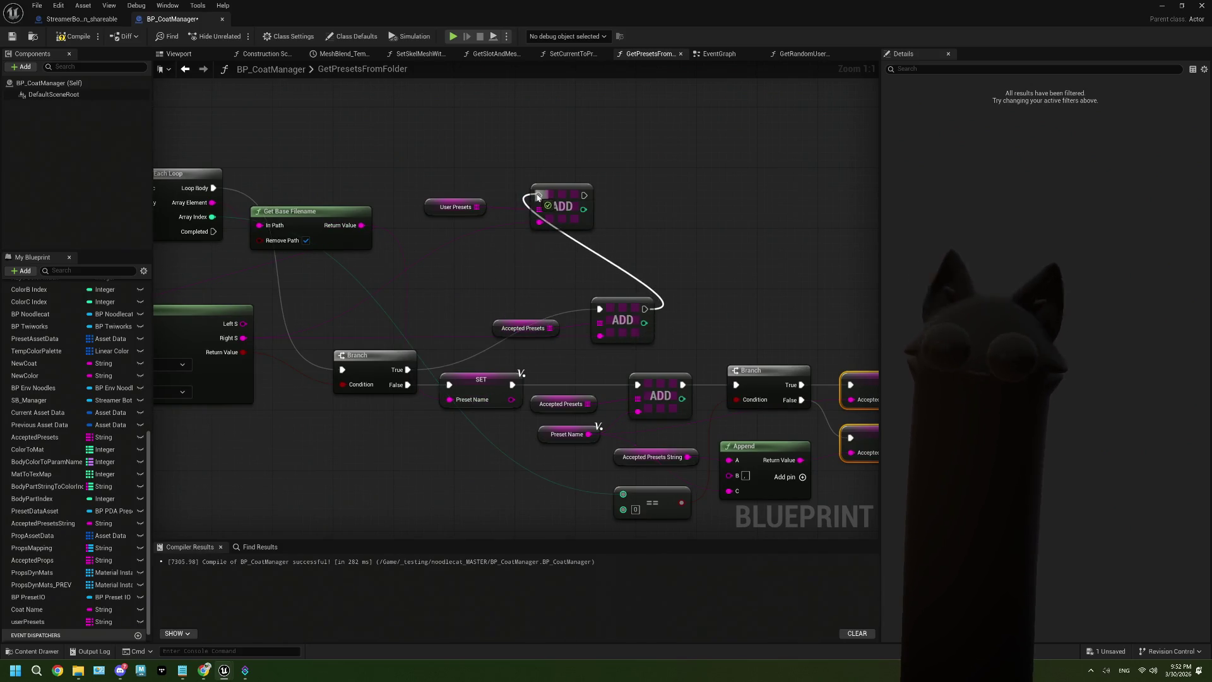
pyautogui.moveTo(511, 289); pyautogui.dragTo(478, 260)
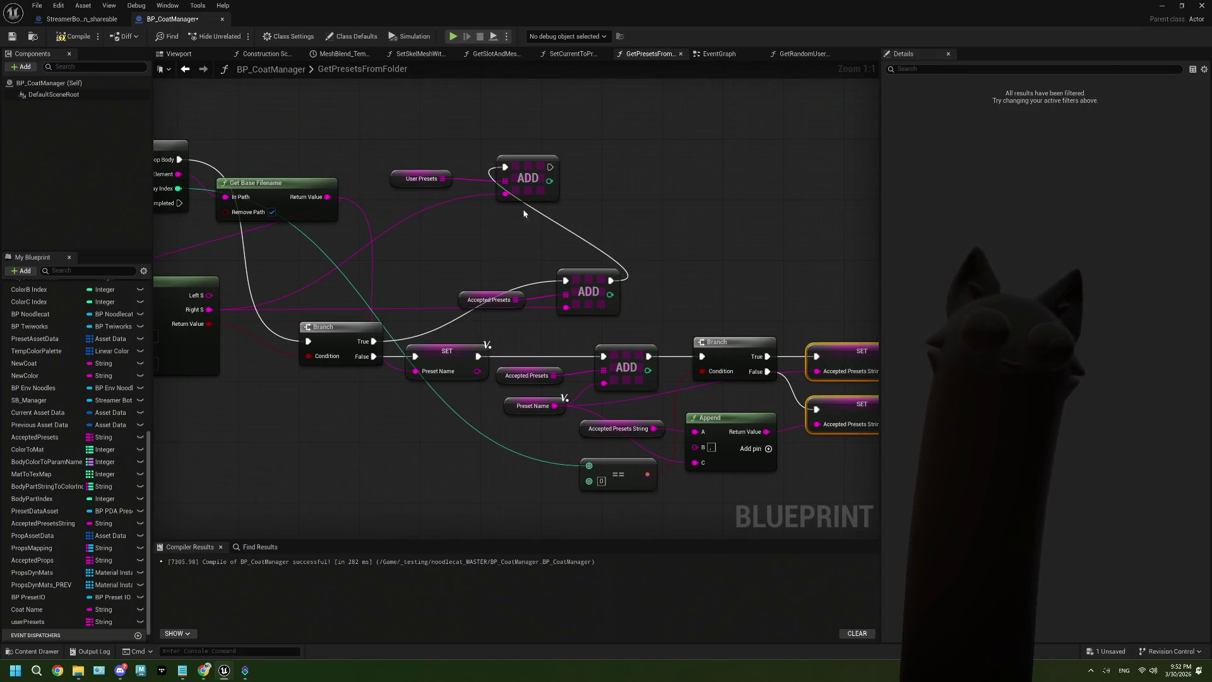
pyautogui.hotkey('ctrl', 's')
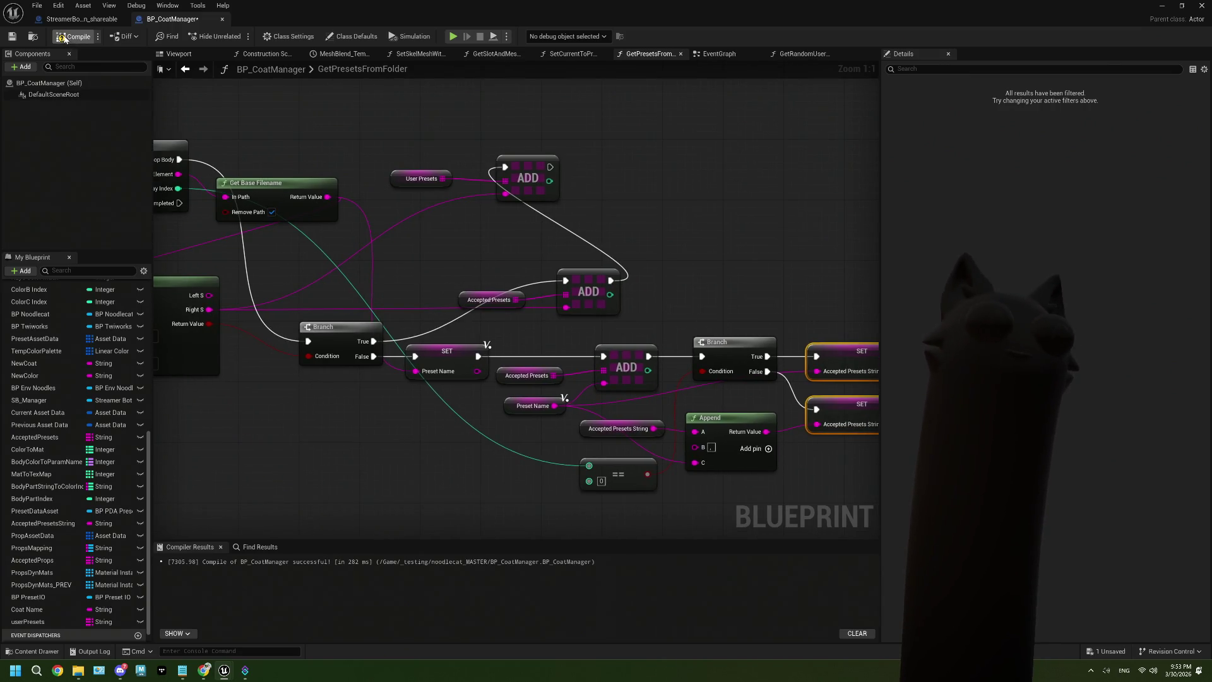
pyautogui.click(1164, 9)
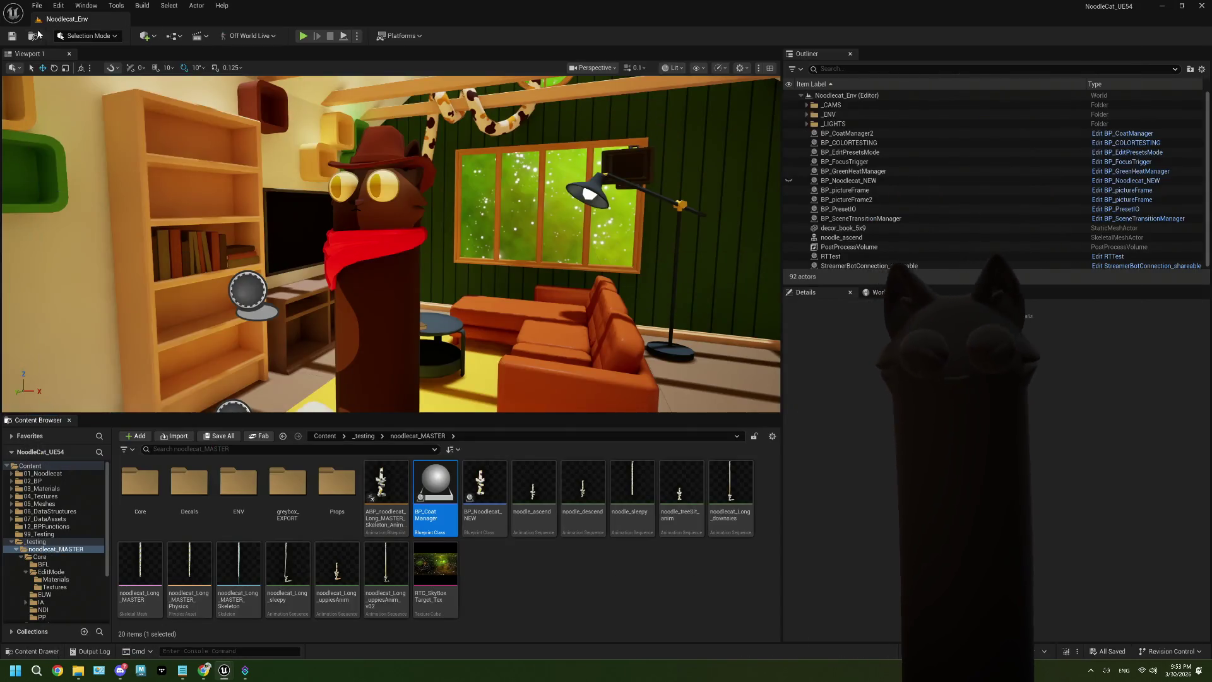
# Step: Run and stop a quick play test, then open the SendSecretTypes timer's options in Streamer.bot
pyautogui.click(306, 38)
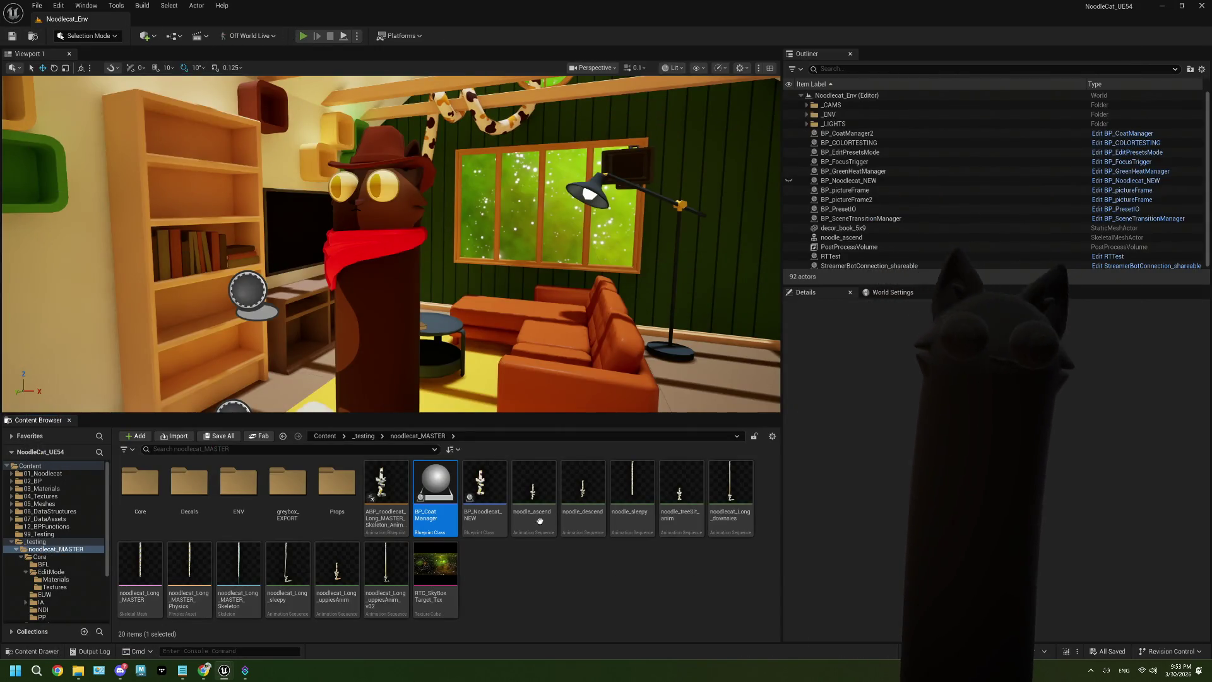
pyautogui.click(524, 548)
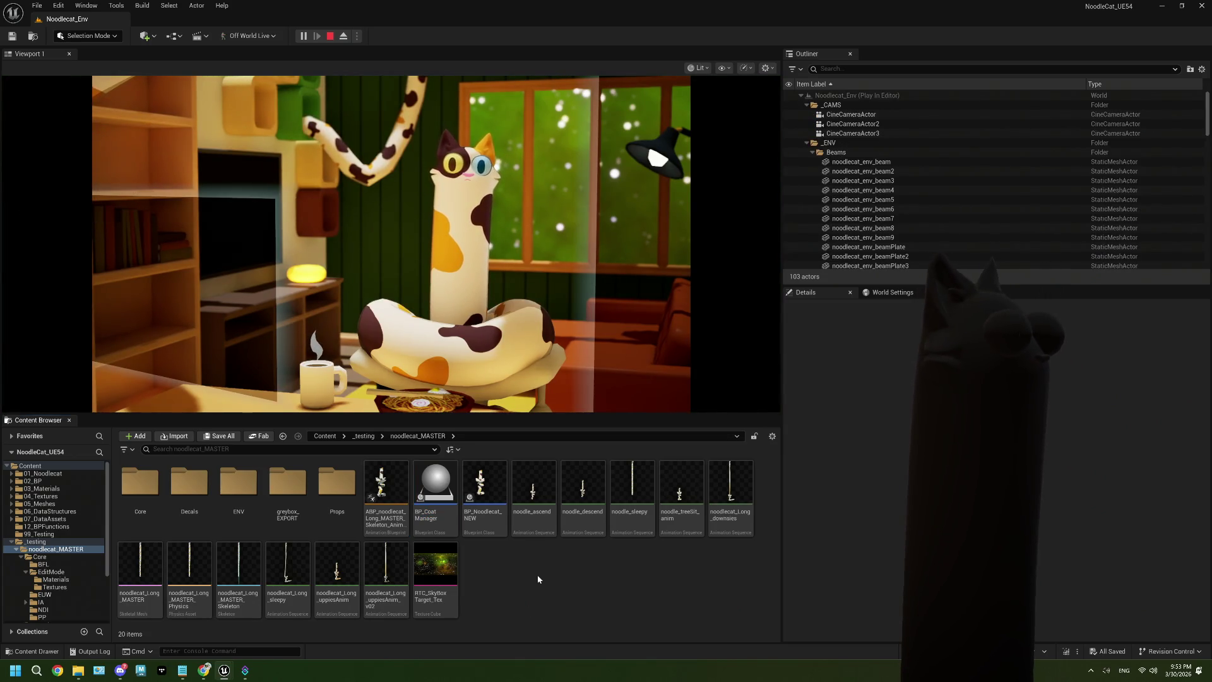
pyautogui.click(329, 36)
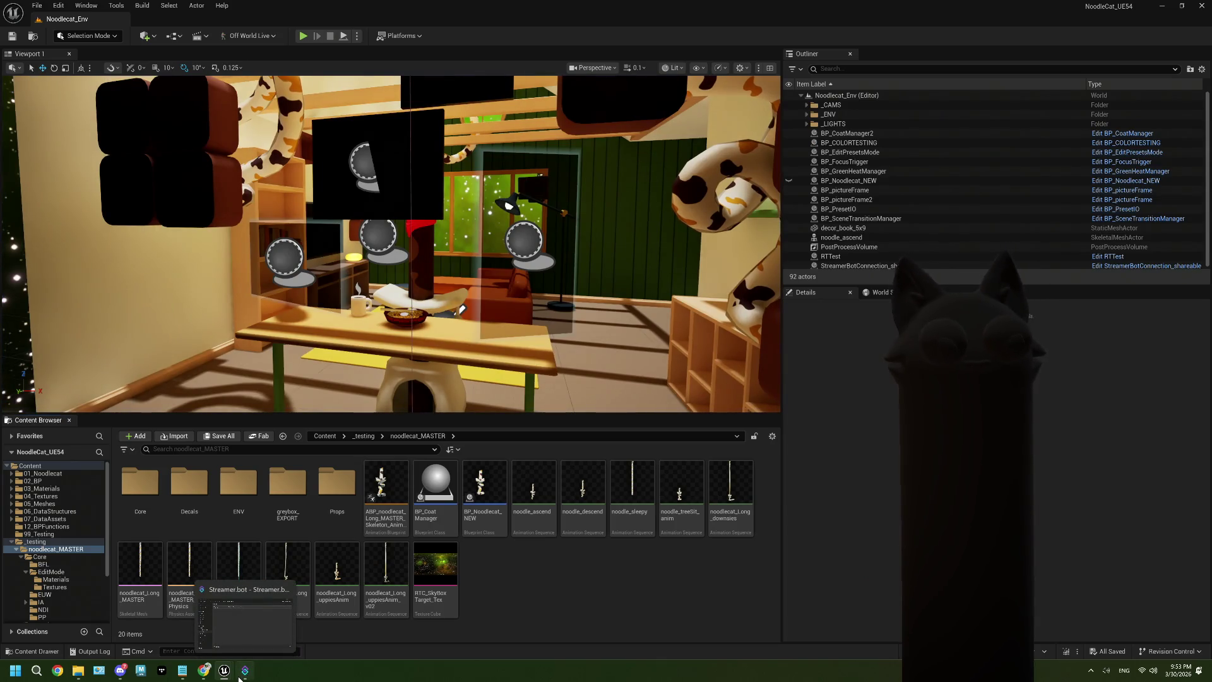
pyautogui.click(242, 673)
pyautogui.rightClick(385, 191)
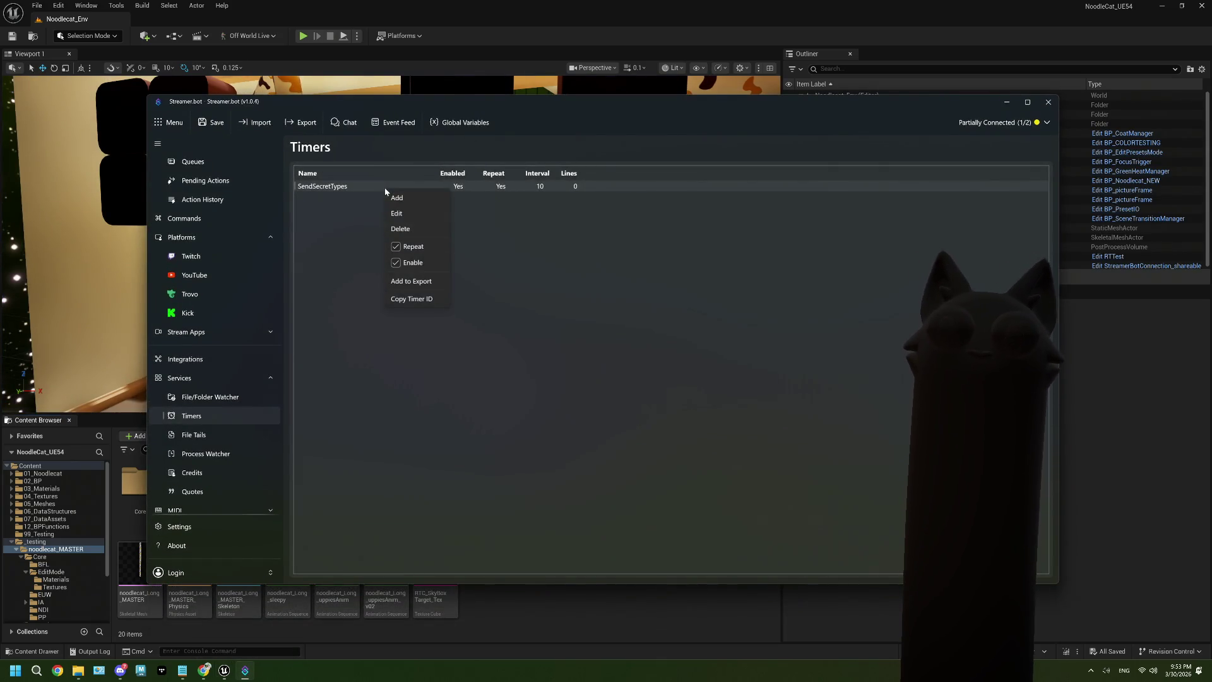
# Step: Set the SendSecretTypes timer to a 2700-second interval and 15 lines, then minimize Streamer.bot
pyautogui.click(407, 213)
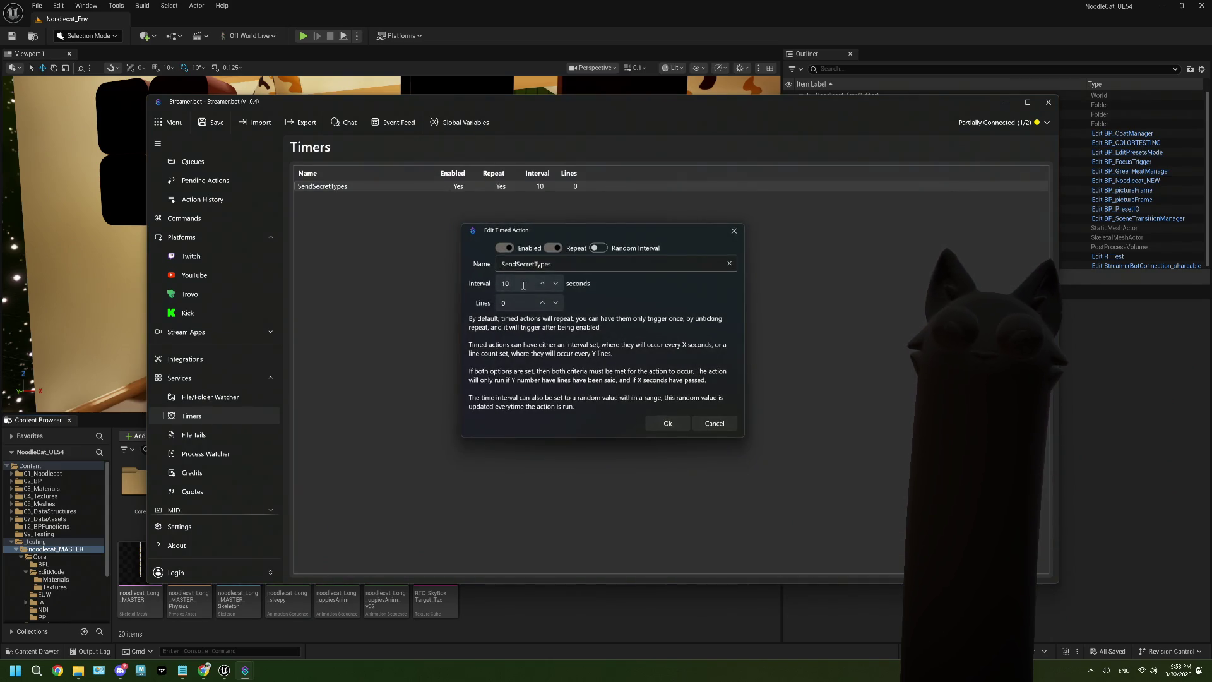
pyautogui.click(523, 285)
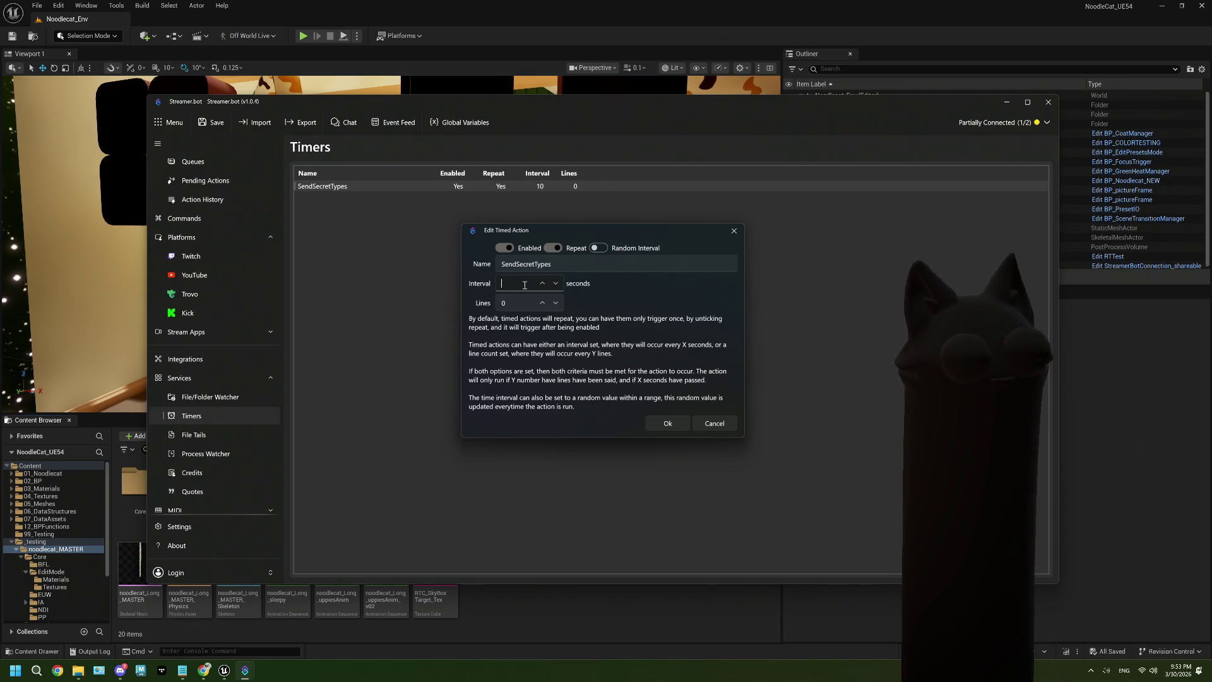
pyautogui.write('2700')
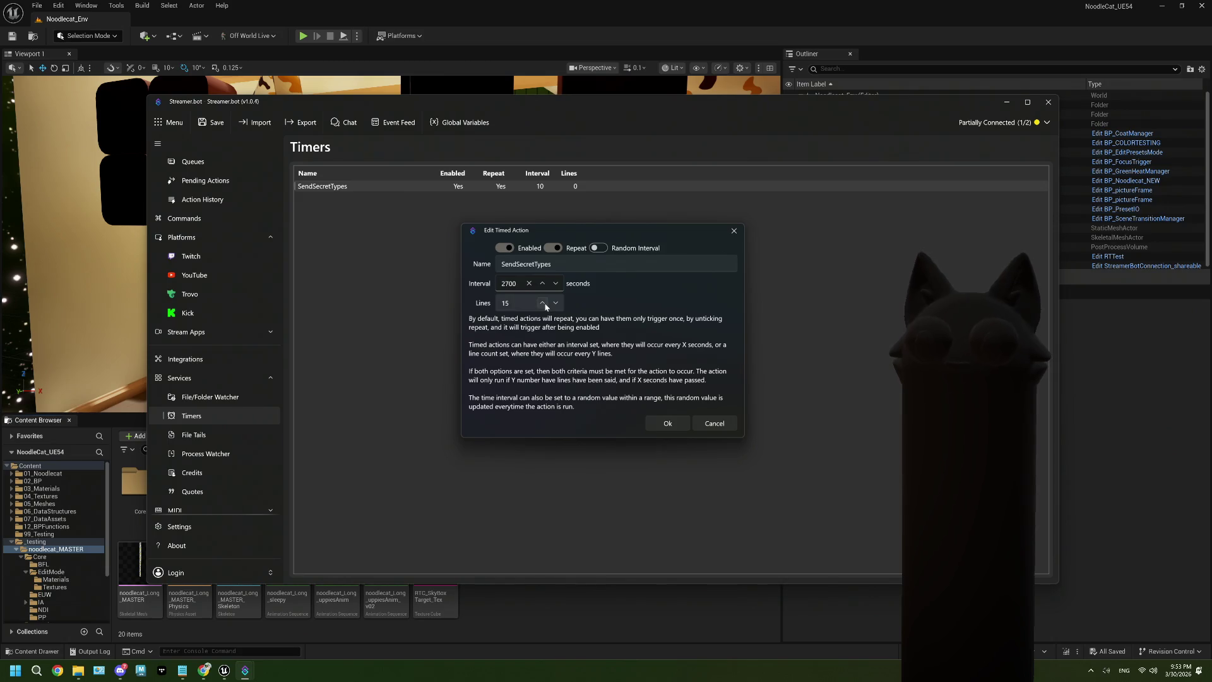
pyautogui.click(666, 423)
pyautogui.click(1006, 101)
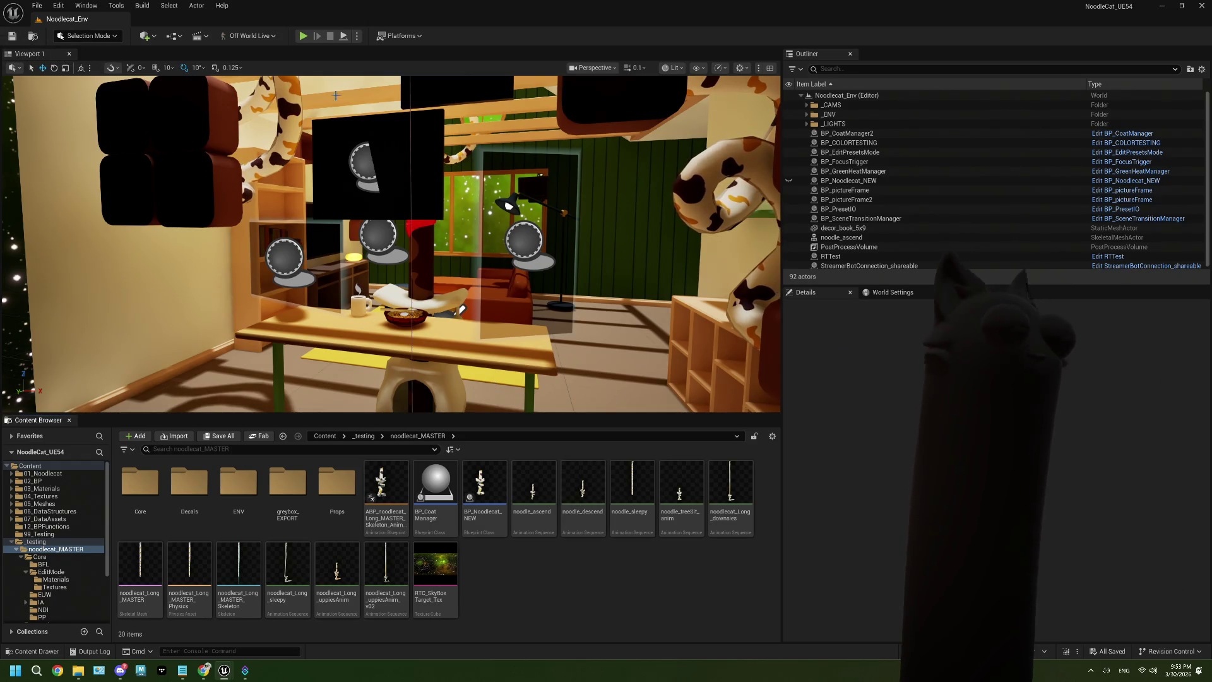
# Step: Start a Play In Editor session of Noodlecat_Env and bring the Twitch page forward
pyautogui.hotkey('alt', 'p')
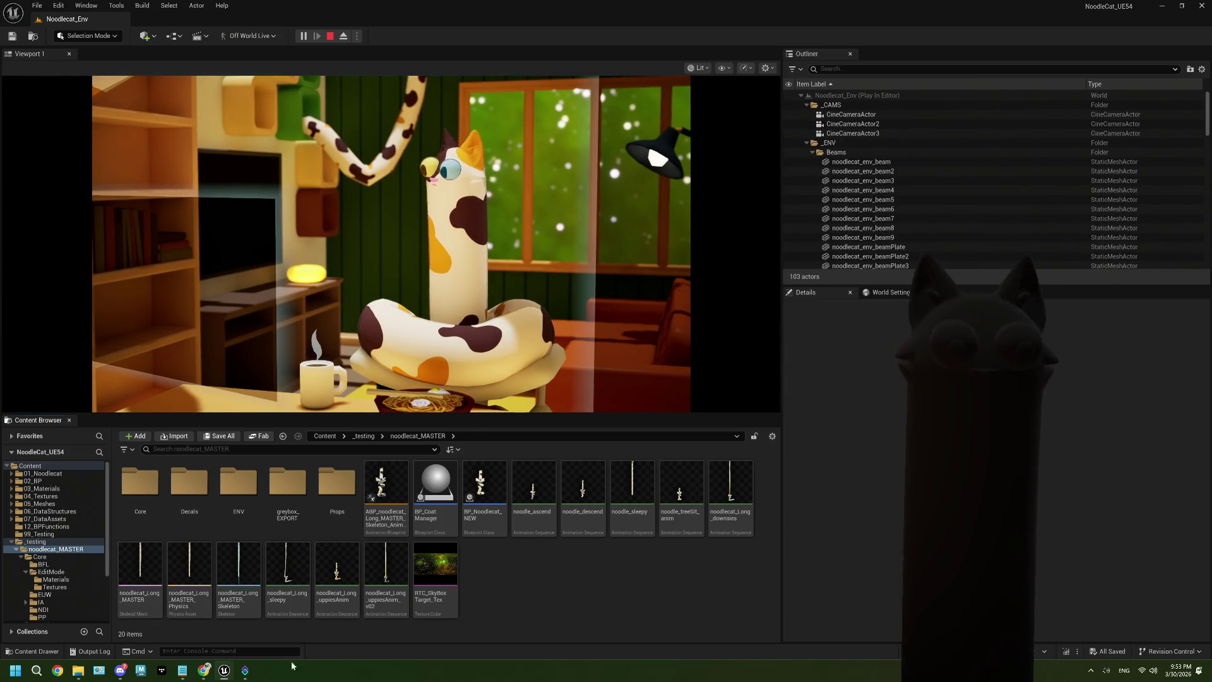
pyautogui.moveTo(206, 674)
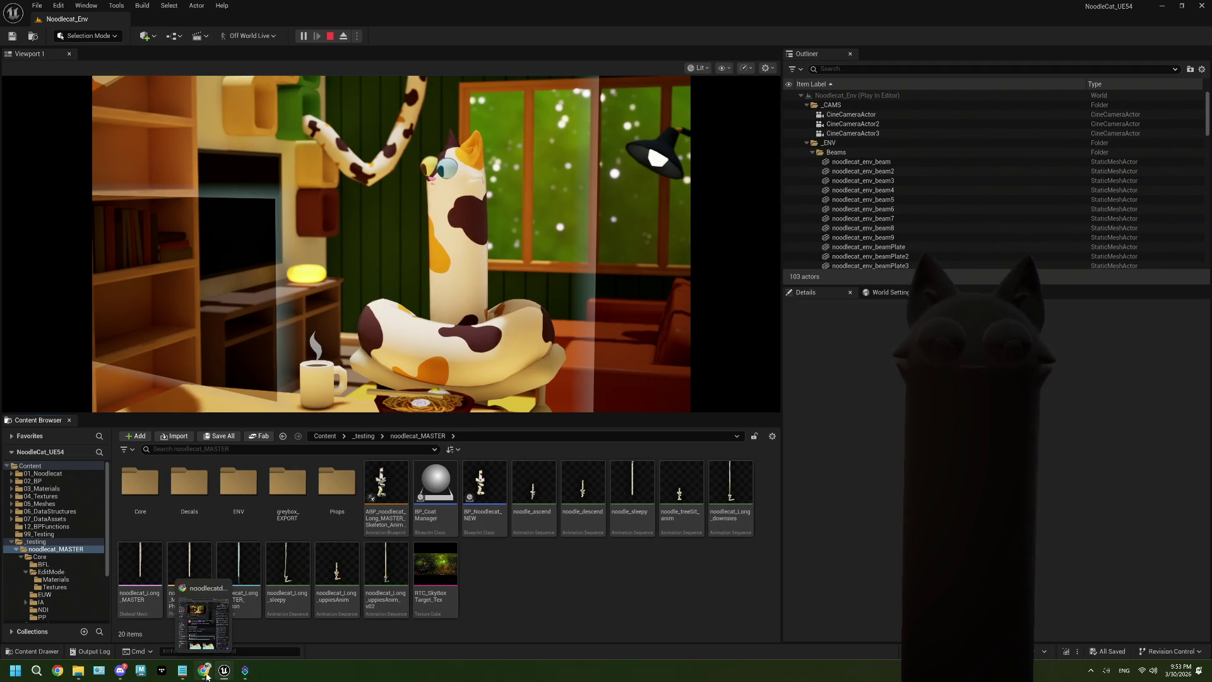
pyautogui.click(206, 674)
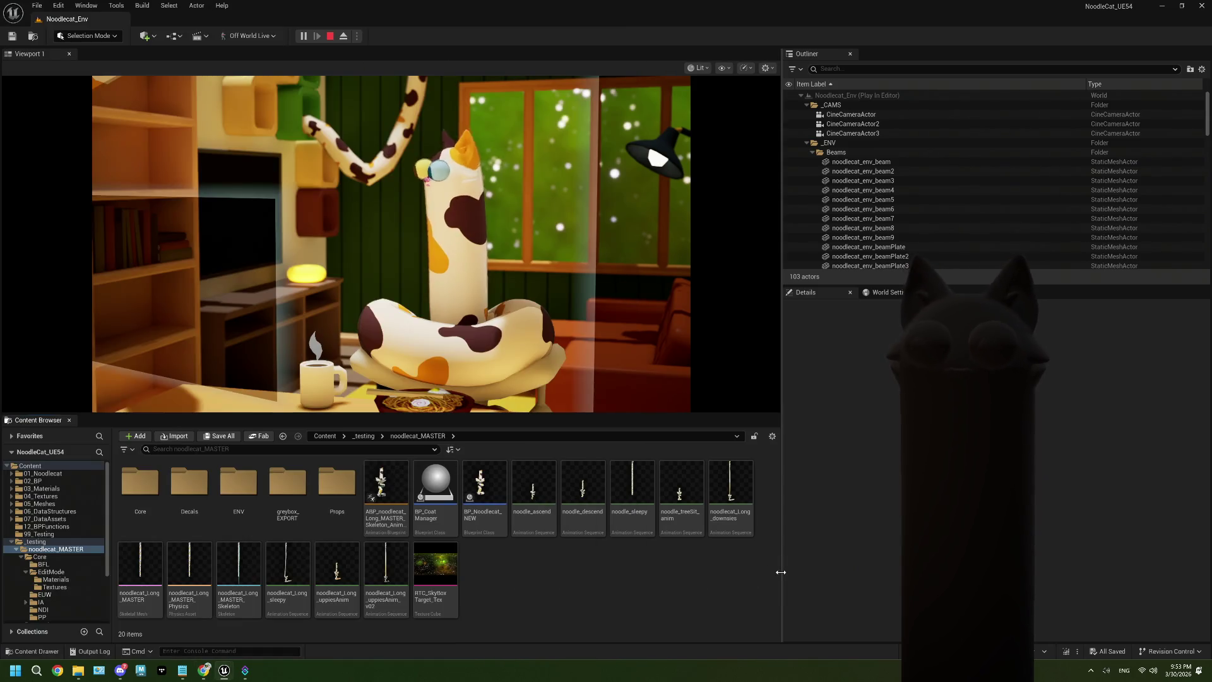
# Step: Return to the running game, where the noodlecat now has a striped tabby coat with a teal belly
pyautogui.click(781, 572)
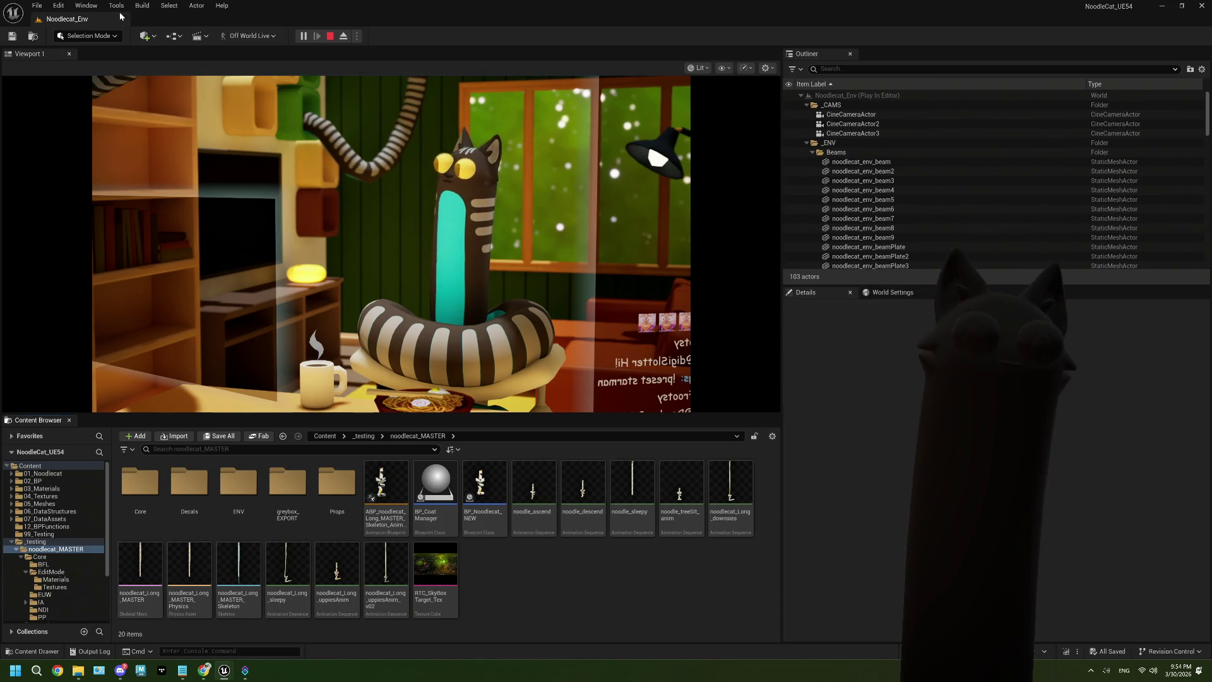
# Step: End the Play In Editor session to get back to the Noodlecat_Env level
pyautogui.click(330, 36)
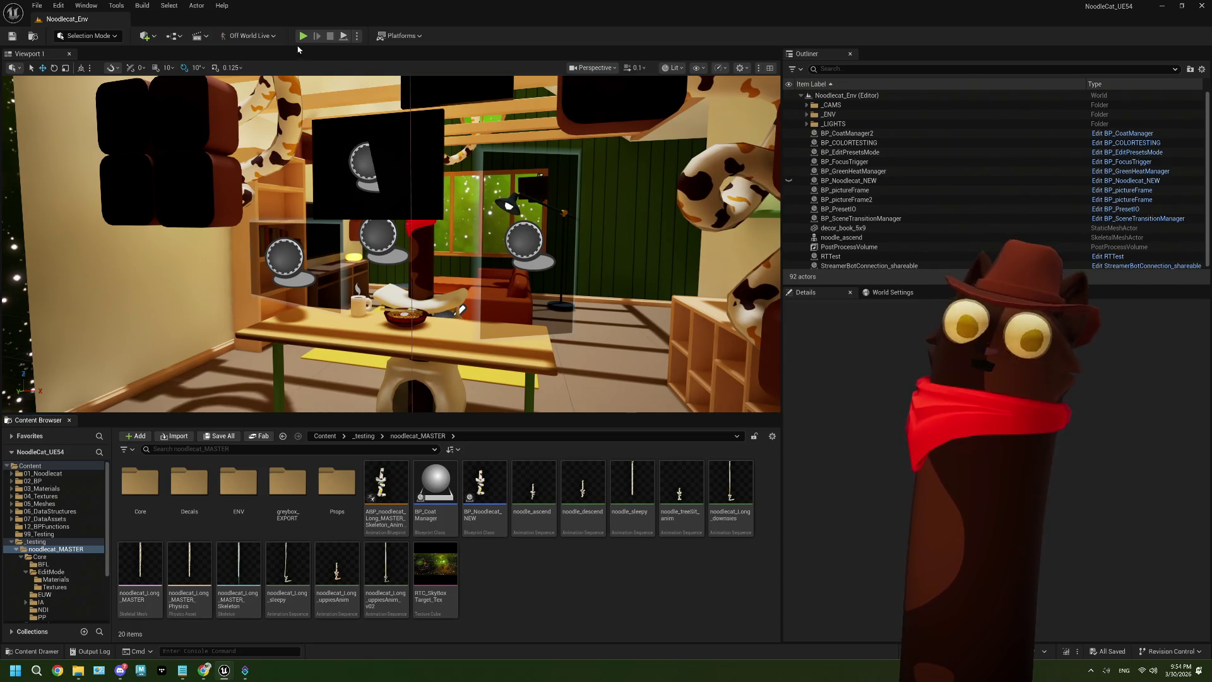
# Step: Make the SendSecretTypes timer fire at a random interval between 2700 and 3600 seconds
pyautogui.click(245, 672)
pyautogui.rightClick(374, 191)
pyautogui.click(391, 212)
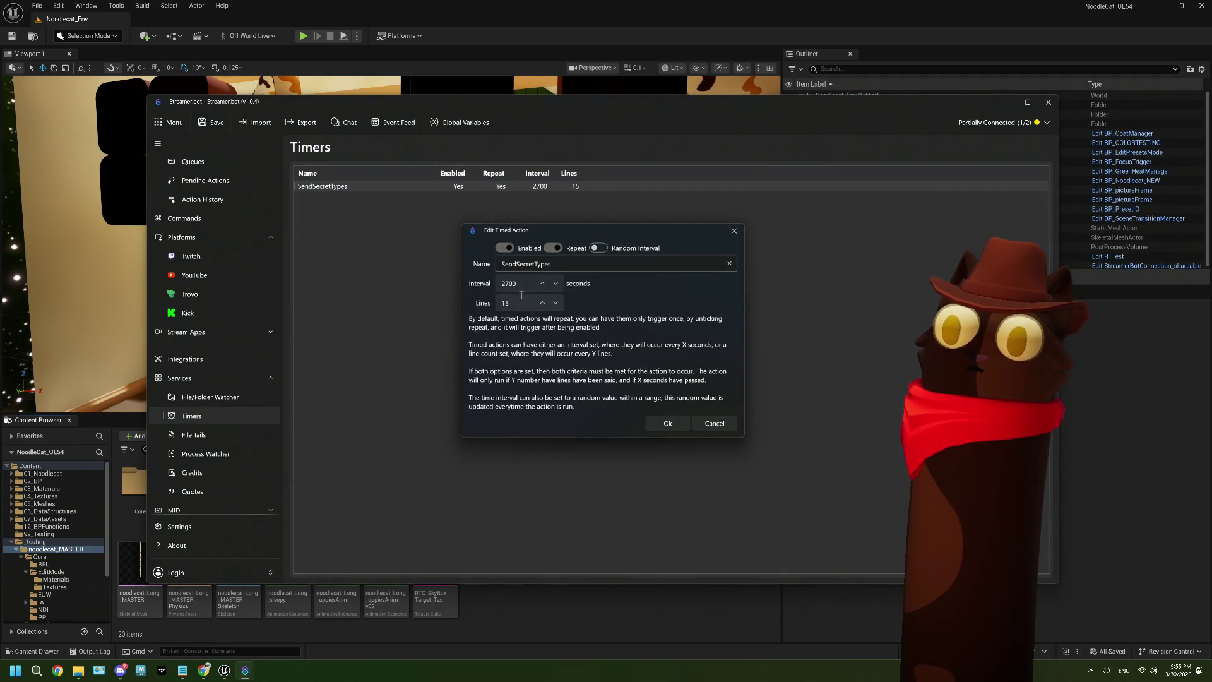
pyautogui.click(598, 248)
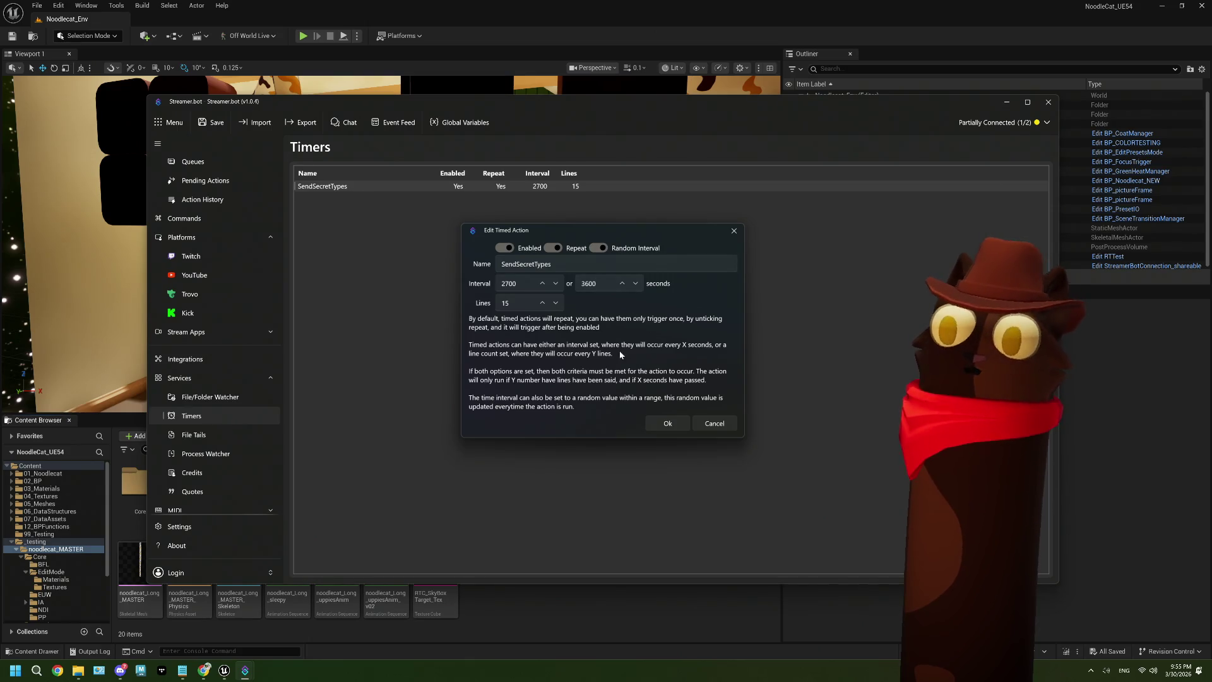
pyautogui.click(666, 425)
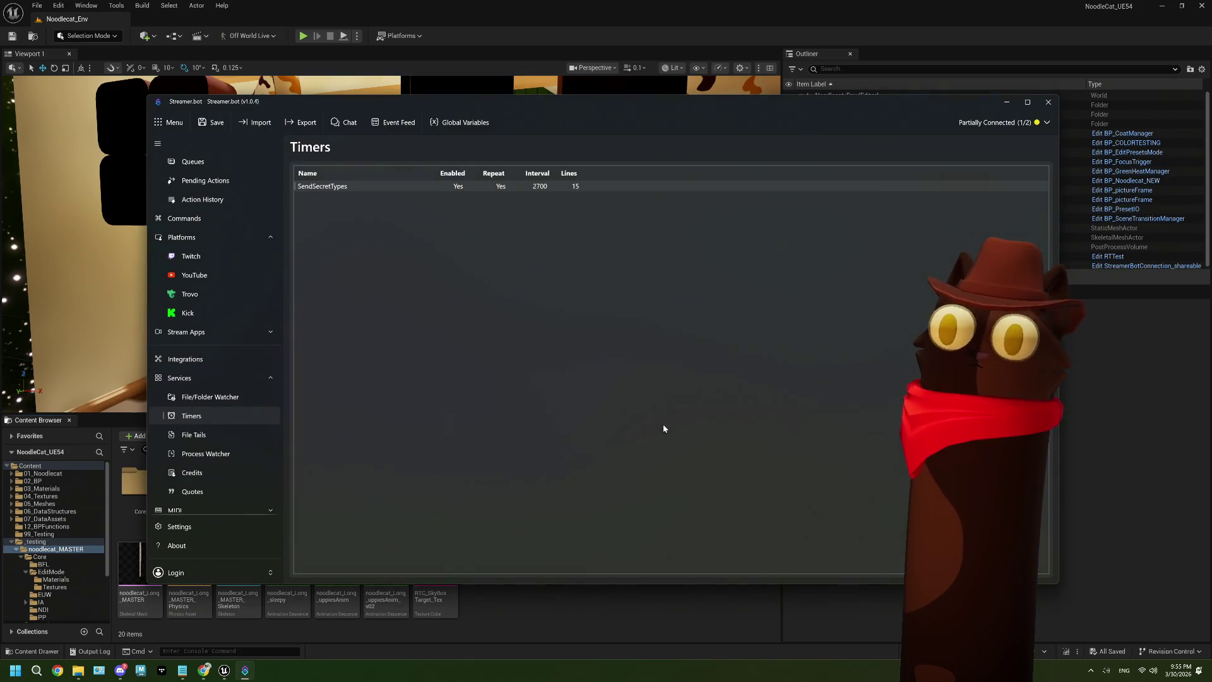
# Step: Add the SendSecretTypes timer and the TwitchSendSecretTypes and SendMessageFromUE actions to the export
pyautogui.rightClick(373, 191)
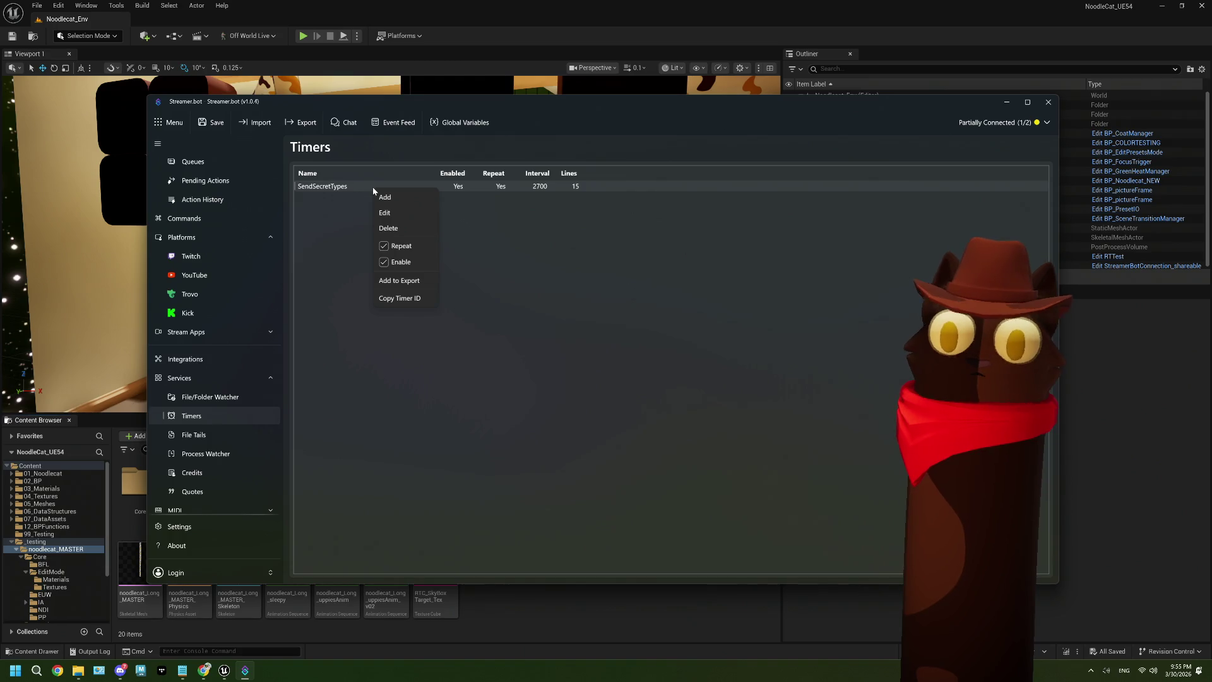
pyautogui.click(422, 282)
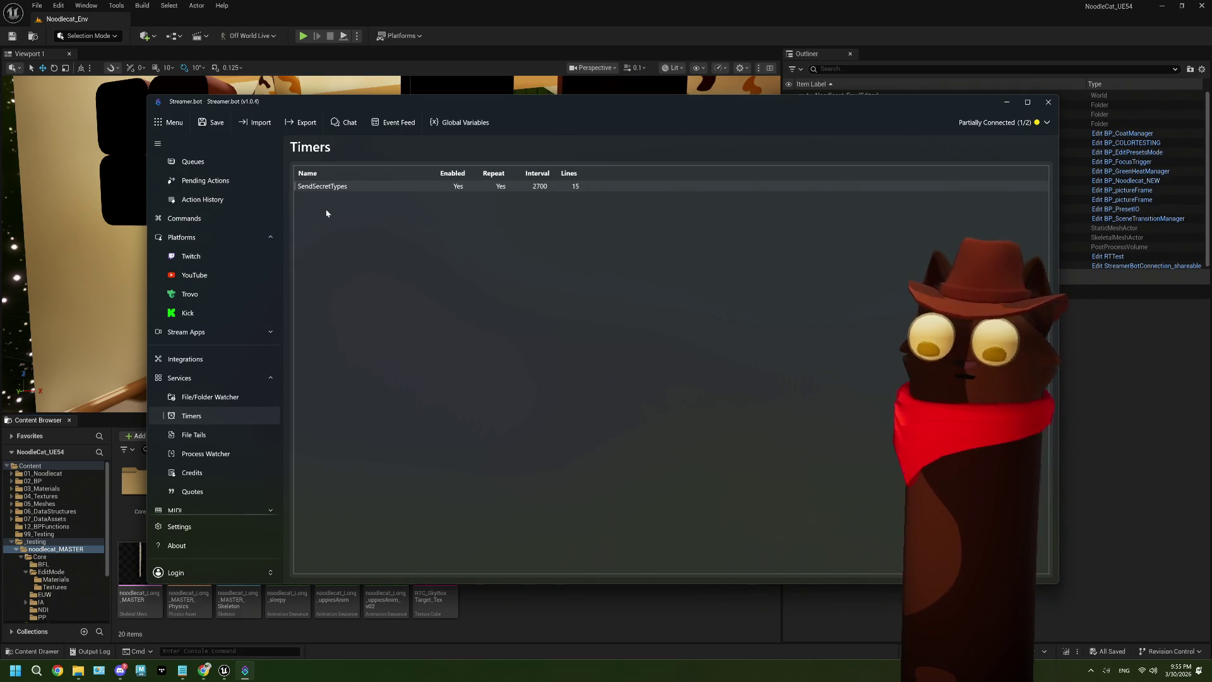
pyautogui.scroll(3, 233, 398)
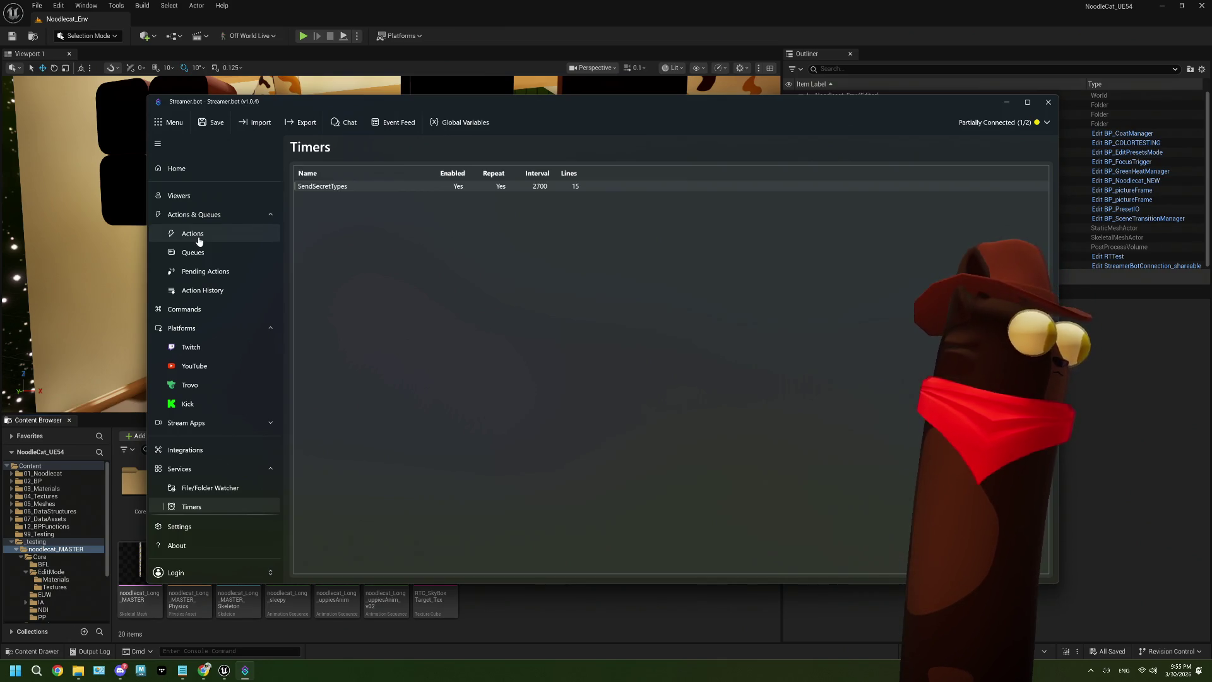
pyautogui.click(198, 241)
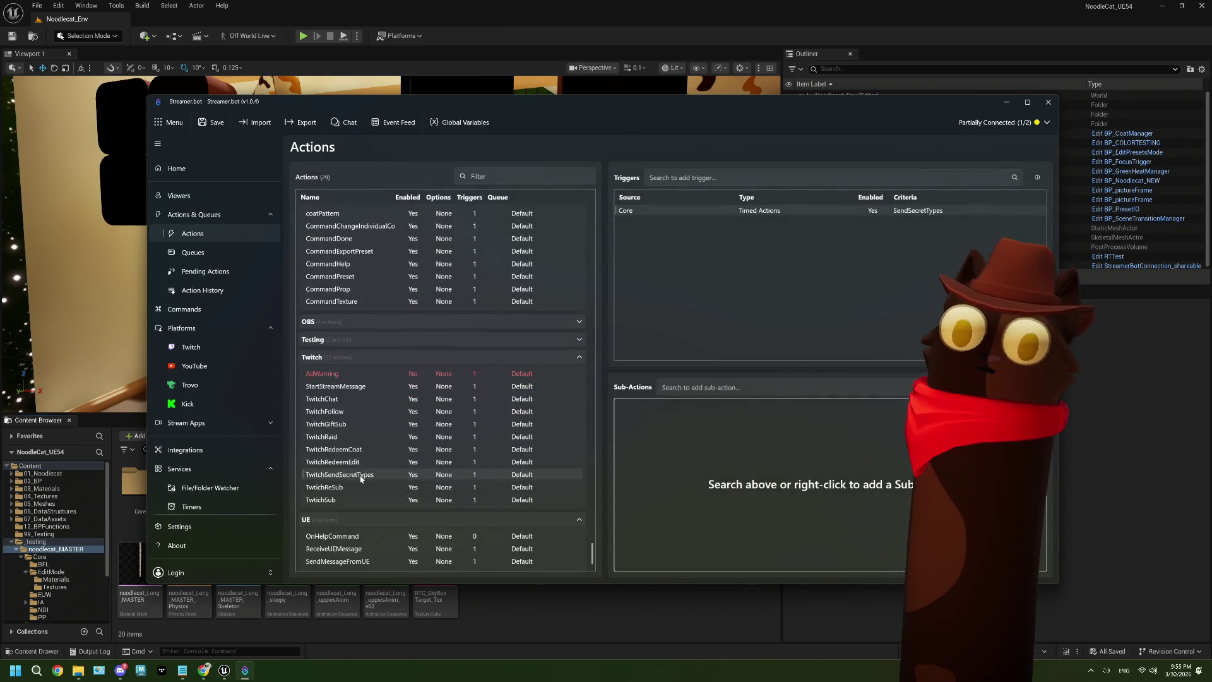
pyautogui.keyDown('ctrl'); pyautogui.click(355, 562); pyautogui.keyUp('ctrl')
pyautogui.rightClick(355, 562)
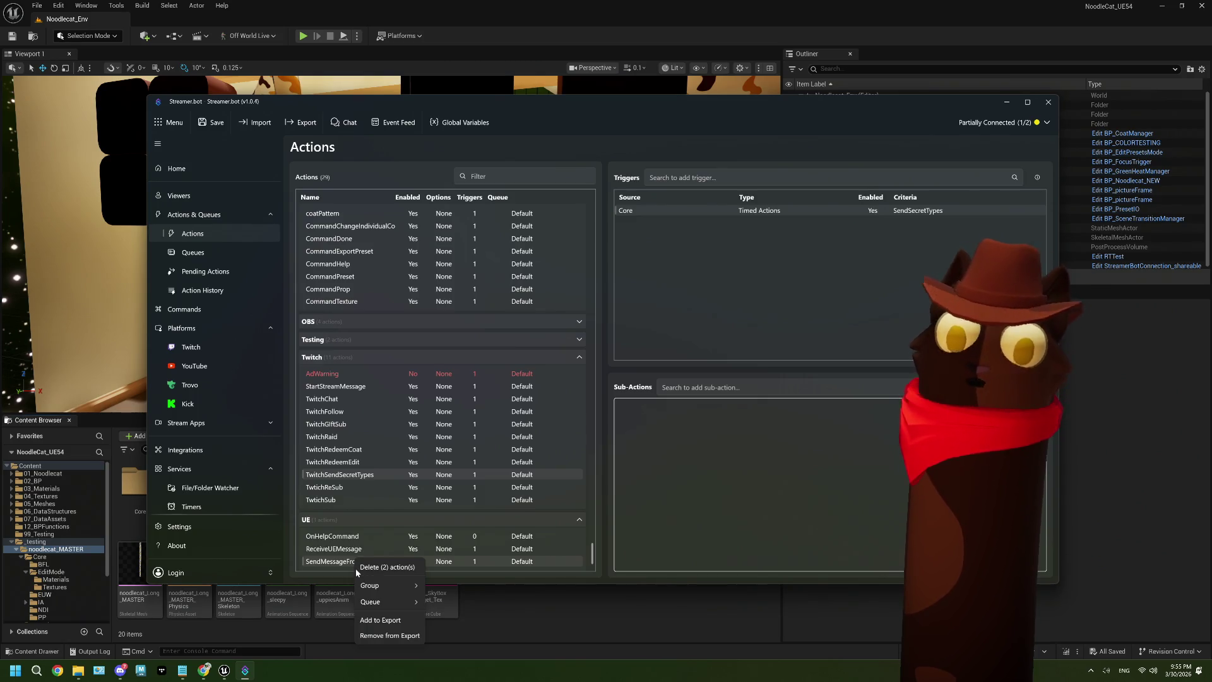
pyautogui.click(387, 620)
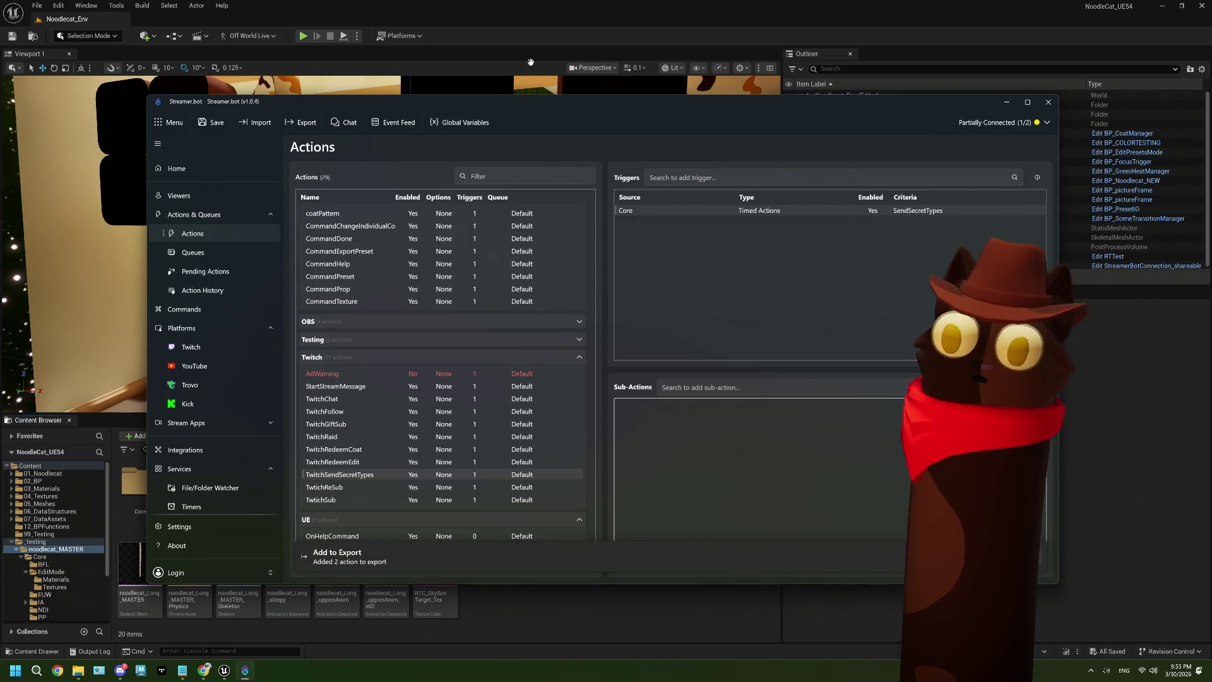
pyautogui.click(521, 33)
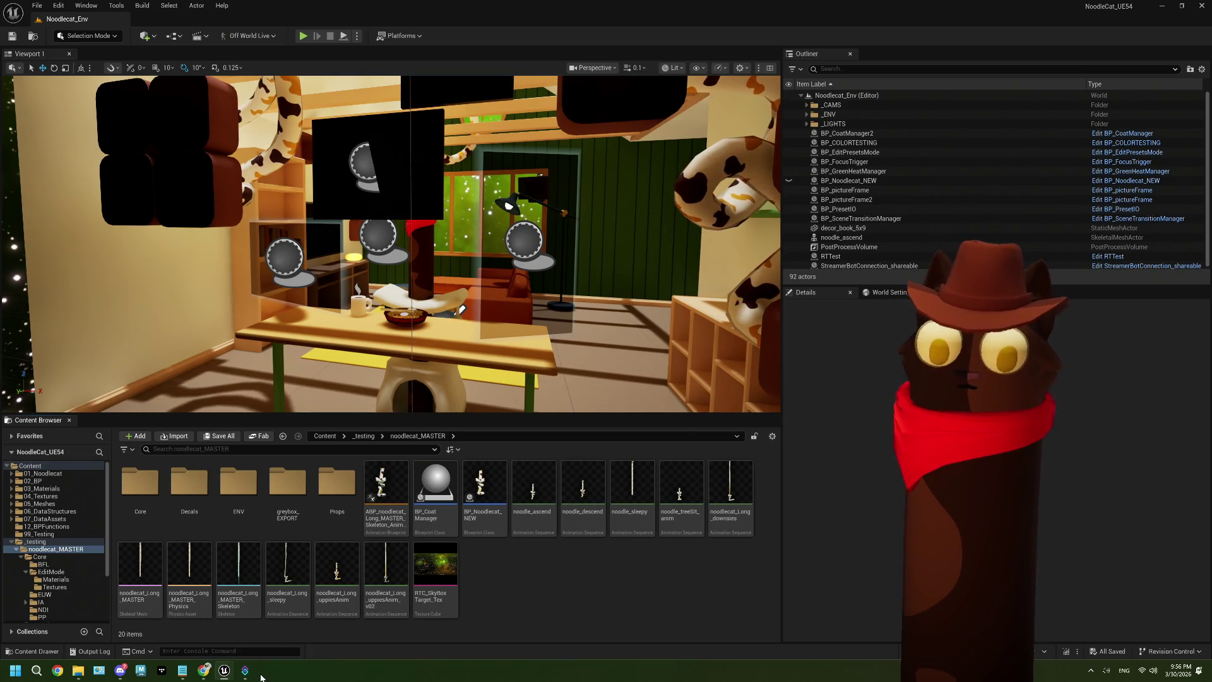
# Step: Bring up the ThePlan.txt to-do notes in Notepad
pyautogui.moveTo(246, 675)
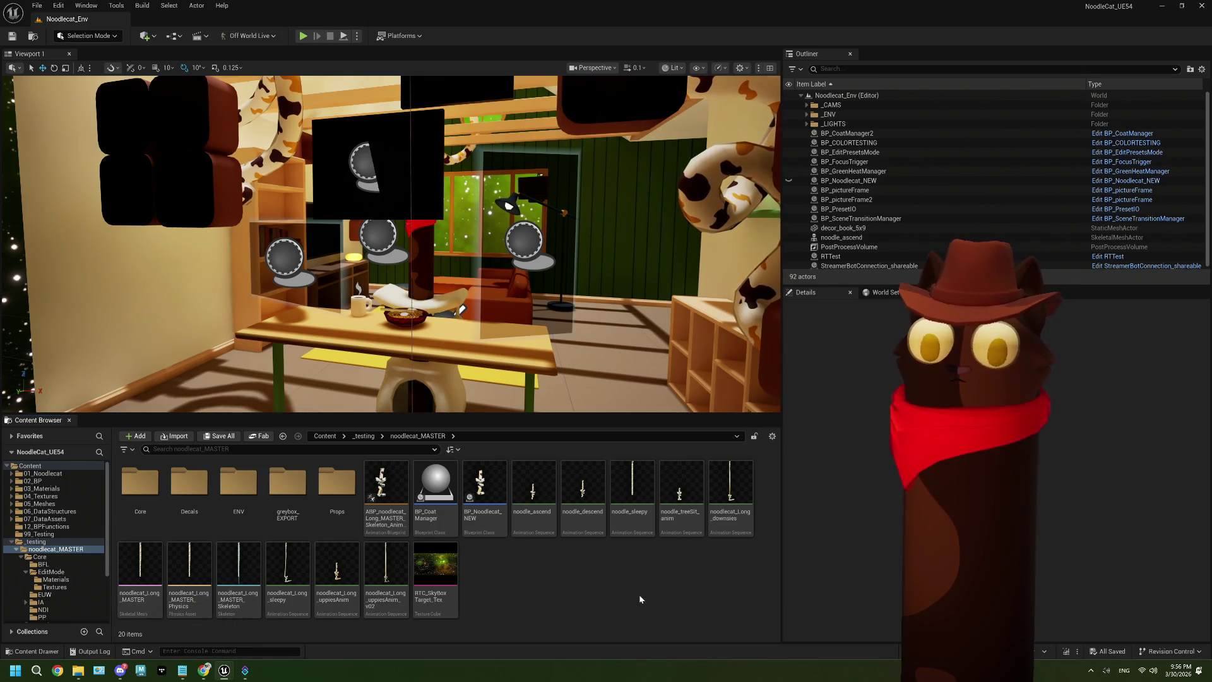
pyautogui.click(182, 670)
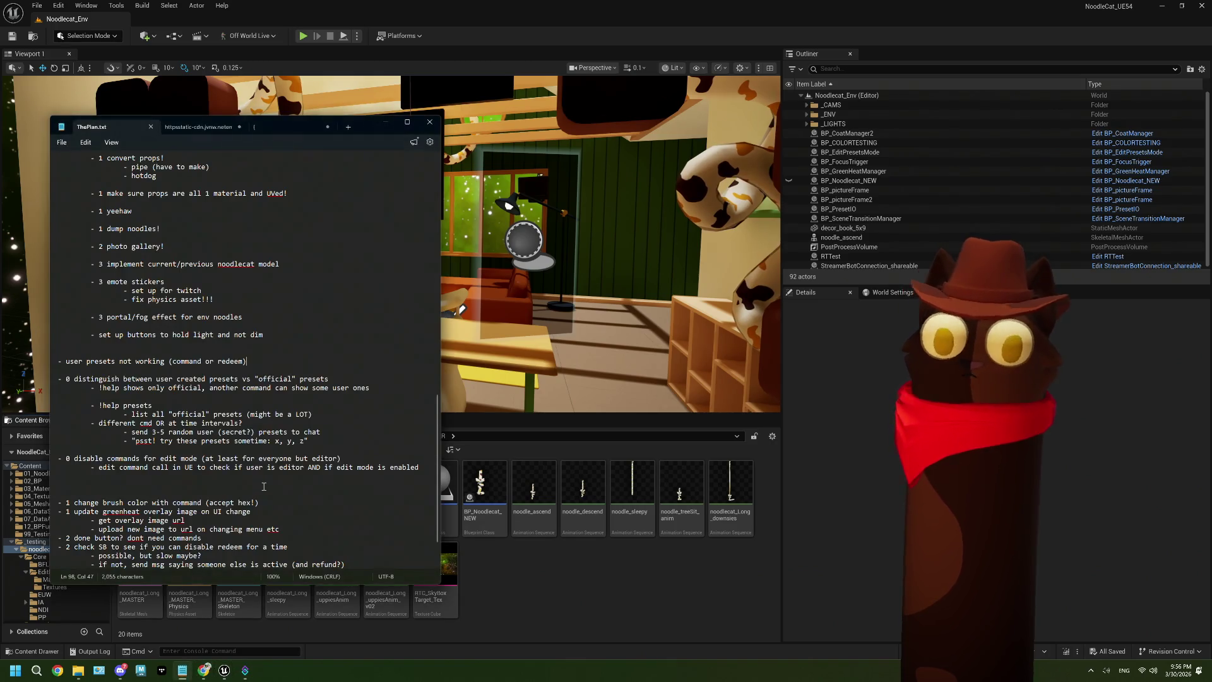
# Step: Delete the finished "user presets not working (command or redeem)" line from ThePlan.txt
pyautogui.tripleClick(257, 363)
pyautogui.press('BackSpace')
pyautogui.press('BackSpace')
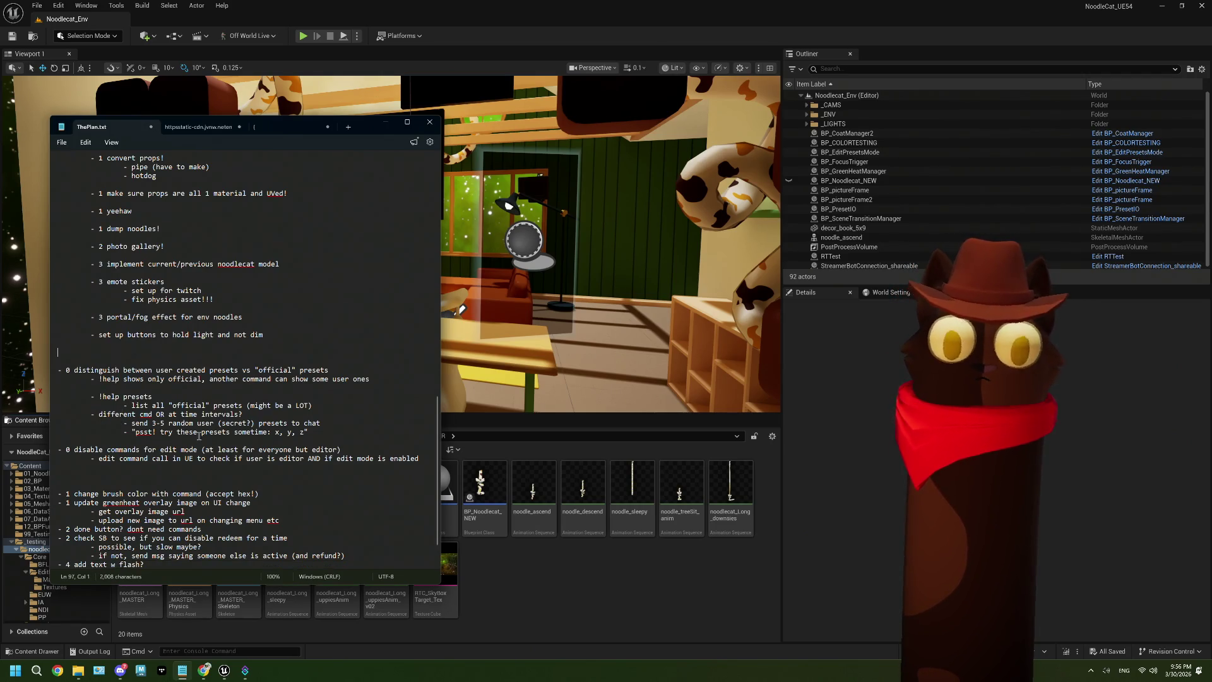
pyautogui.click(543, 613)
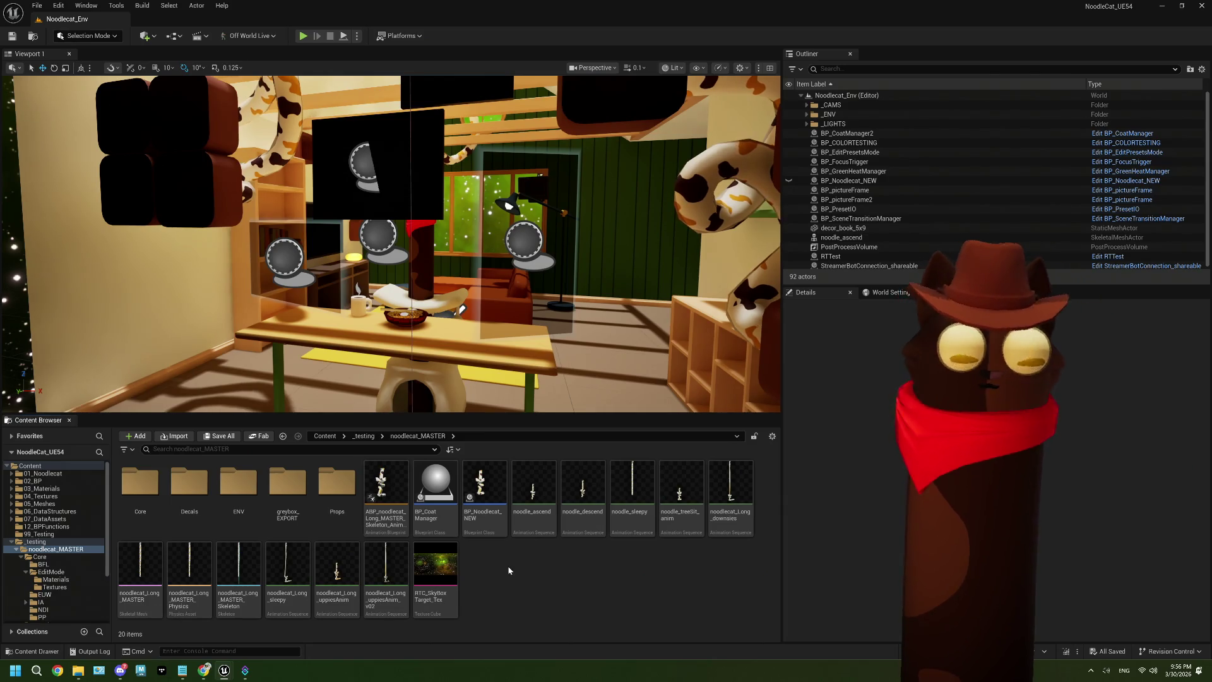
# Step: Fly the viewport to a close-up of the cowboy-hatted noodlecat, then reopen ThePlan.txt
pyautogui.moveTo(442, 284); pyautogui.dragTo(404, 246)
pyautogui.moveTo(444, 369); pyautogui.dragTo(444, 369)
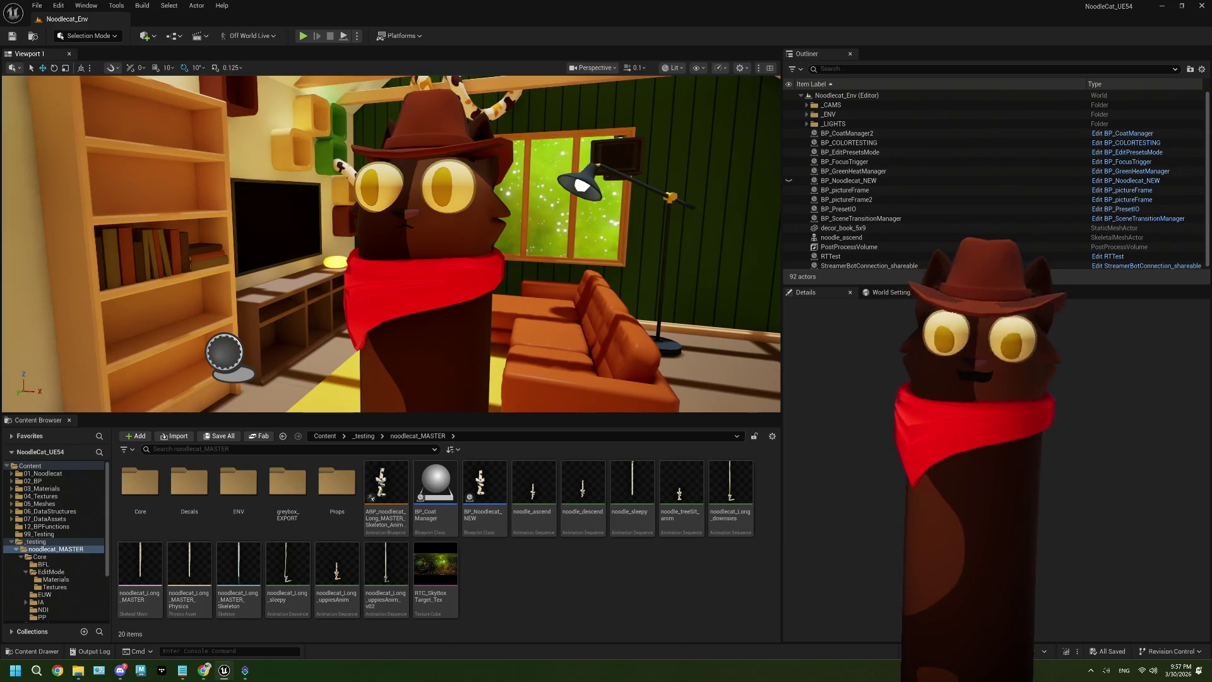
pyautogui.moveTo(439, 330); pyautogui.dragTo(439, 331)
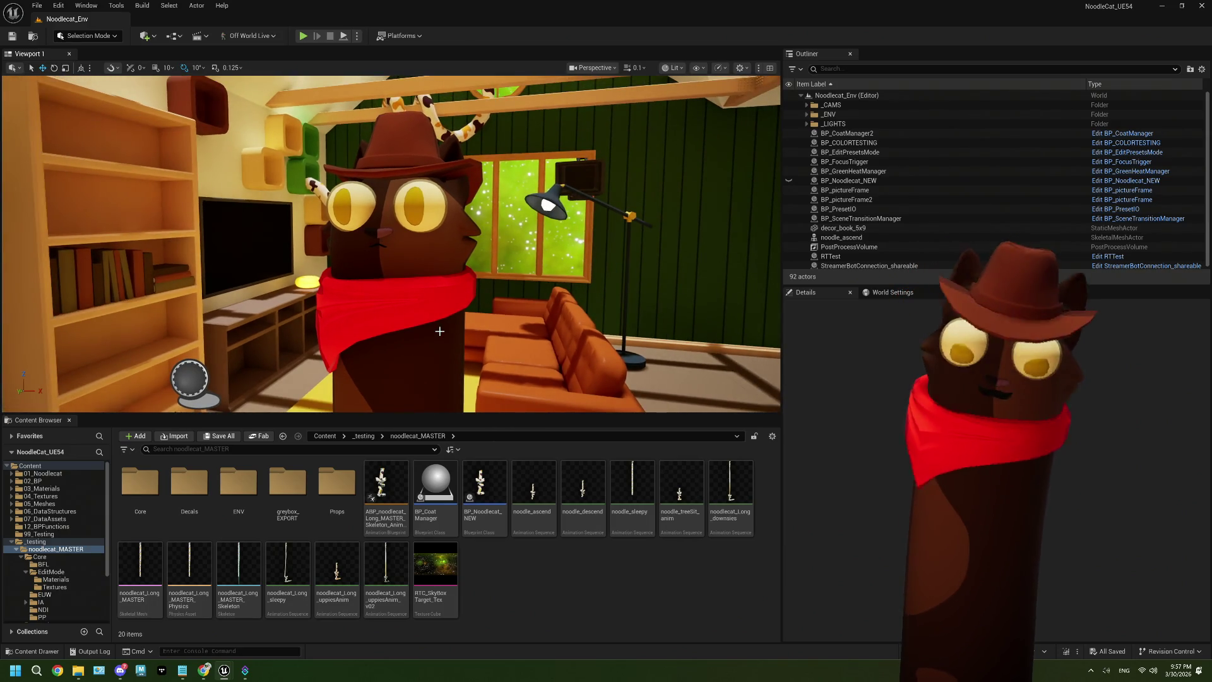
pyautogui.click(518, 589)
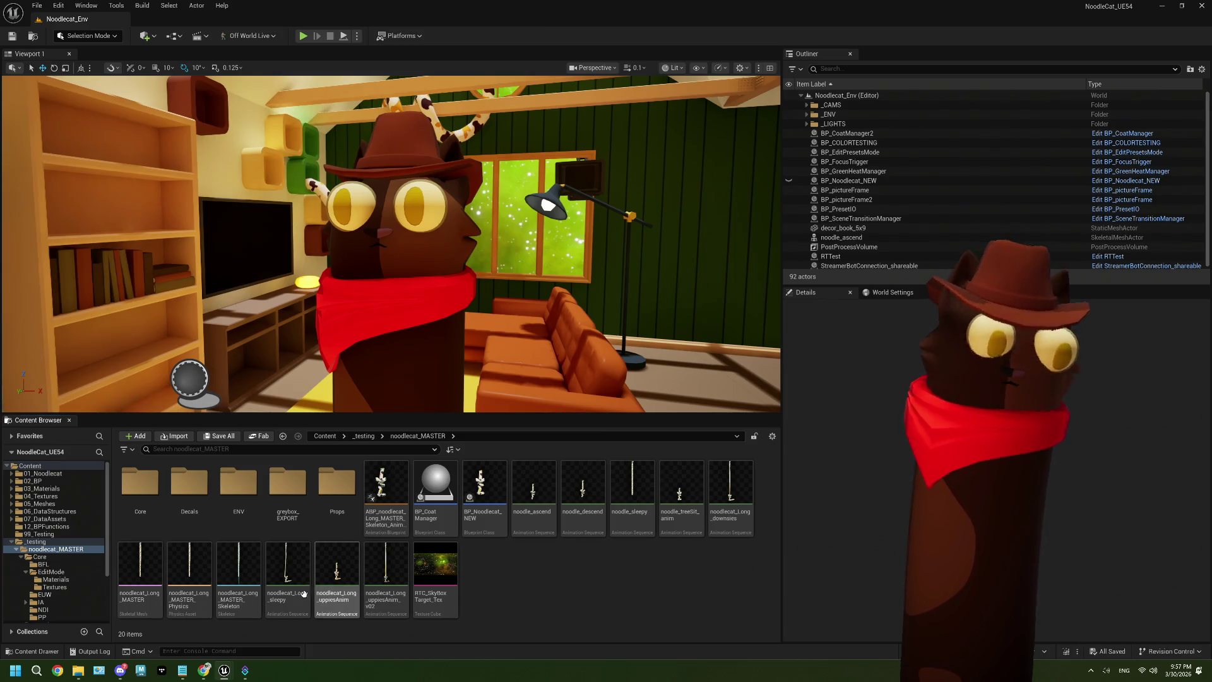
pyautogui.click(182, 671)
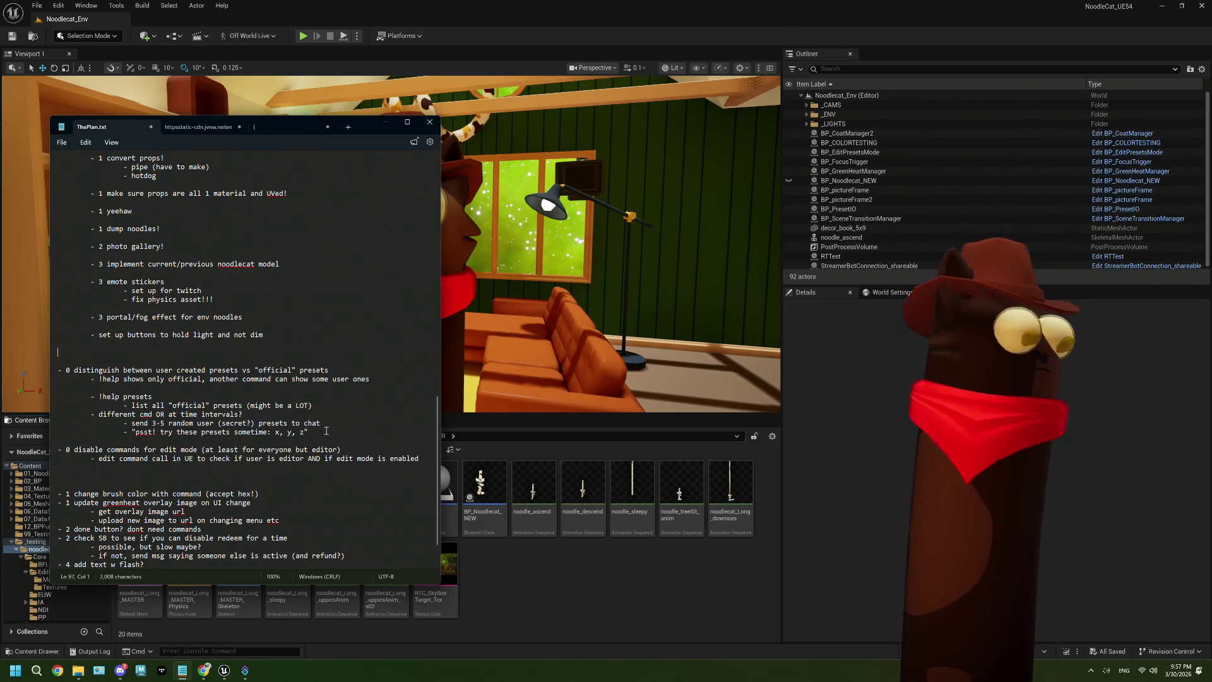
pyautogui.scroll(-1, 326, 431)
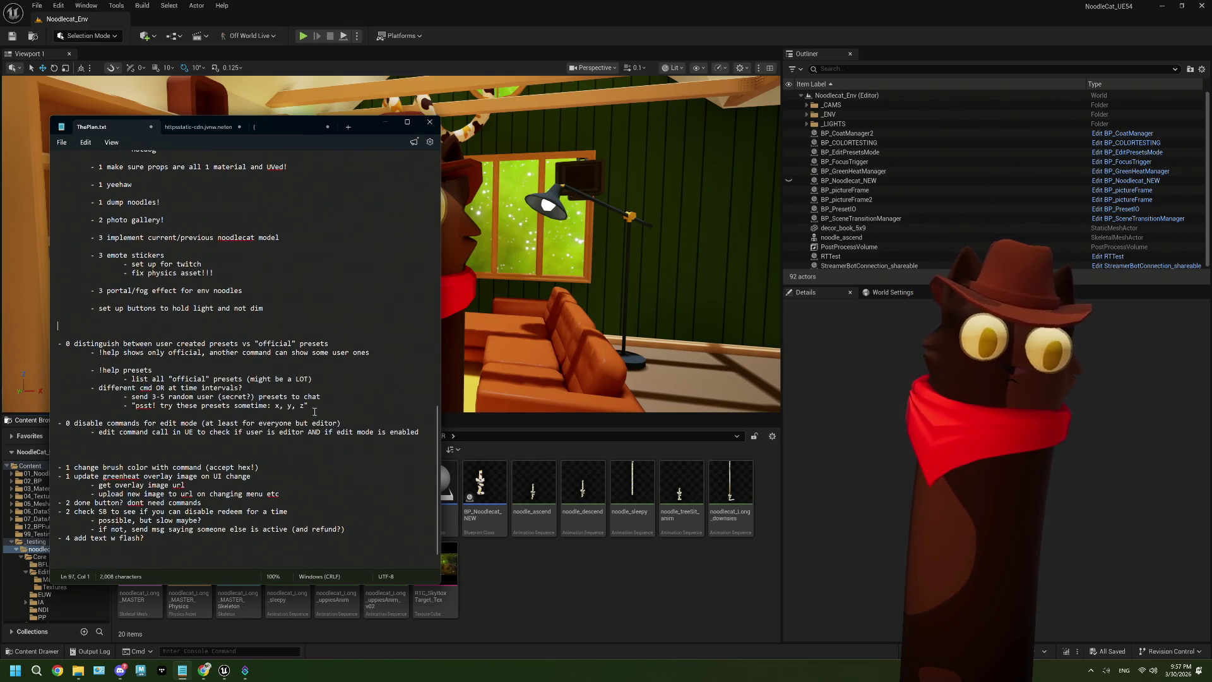
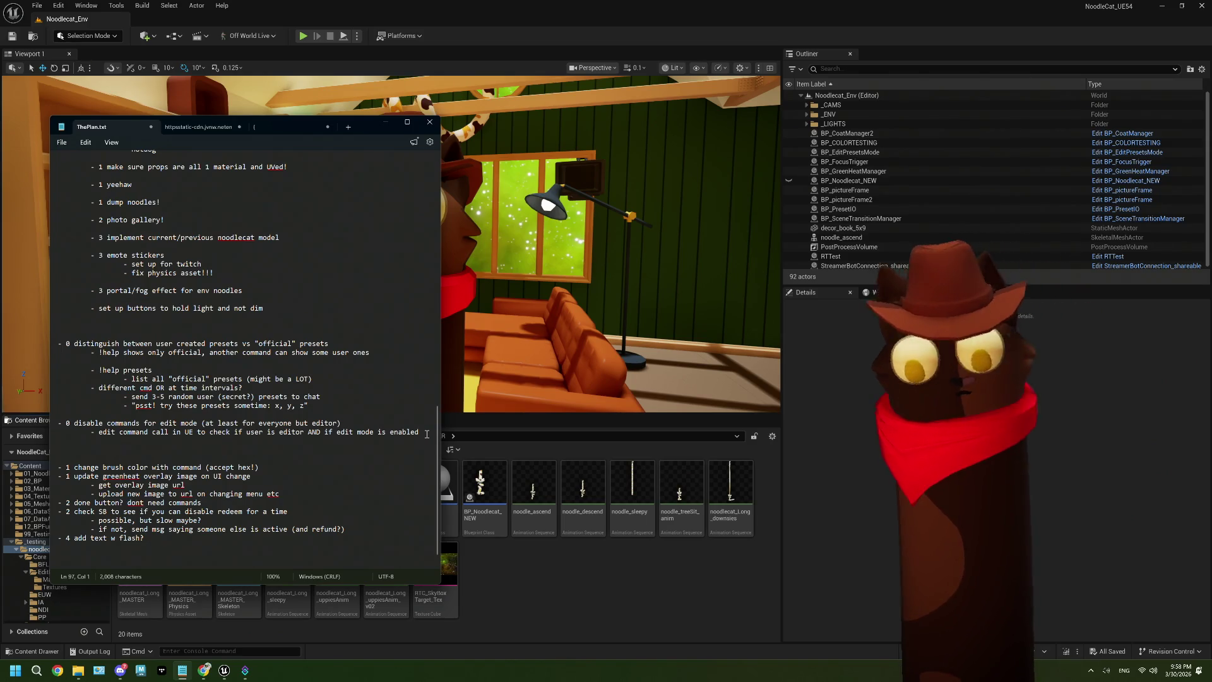
# Step: Glance at the ThePlan.txt notes, then send them behind the editor
pyautogui.click(594, 597)
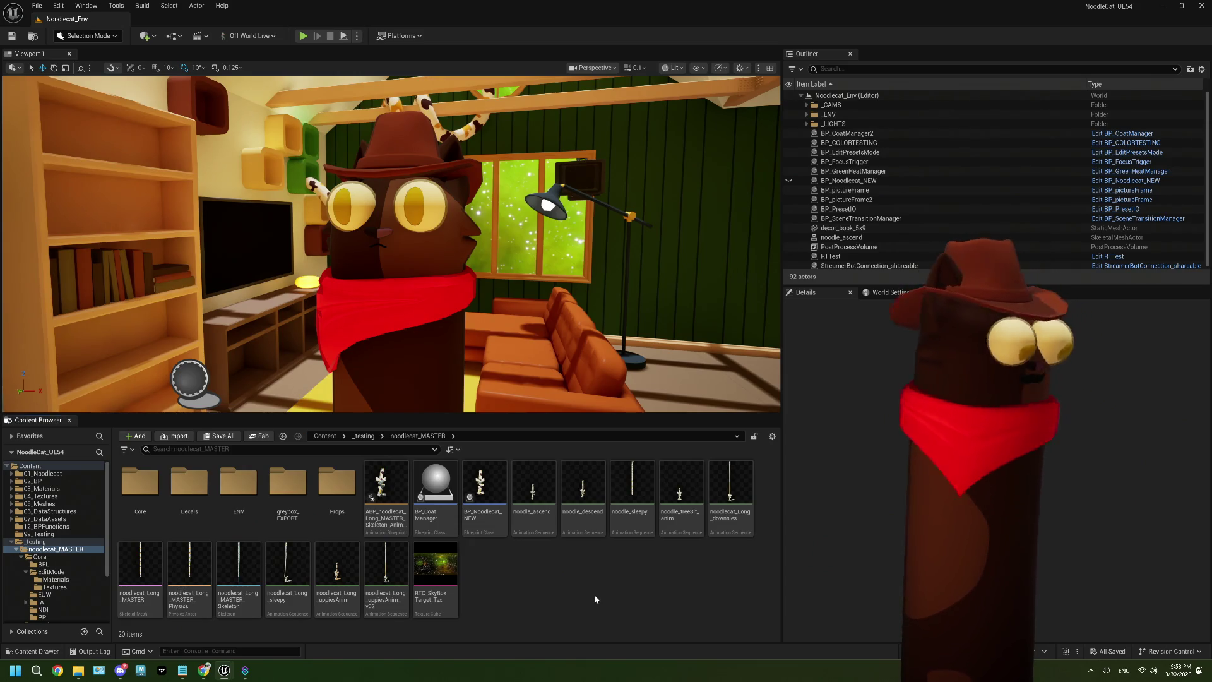
pyautogui.click(177, 671)
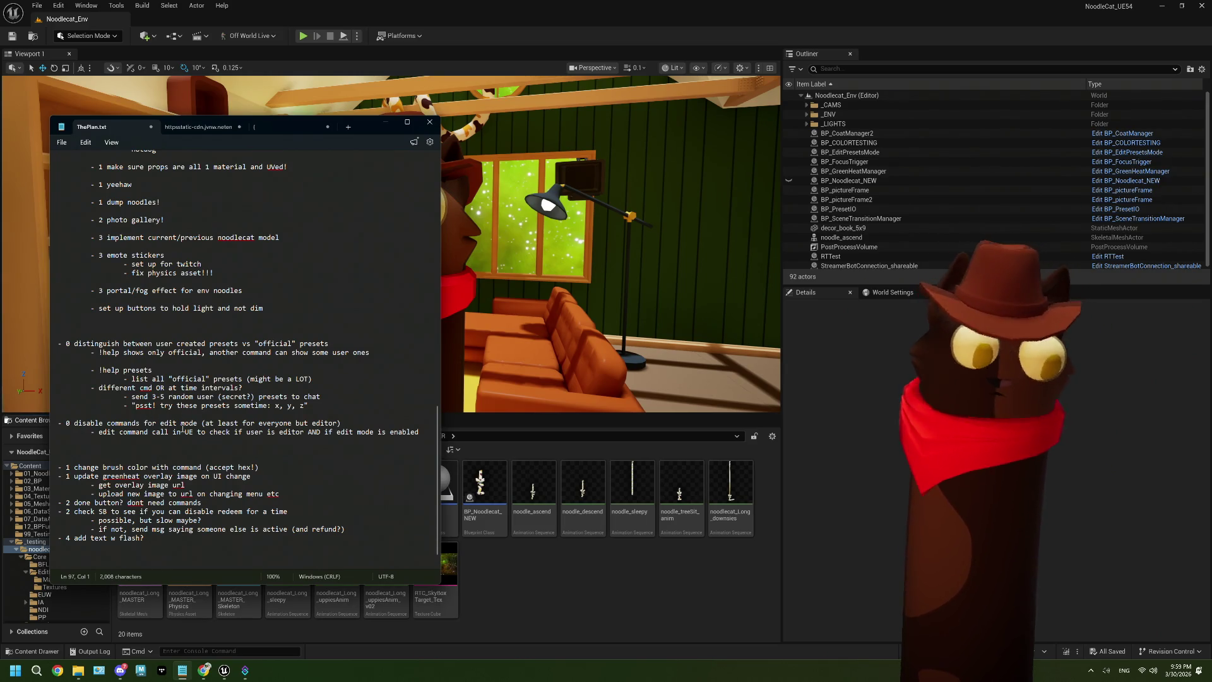
pyautogui.click(525, 580)
# Step: Open the BP_CoatManager Blueprint on its EventGraph
pyautogui.doubleClick(446, 508)
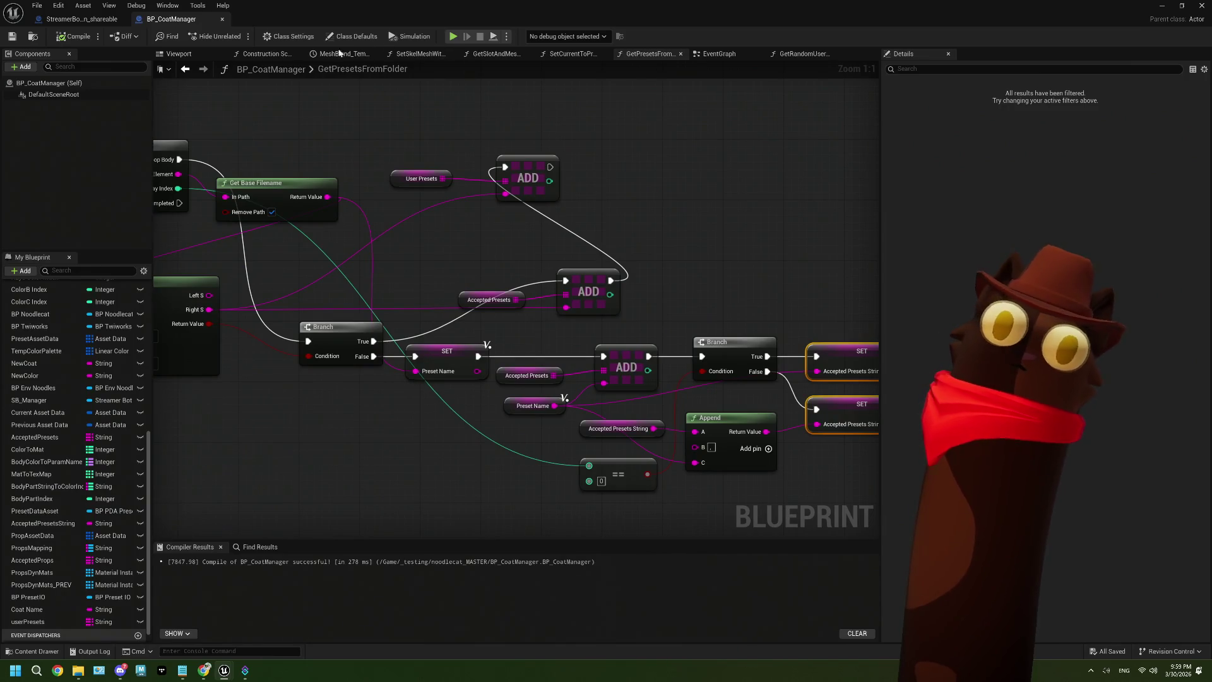
pyautogui.click(719, 53)
pyautogui.scroll(-5, 541, 344)
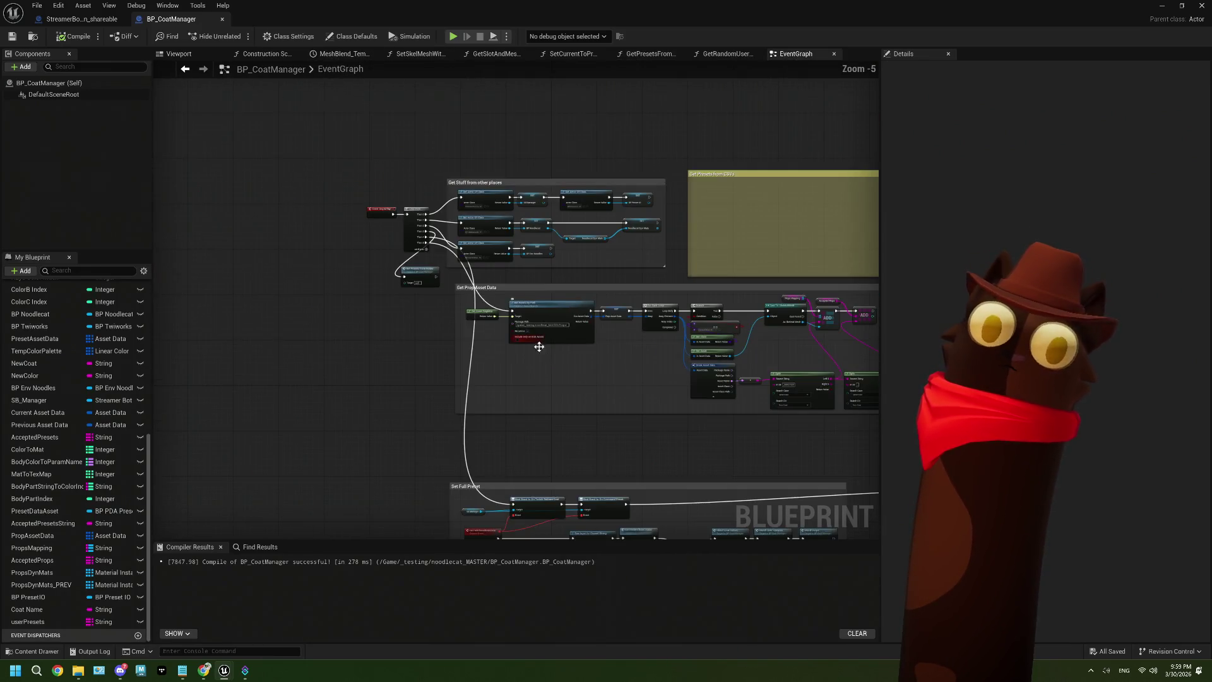
pyautogui.scroll(2, 346, 359)
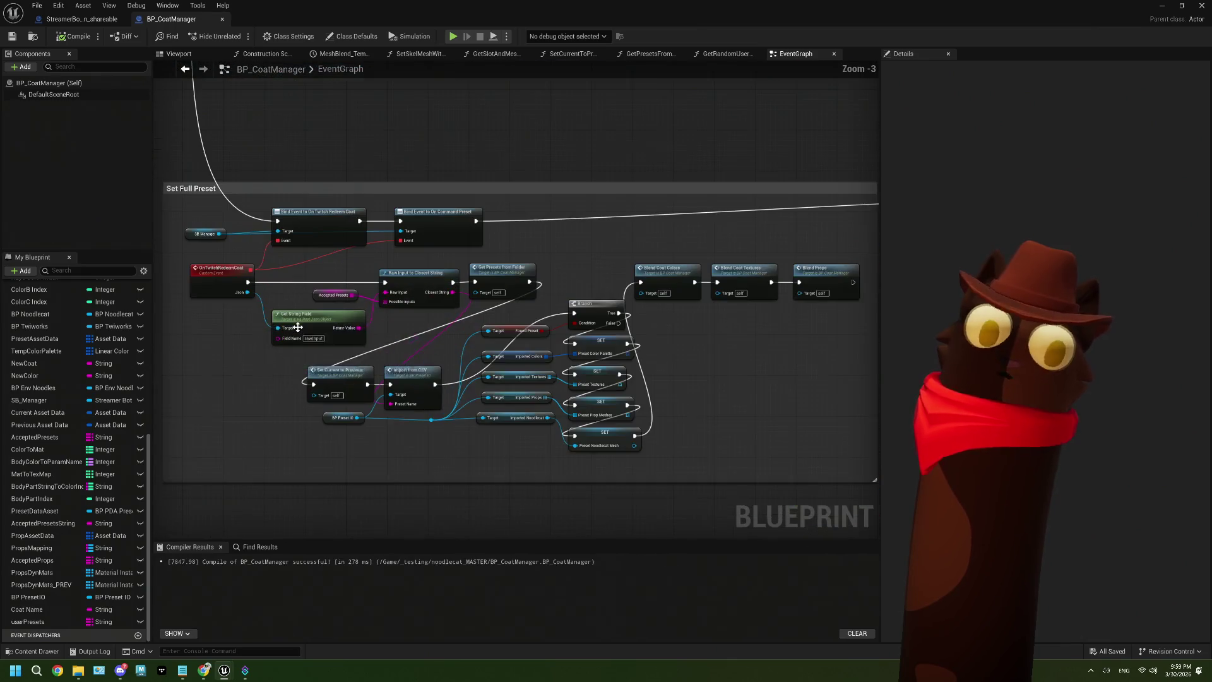
pyautogui.scroll(-4, 473, 378)
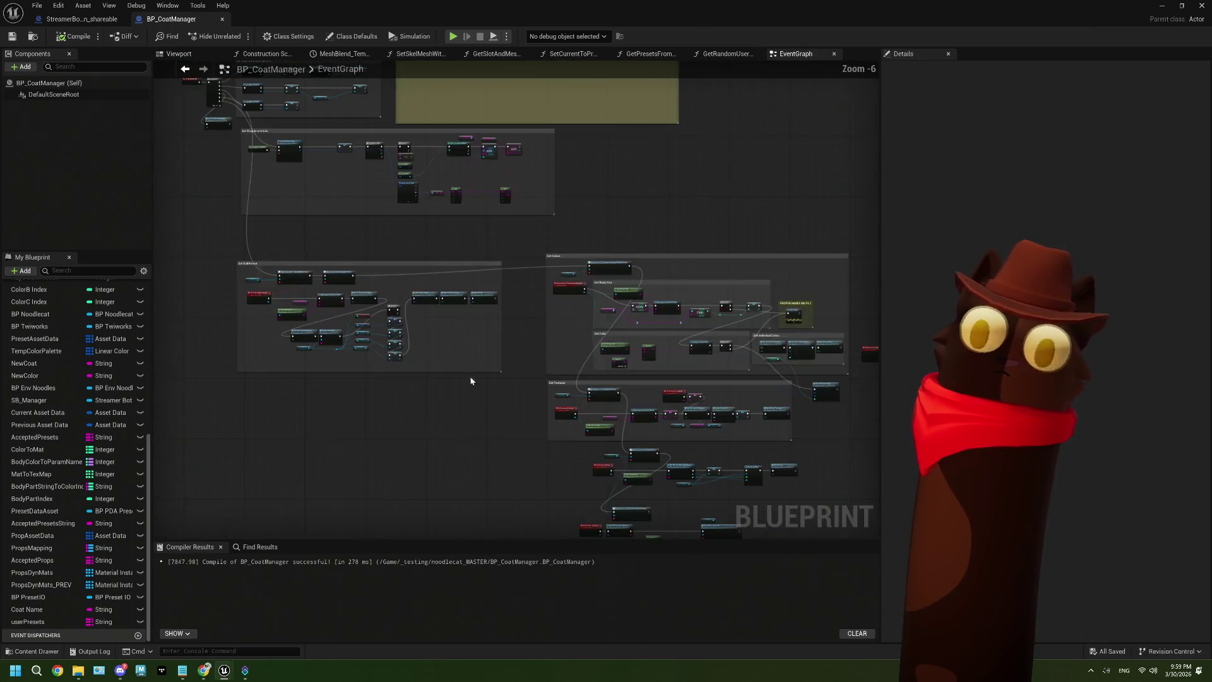
pyautogui.scroll(1, 447, 270)
pyautogui.scroll(2, 445, 272)
pyautogui.scroll(1, 445, 273)
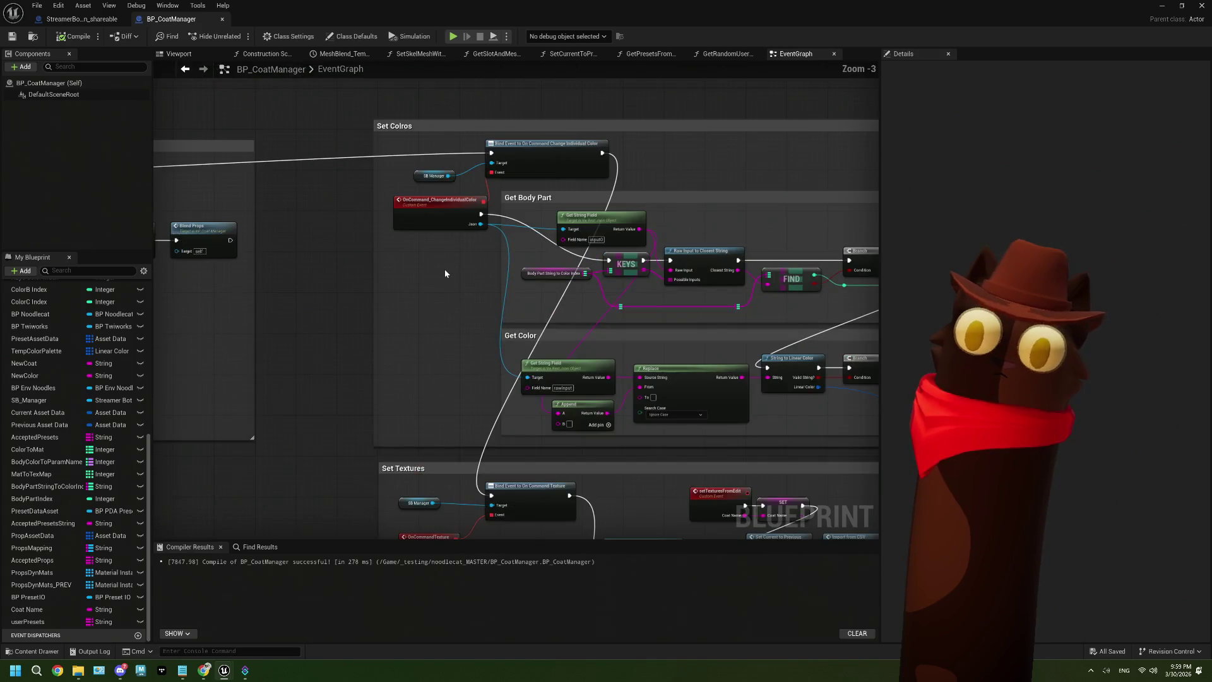
# Step: Inspect the coat manager's Set Textures and ExportPreset event nodes
pyautogui.moveTo(458, 254)
pyautogui.mouseDown()
pyautogui.moveTo(520, 417)
pyautogui.moveTo(504, 318)
pyautogui.mouseUp()
pyautogui.scroll(1, 533, 455)
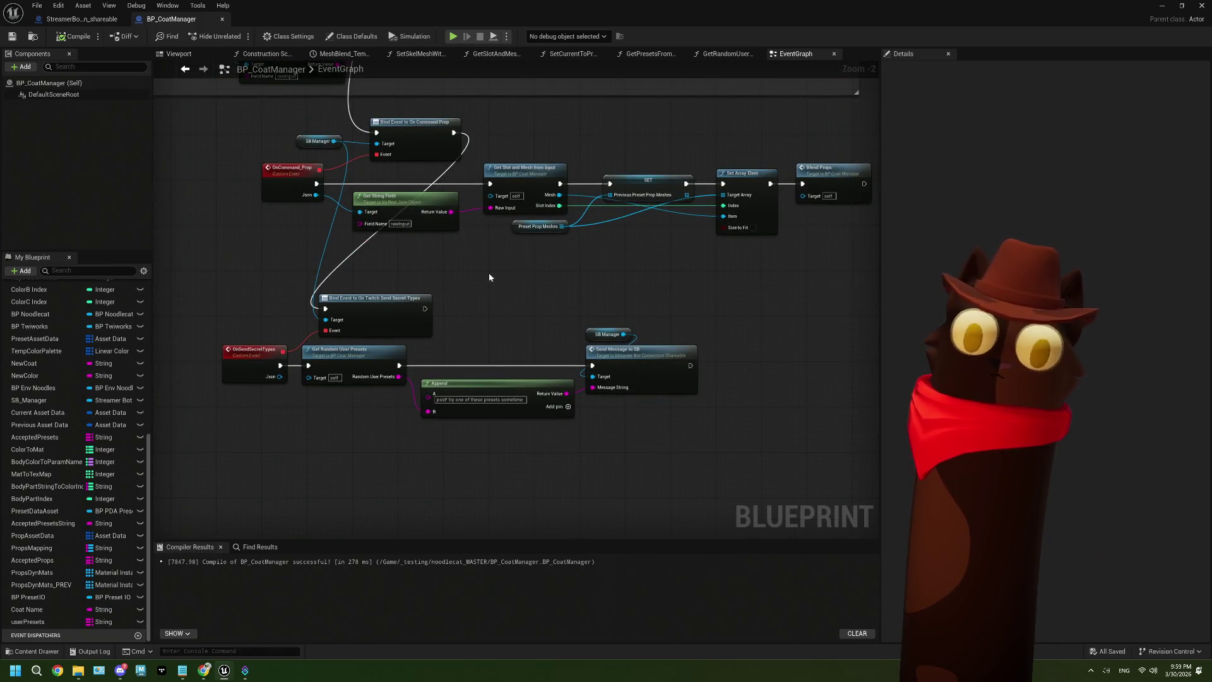
pyautogui.moveTo(490, 274); pyautogui.dragTo(498, 350)
pyautogui.scroll(-2, 505, 385)
pyautogui.moveTo(514, 427)
pyautogui.mouseDown()
pyautogui.moveTo(495, 302)
pyautogui.moveTo(482, 346)
pyautogui.moveTo(466, 322)
pyautogui.moveTo(464, 436)
pyautogui.mouseUp()
pyautogui.scroll(-1, 442, 341)
pyautogui.moveTo(442, 341)
pyautogui.mouseDown()
pyautogui.moveTo(490, 347)
pyautogui.moveTo(358, 365)
pyautogui.moveTo(361, 149)
pyautogui.moveTo(406, 324)
pyautogui.mouseUp()
pyautogui.scroll(1, 359, 365)
# Step: Review the color, Get Body Part, PROPER HANDLING PLZ and BlendProps sections of the graph
pyautogui.moveTo(360, 208); pyautogui.dragTo(431, 208)
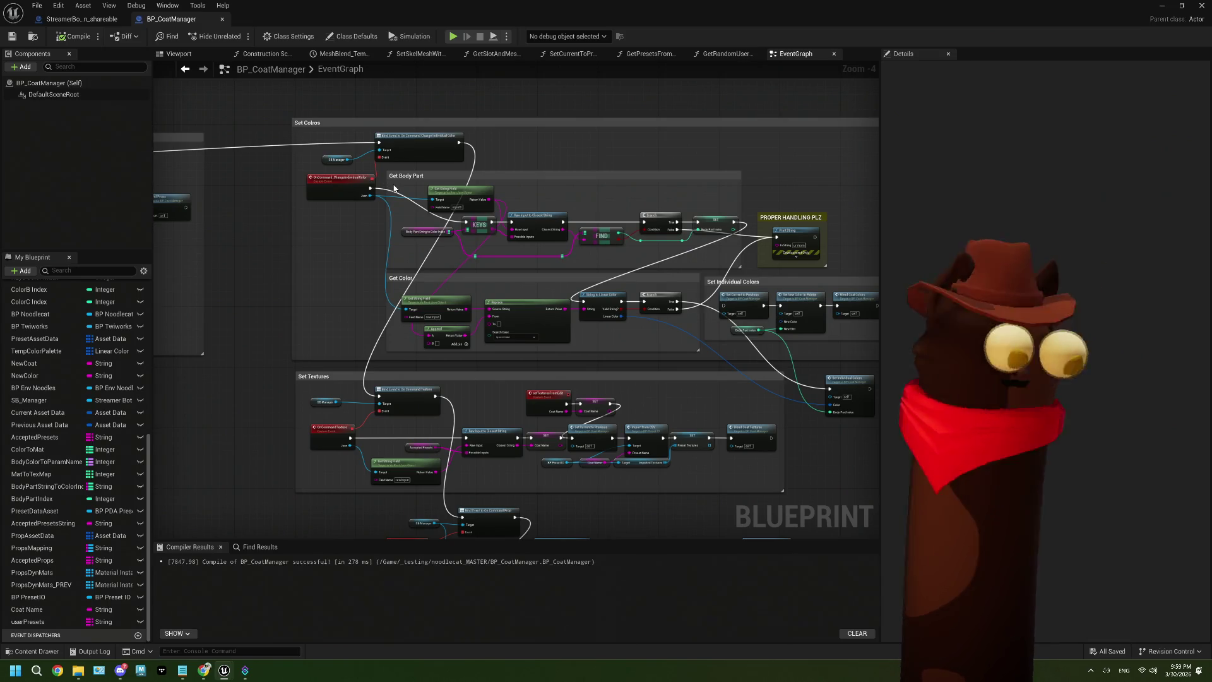
pyautogui.moveTo(814, 244); pyautogui.dragTo(714, 219)
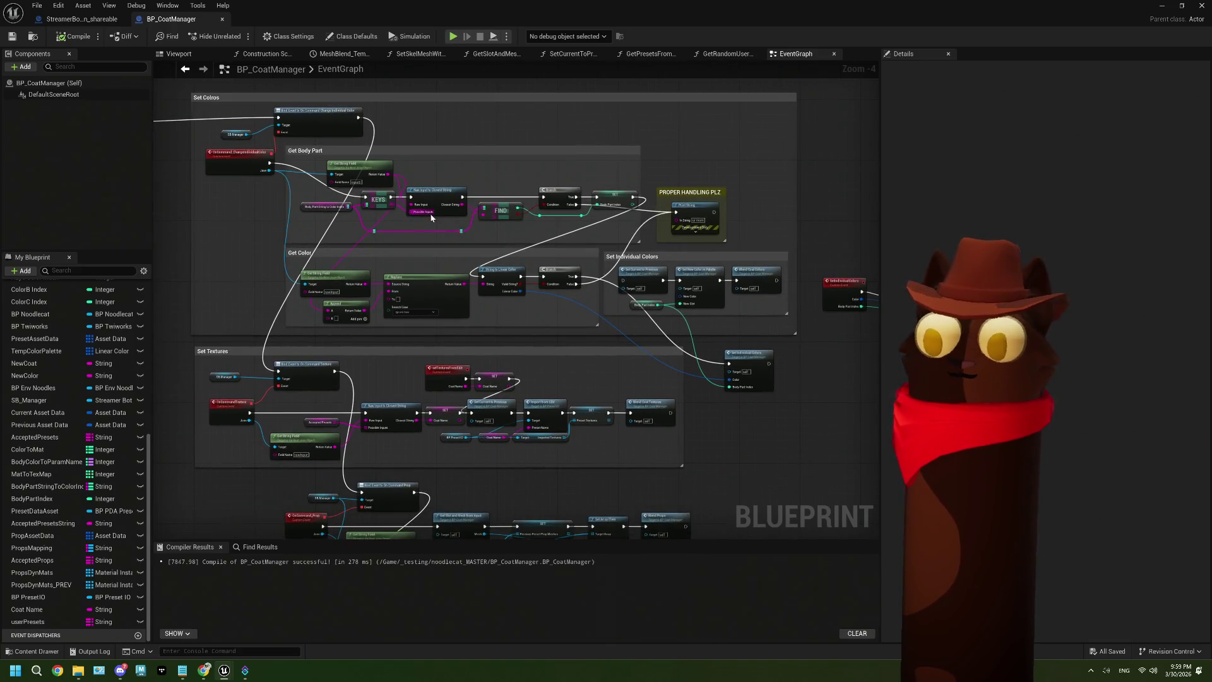
pyautogui.scroll(3, 713, 219)
pyautogui.scroll(1, 661, 231)
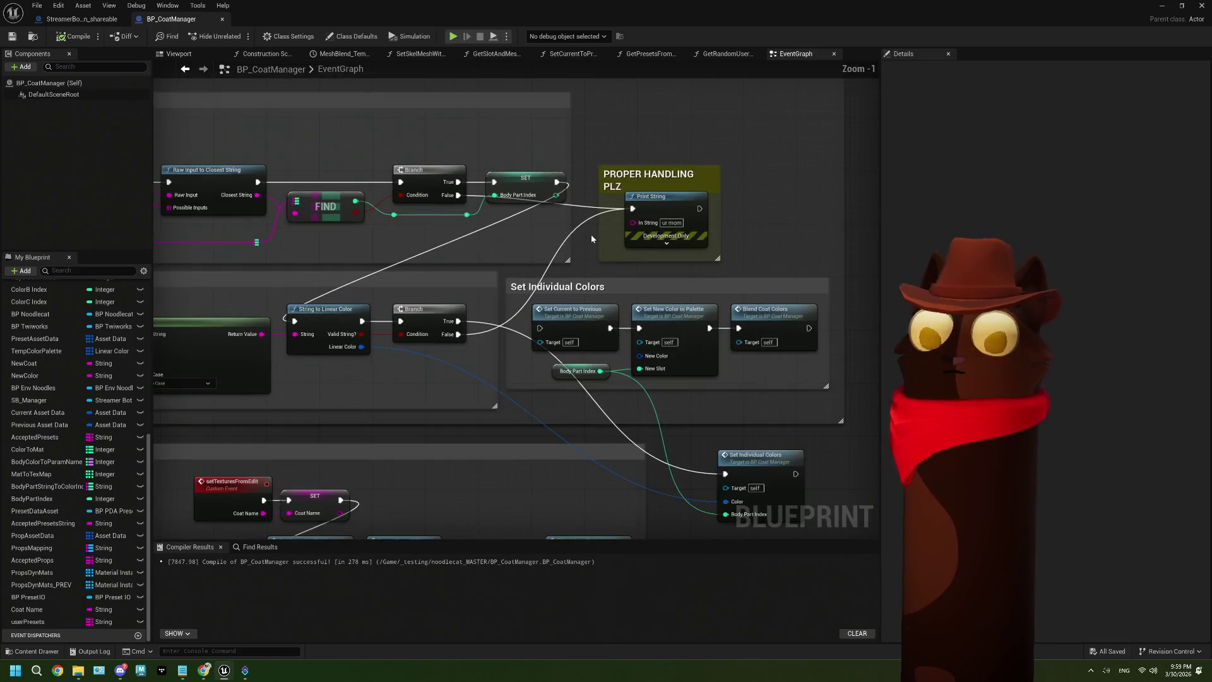
pyautogui.scroll(-3, 661, 230)
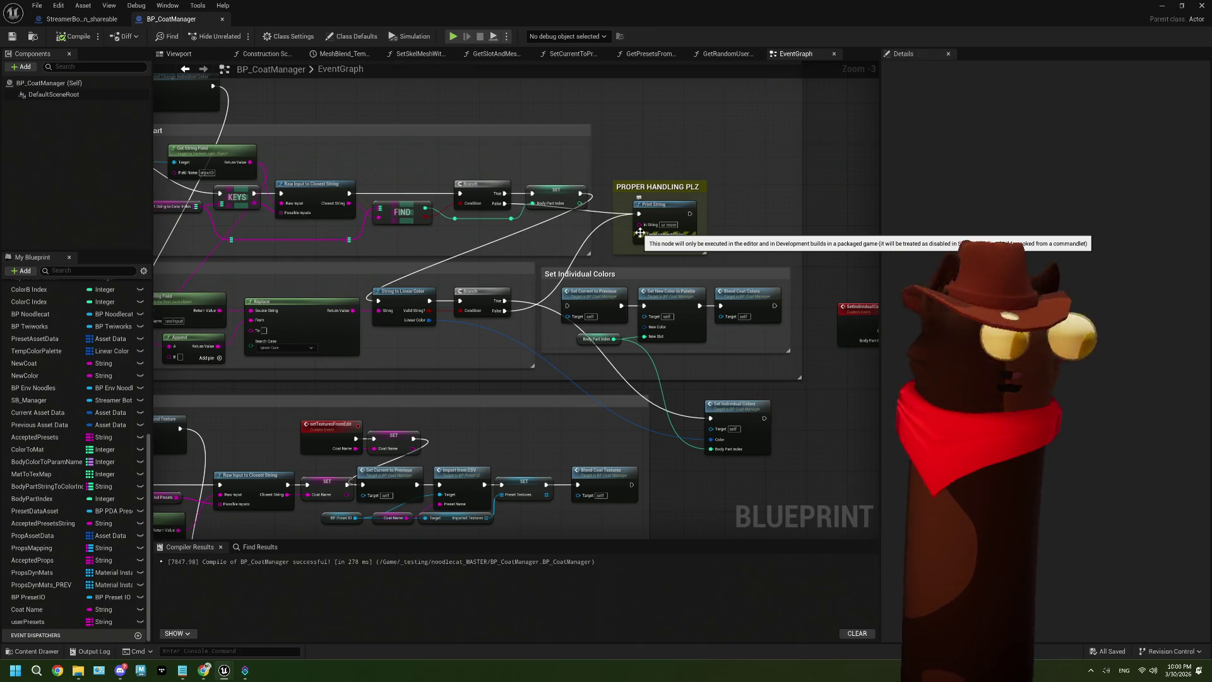
pyautogui.scroll(-1, 685, 391)
pyautogui.moveTo(684, 389); pyautogui.dragTo(529, 354)
pyautogui.moveTo(744, 370)
pyautogui.mouseDown()
pyautogui.moveTo(522, 281)
pyautogui.moveTo(445, 312)
pyautogui.moveTo(320, 316)
pyautogui.moveTo(698, 291)
pyautogui.moveTo(789, 298)
pyautogui.mouseUp()
pyautogui.scroll(2, 521, 276)
pyautogui.scroll(-3, 656, 318)
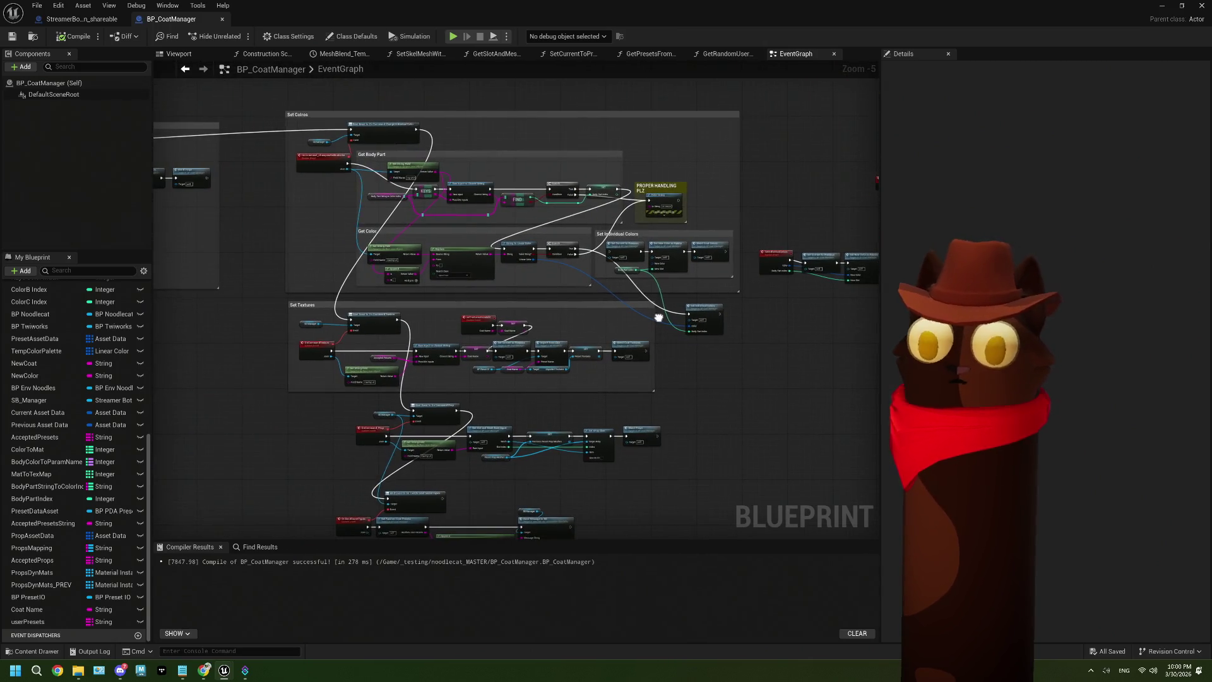
pyautogui.moveTo(656, 317); pyautogui.dragTo(779, 334)
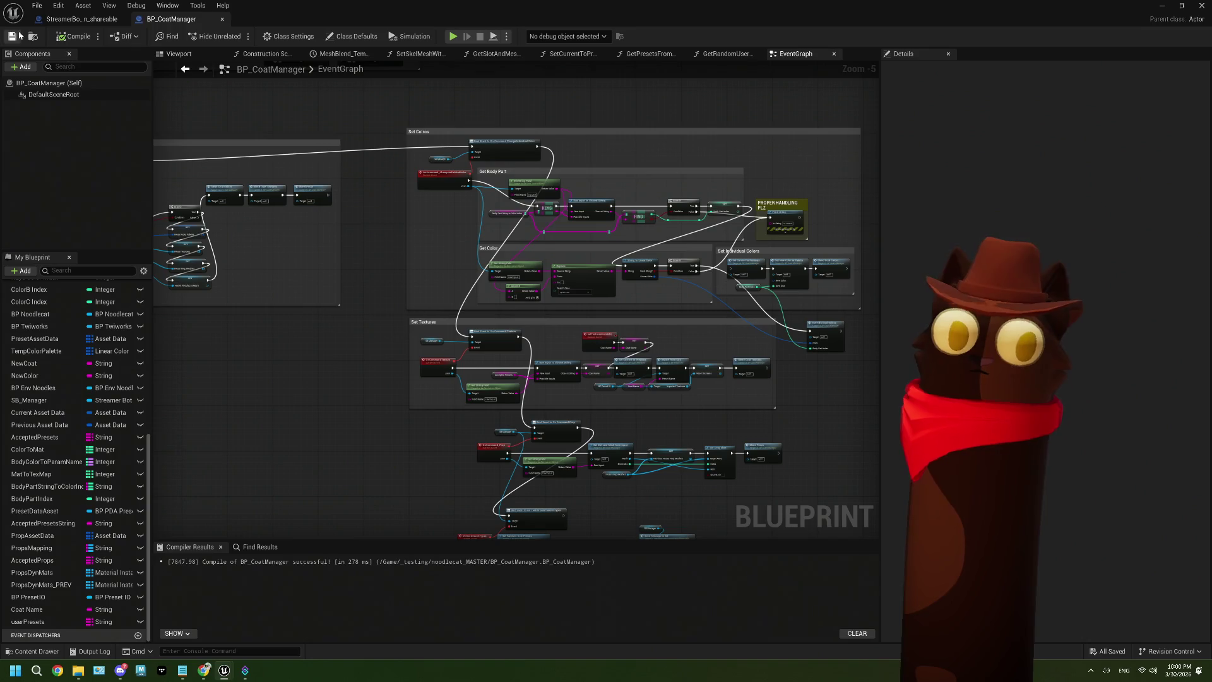
pyautogui.scroll(4, 453, 175)
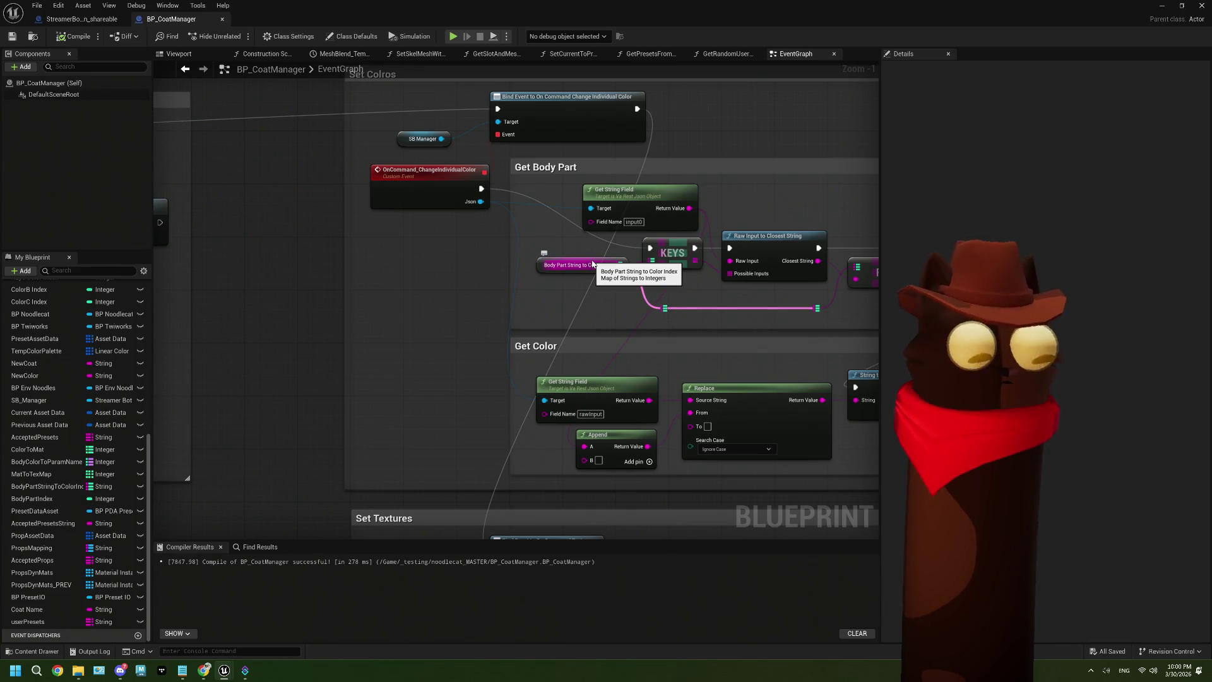
pyautogui.click(67, 19)
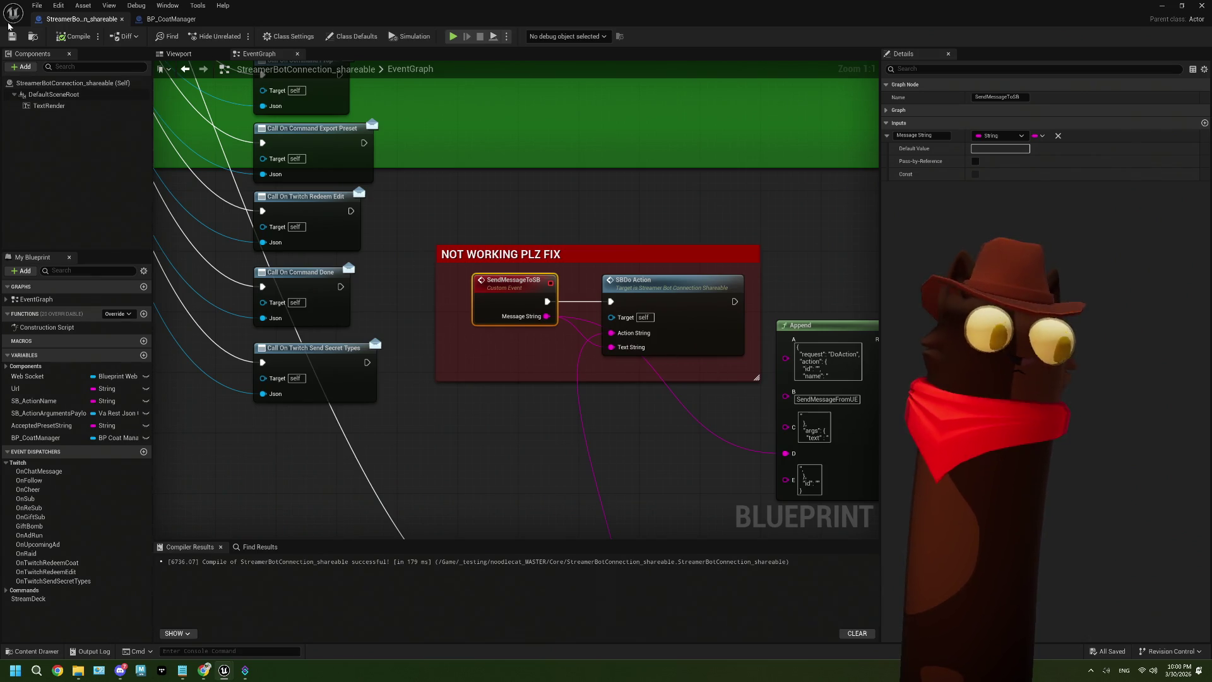
# Step: Close the Blueprint editor to return to the Noodlecat_Env level
pyautogui.click(1201, 5)
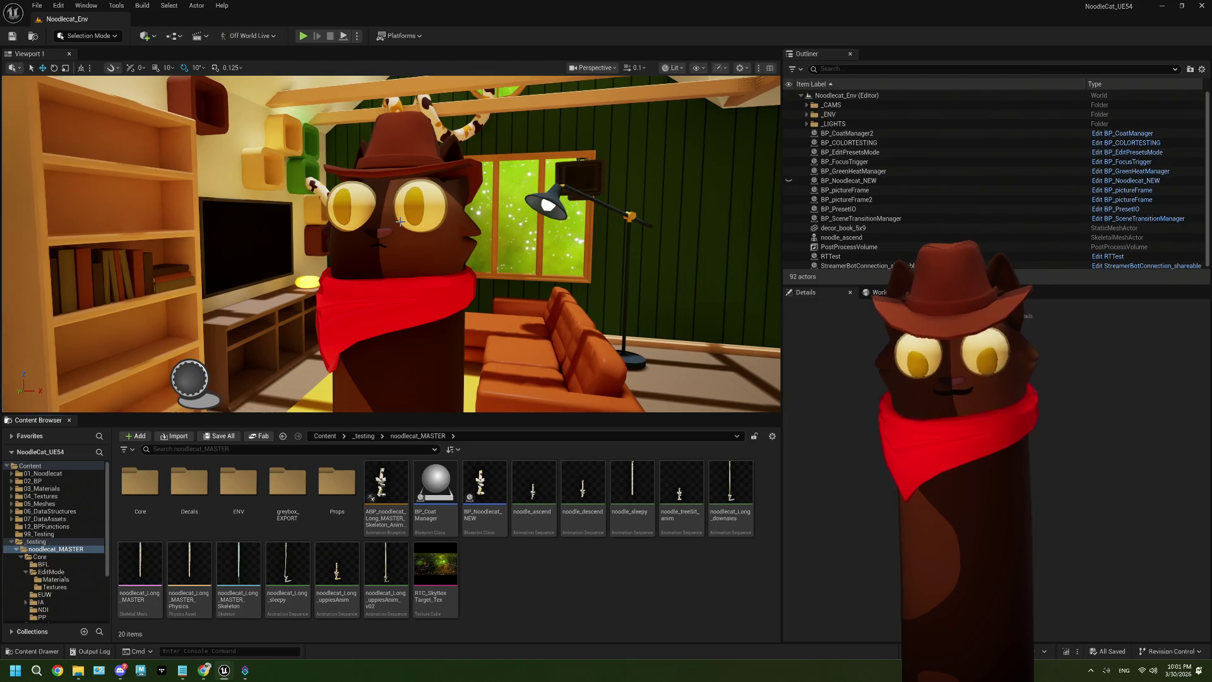
pyautogui.click(400, 35)
# Step: Package the project for Windows into the _GameBuilds\20260330 folder
pyautogui.moveTo(467, 170)
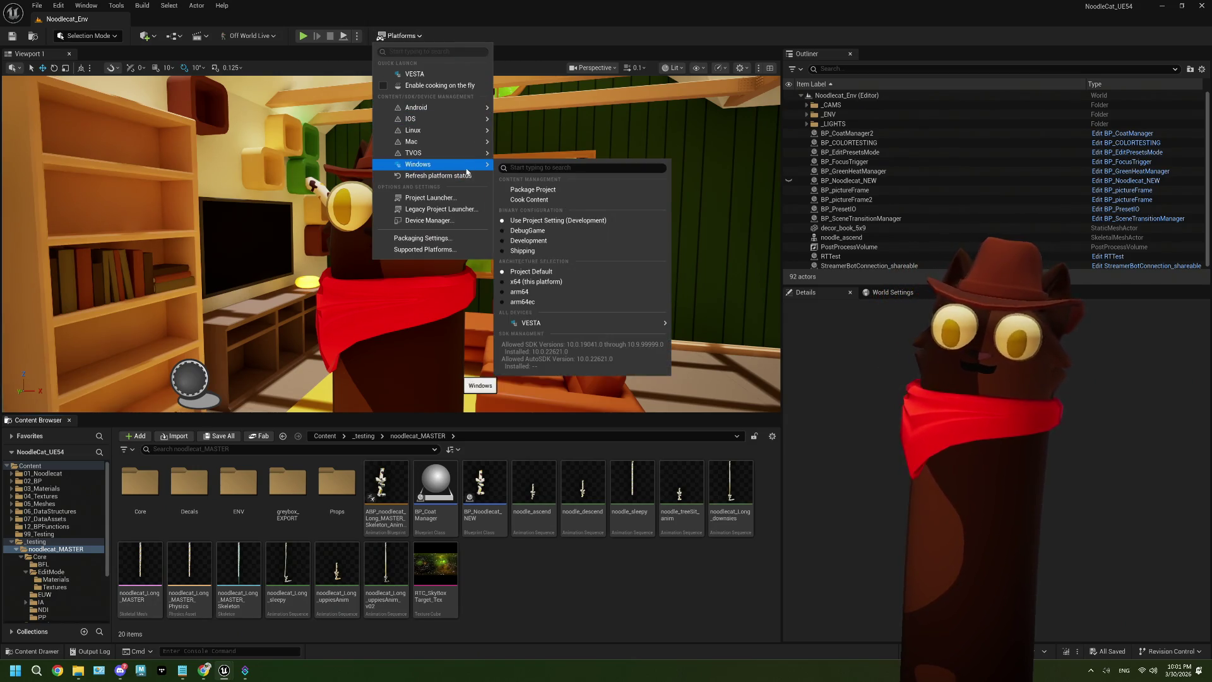
pyautogui.click(529, 190)
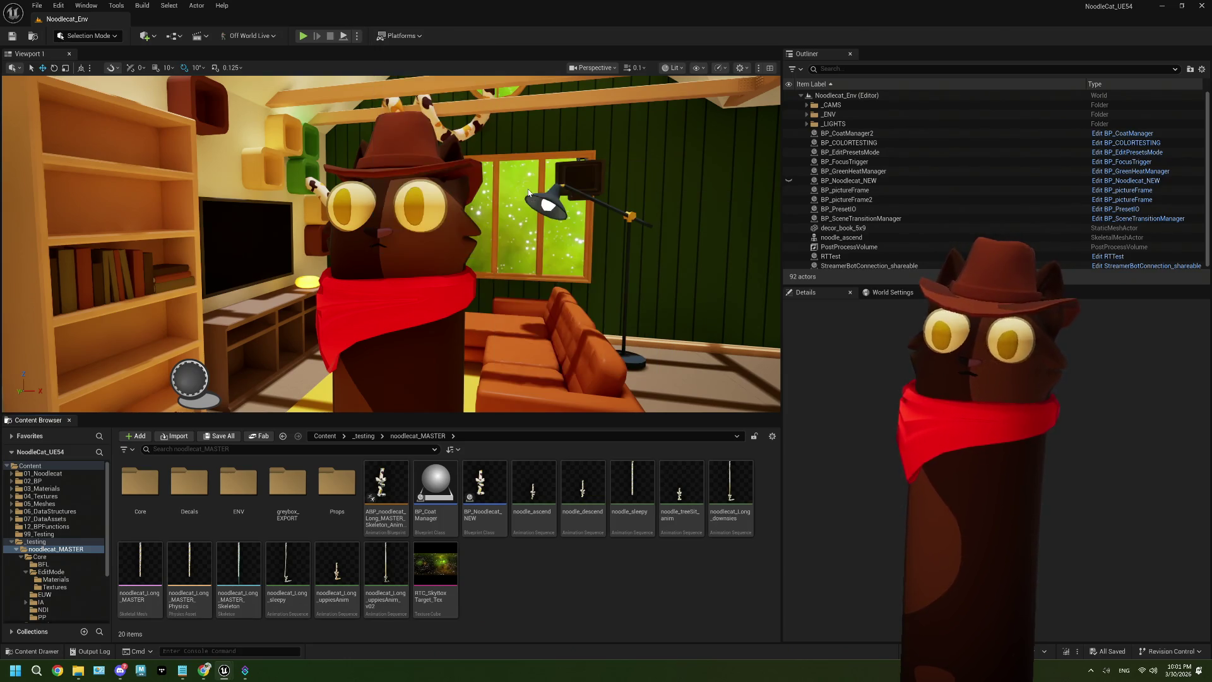
pyautogui.click(155, 76)
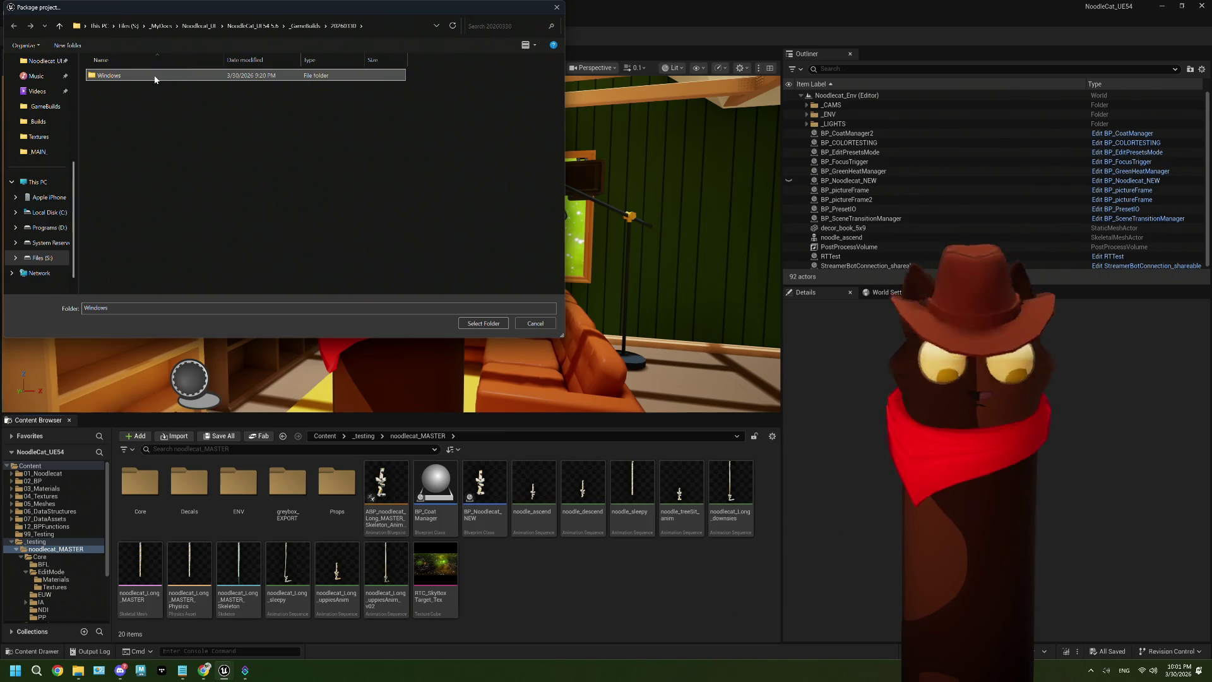
pyautogui.click(305, 25)
pyautogui.scroll(-3, 284, 189)
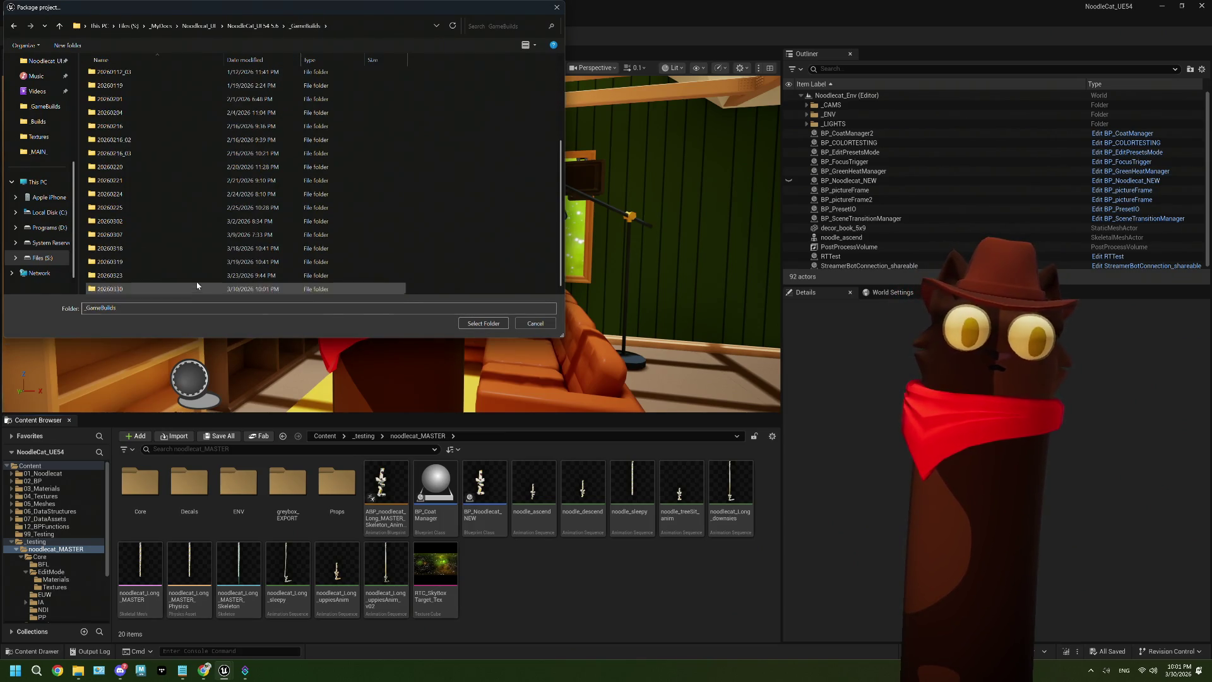
pyautogui.doubleClick(183, 289)
pyautogui.click(471, 324)
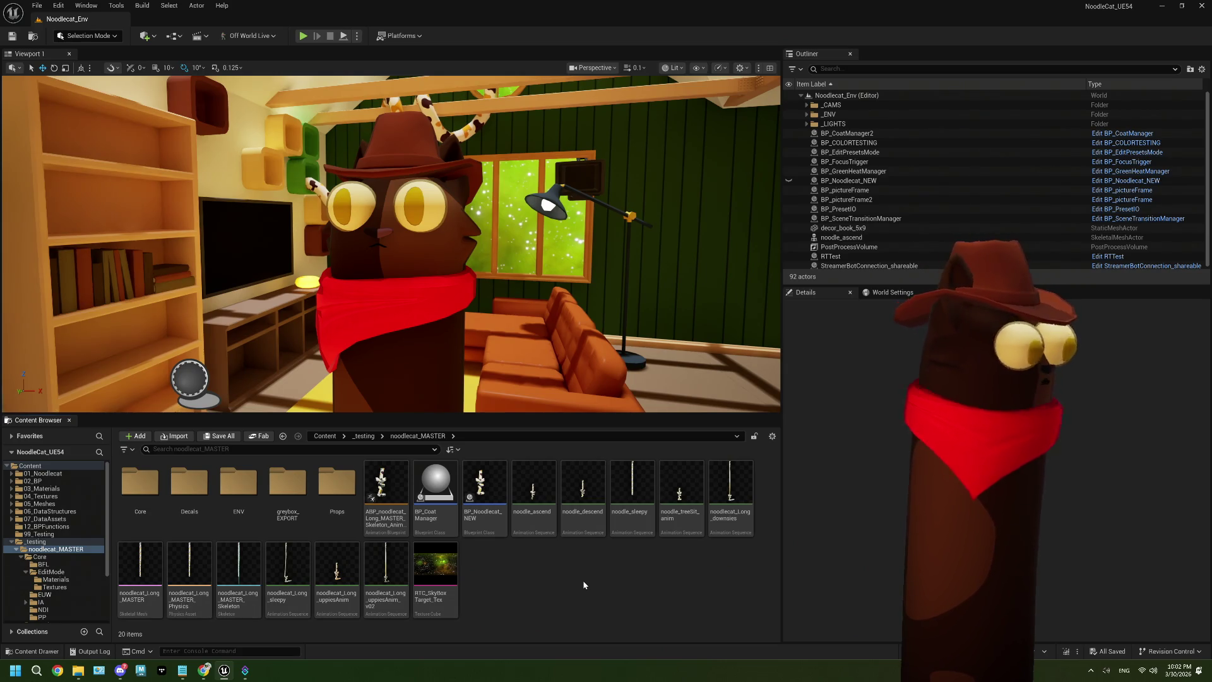
pyautogui.click(549, 530)
pyautogui.click(565, 598)
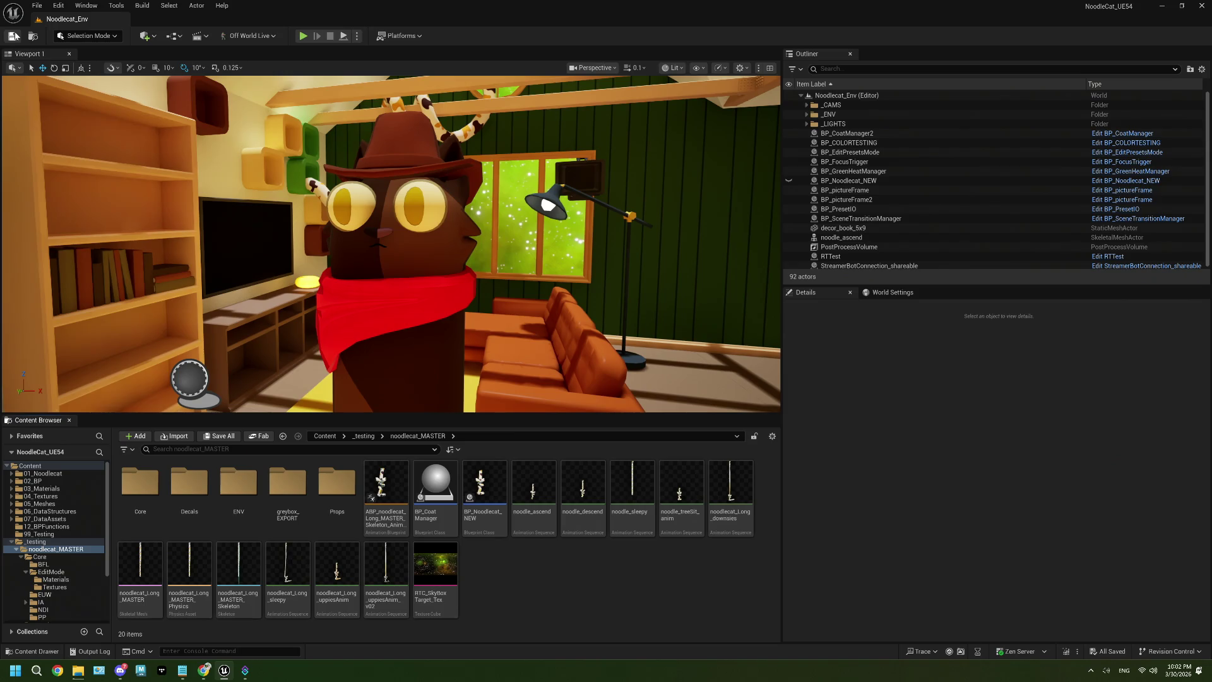
pyautogui.click(182, 670)
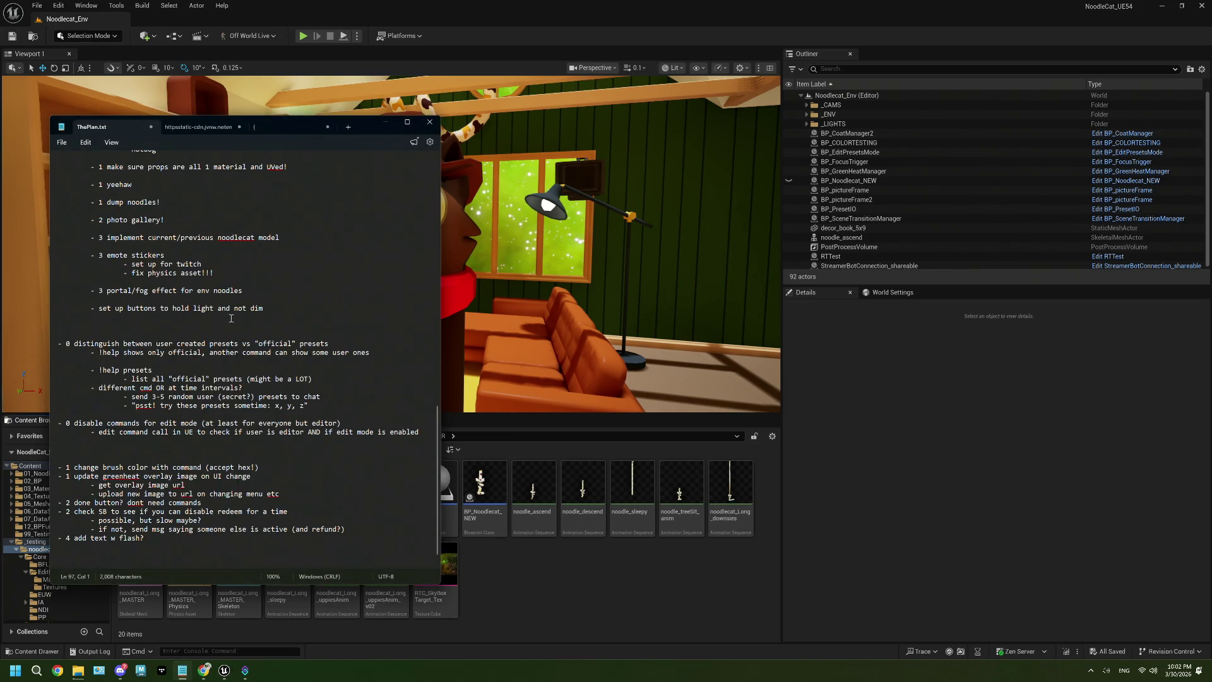
pyautogui.moveTo(322, 410)
pyautogui.mouseDown()
pyautogui.moveTo(60, 372)
pyautogui.moveTo(58, 346)
pyautogui.mouseUp()
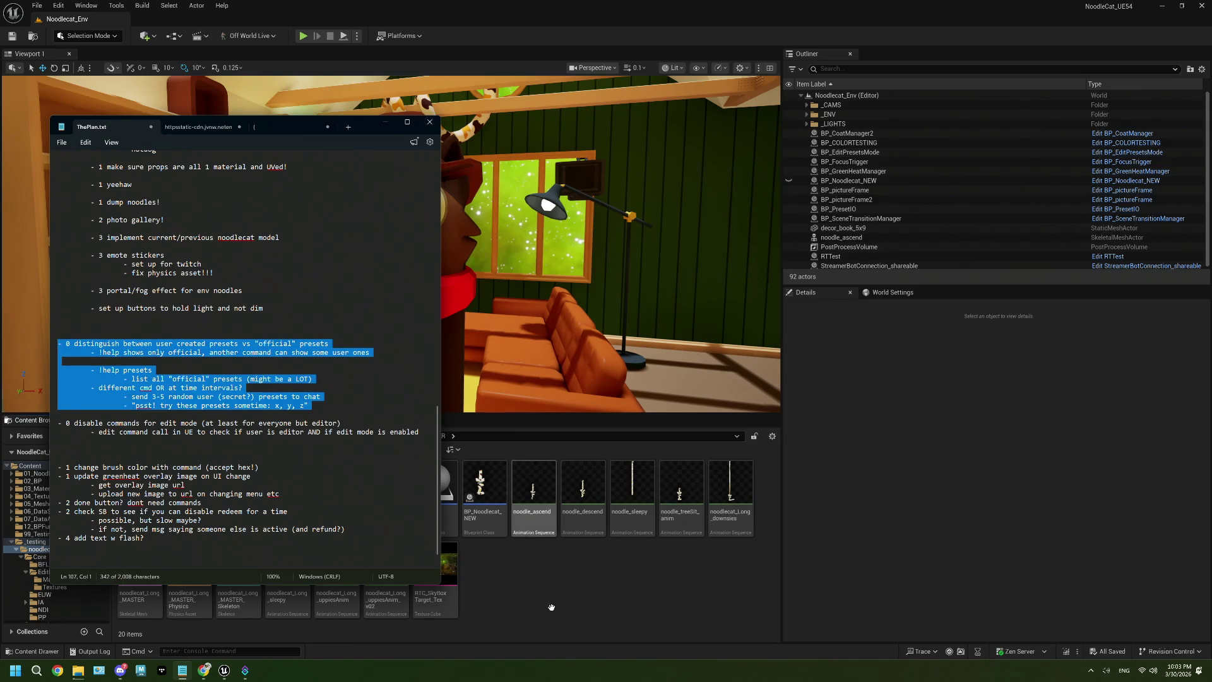
pyautogui.click(551, 607)
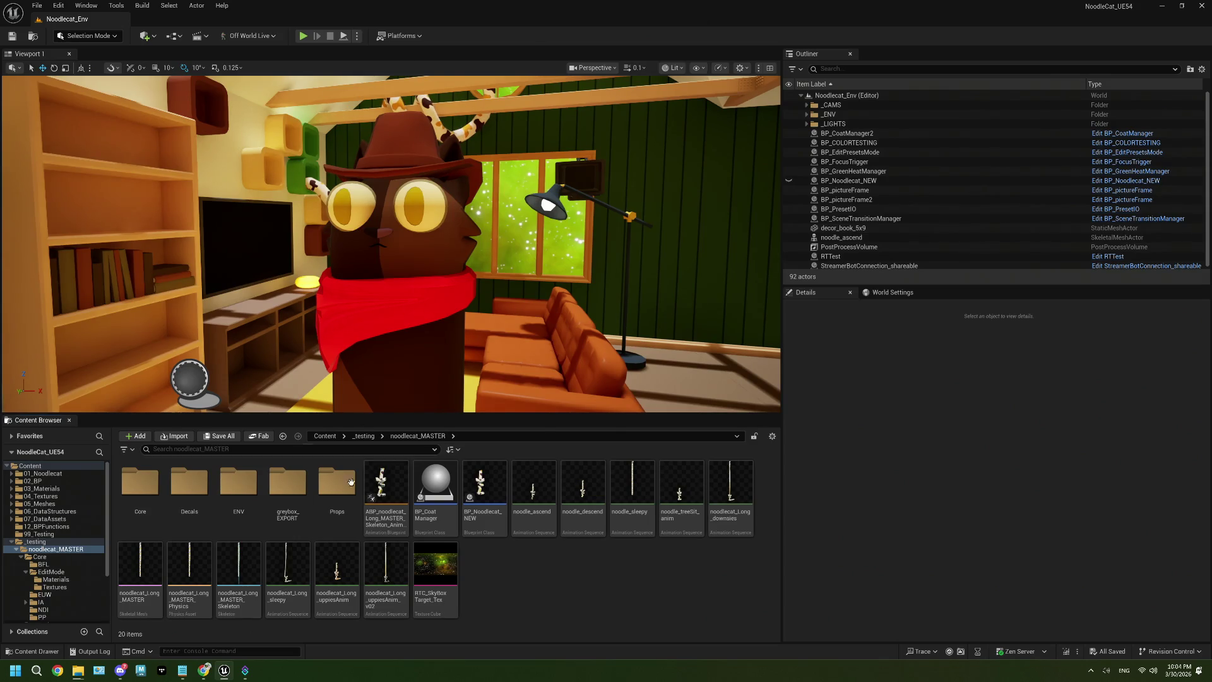
pyautogui.moveTo(120, 671)
pyautogui.moveTo(191, 675)
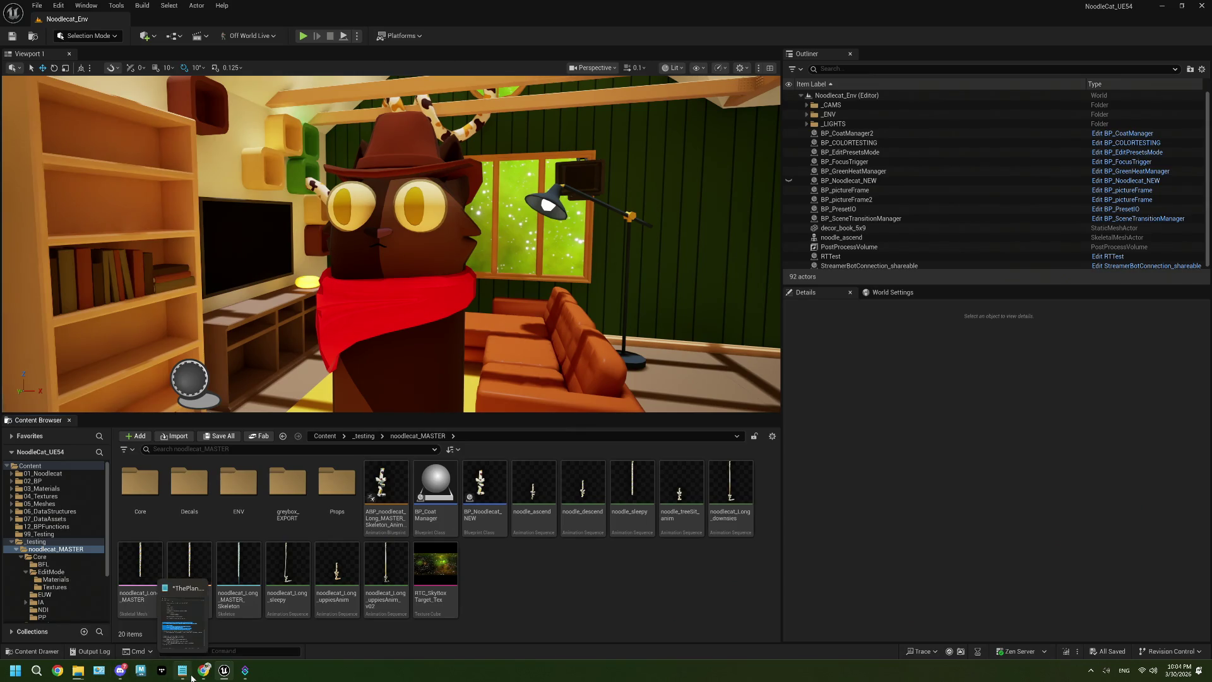
pyautogui.click(183, 622)
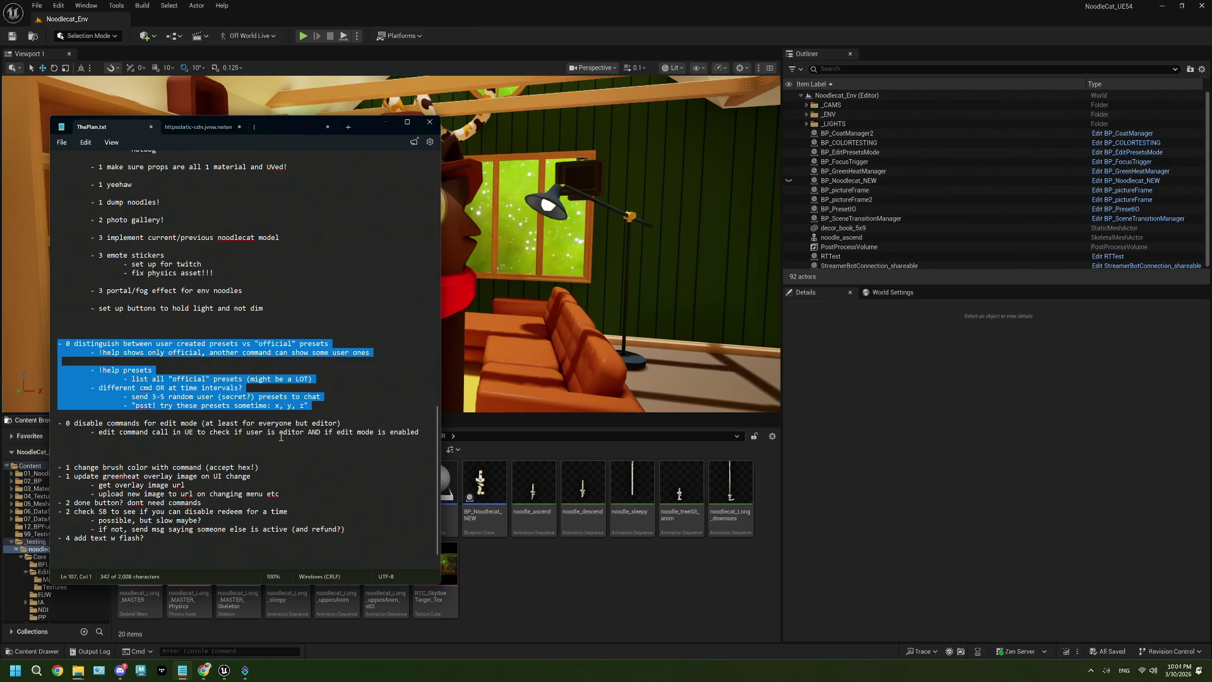
pyautogui.scroll(-1, 281, 437)
pyautogui.moveTo(66, 405); pyautogui.dragTo(422, 416)
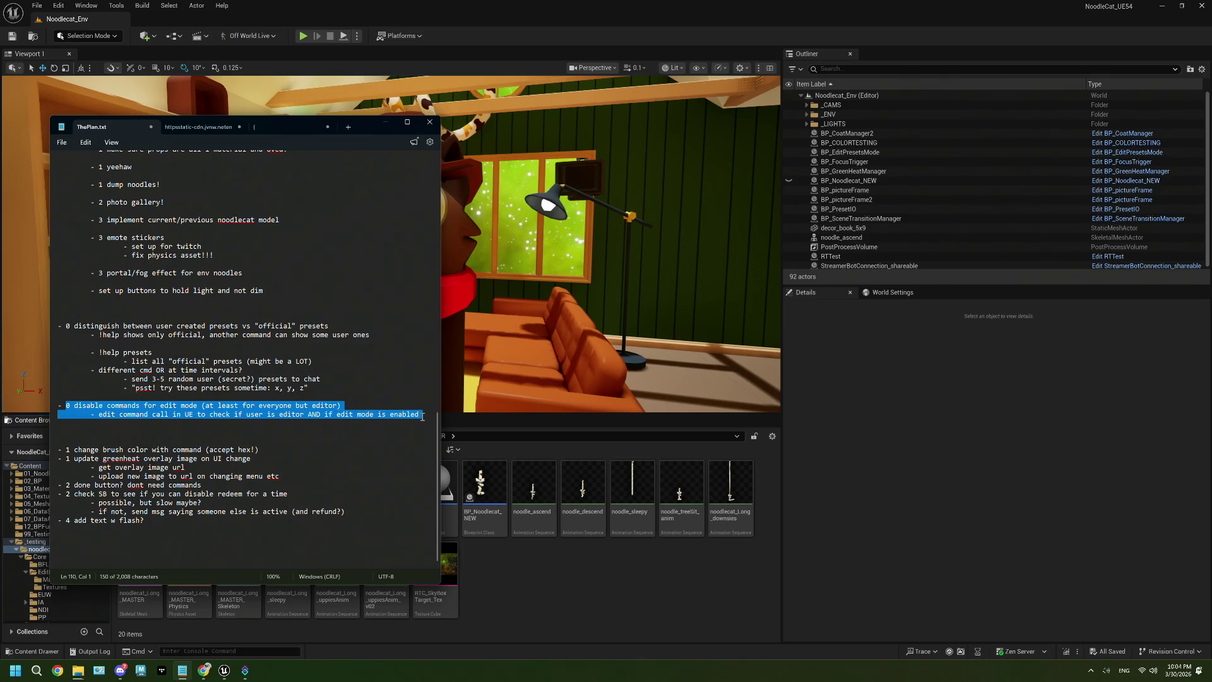
pyautogui.click(422, 405)
pyautogui.moveTo(259, 450); pyautogui.dragTo(59, 447)
pyautogui.moveTo(279, 476); pyautogui.dragTo(60, 462)
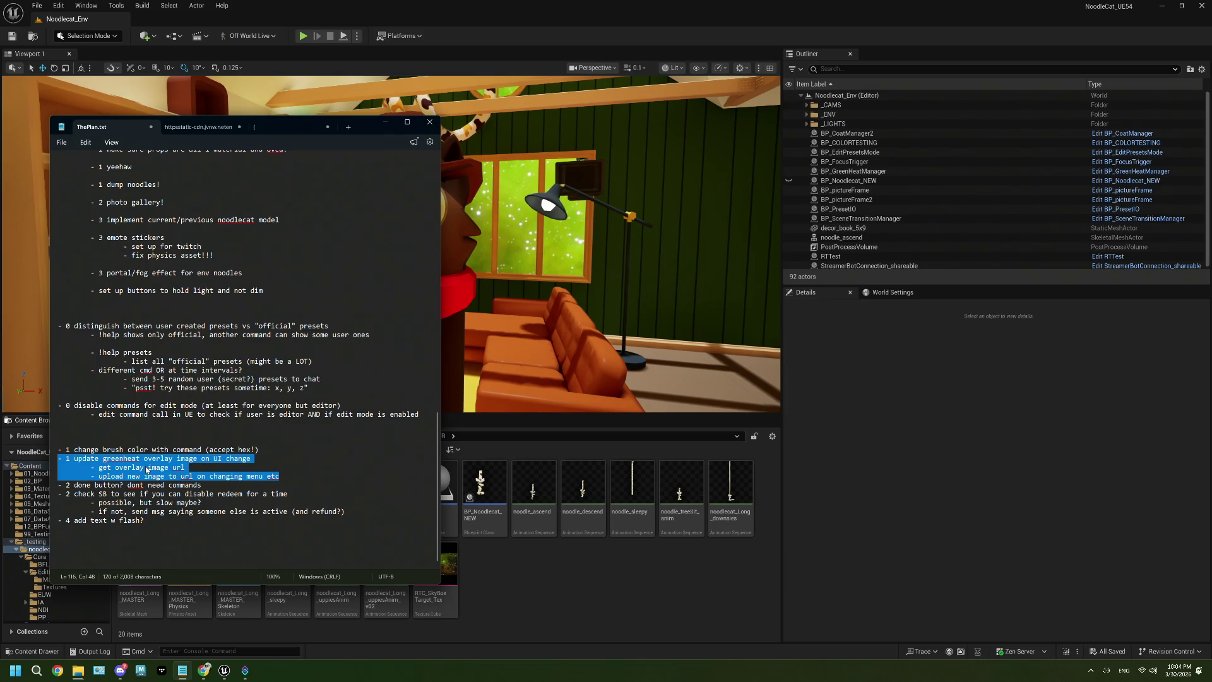
pyautogui.click(901, 411)
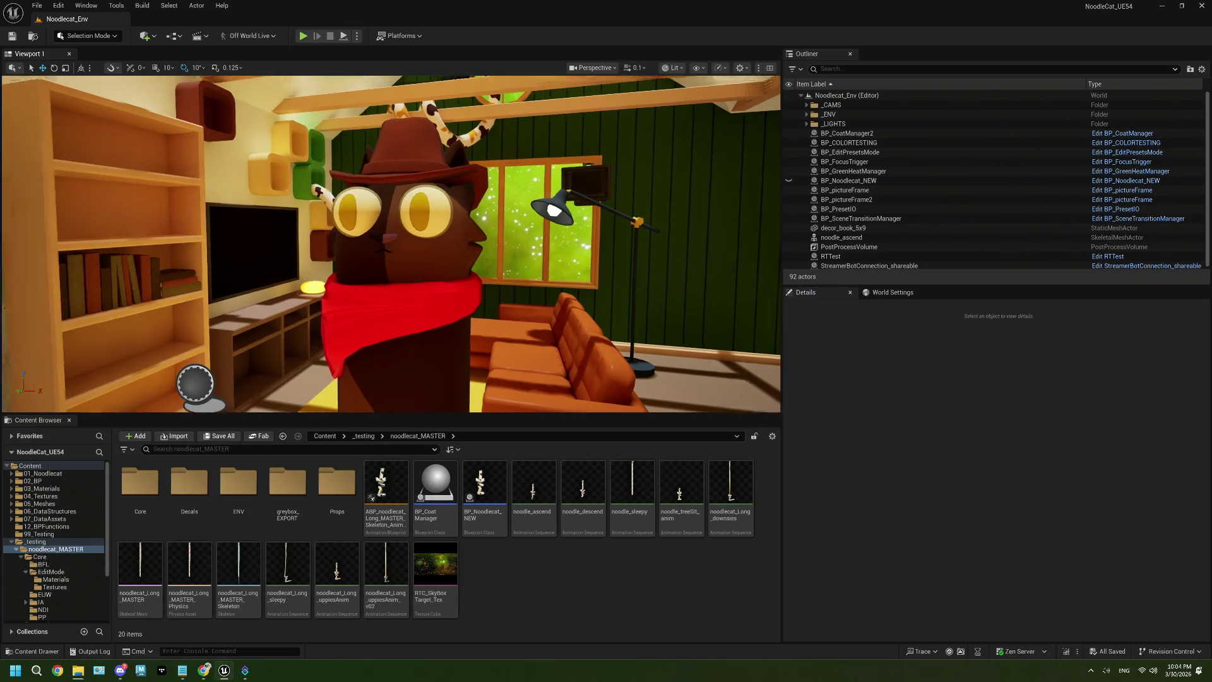